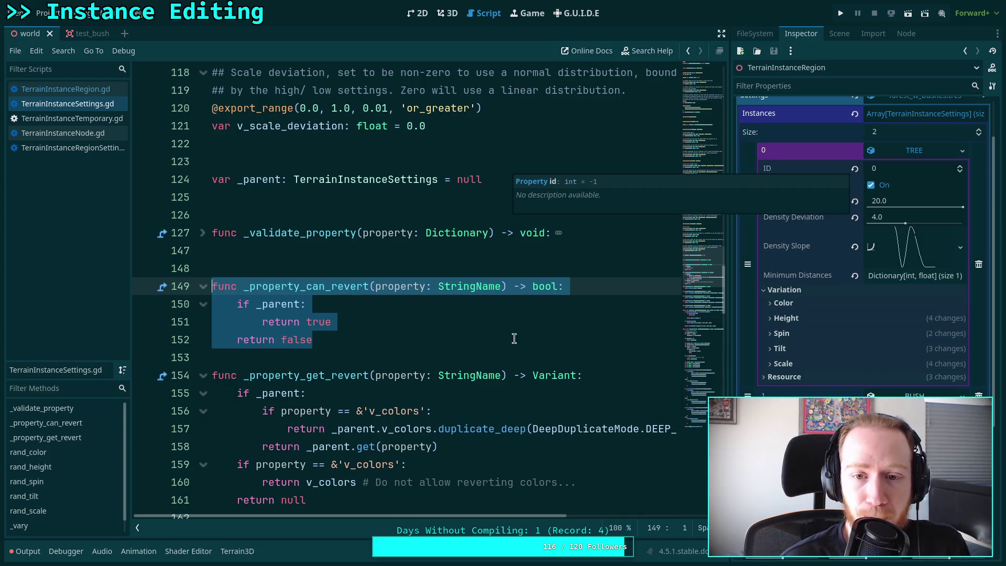
Select the _property_get_revert code in the script, then clear the selection.
mouse_move(281, 289)
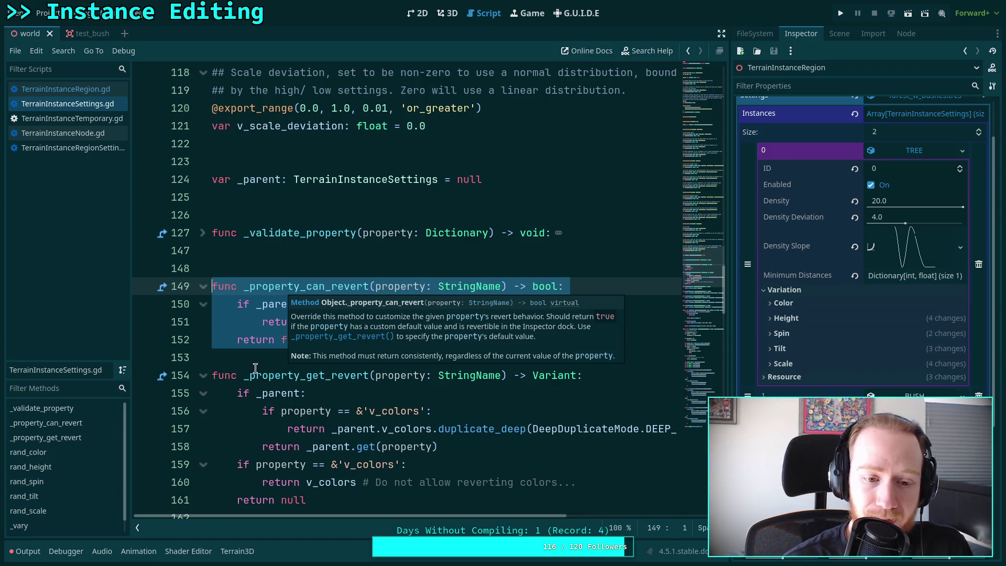
click(283, 394)
scroll(280, 377, down, 3)
drag(250, 210, 394, 268)
scroll(325, 280, up, 3)
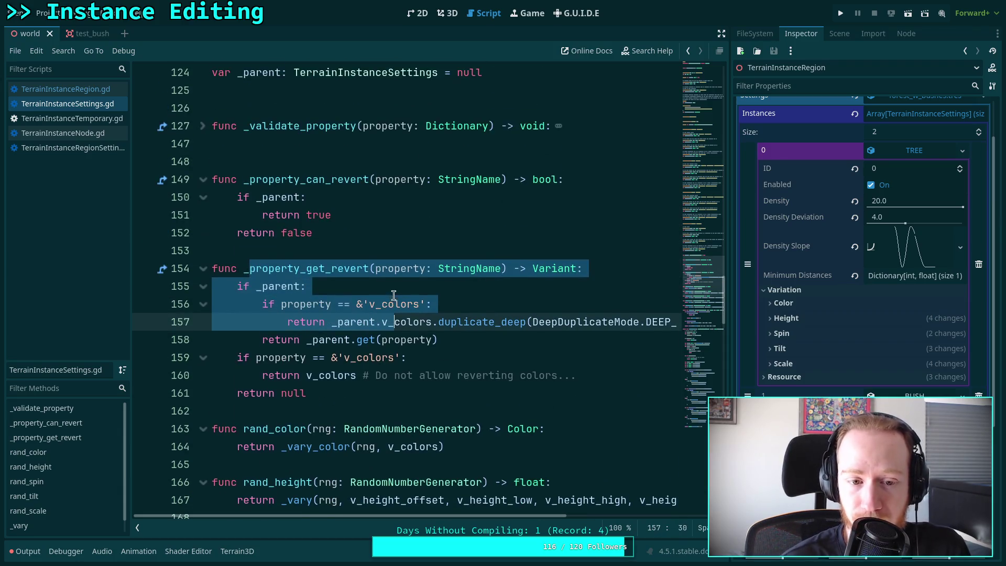
click(327, 282)
scroll(529, 251, up, 5)
scroll(529, 251, up, 8)
click(708, 209)
mouse_move(708, 209)
mouse_down()
mouse_move(709, 310)
mouse_move(717, 261)
mouse_up()
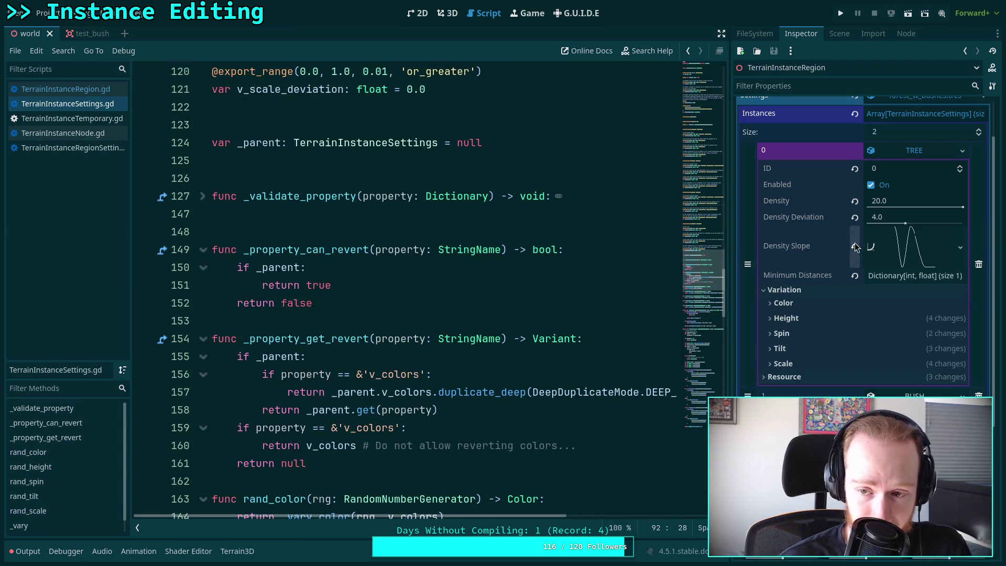
mouse_move(857, 262)
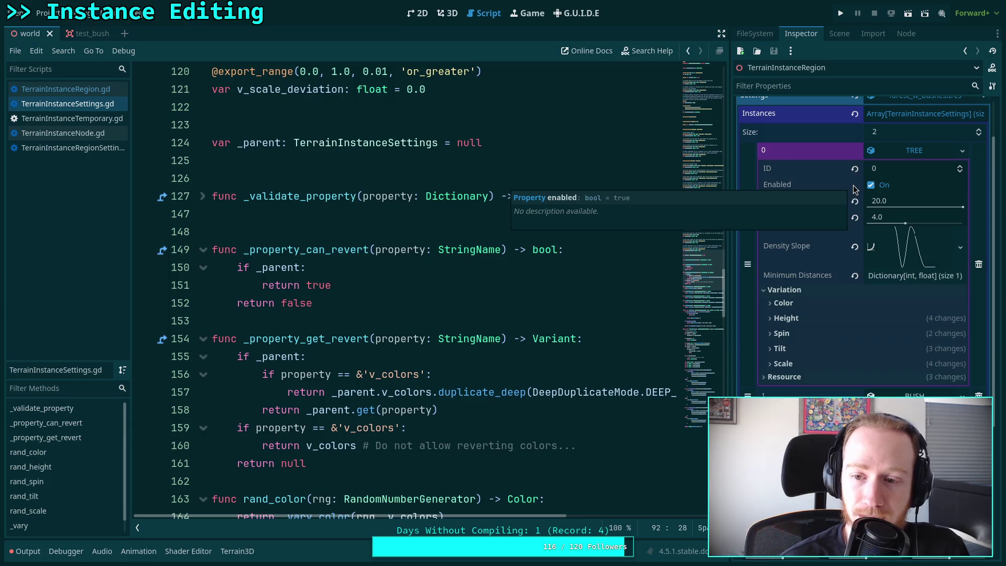
Browse the Minimum Distances and Variation subsections and revert Scale's Multiplier to its default.
click(917, 278)
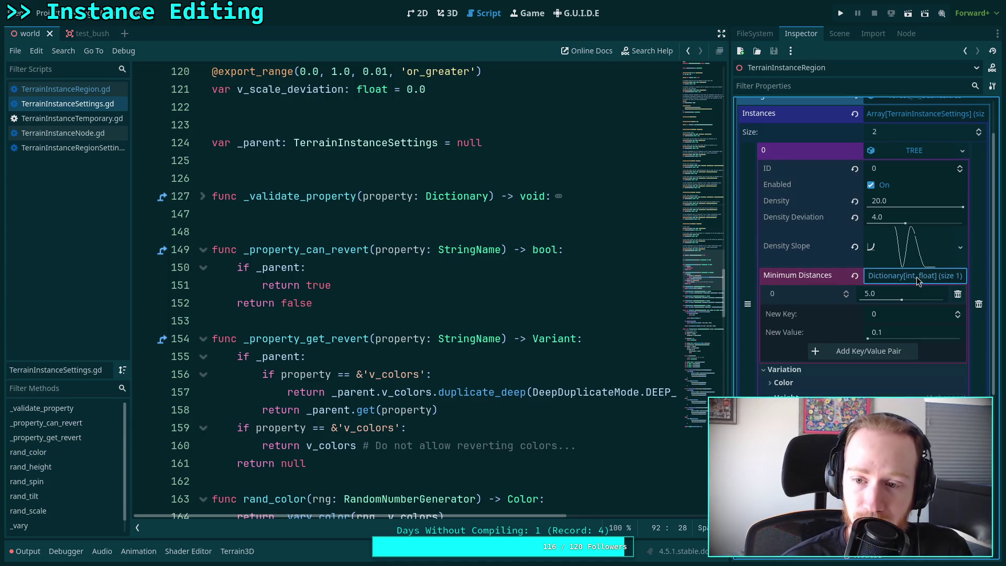
click(889, 276)
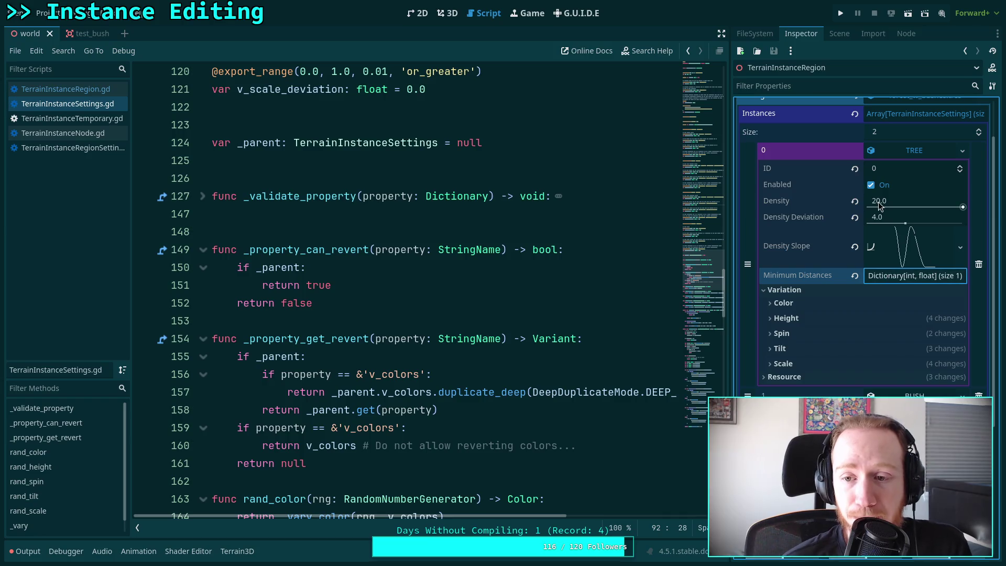
click(838, 316)
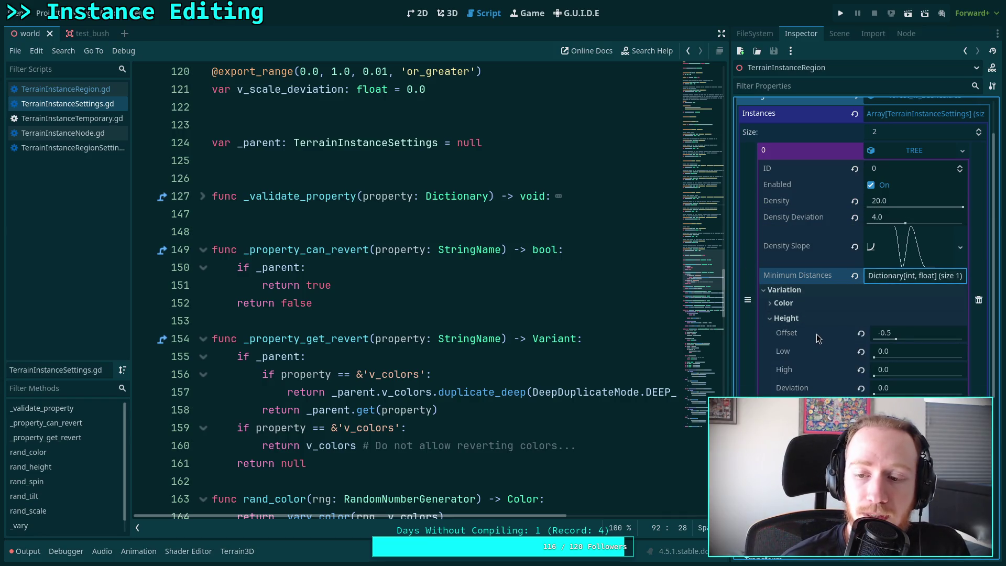
click(860, 382)
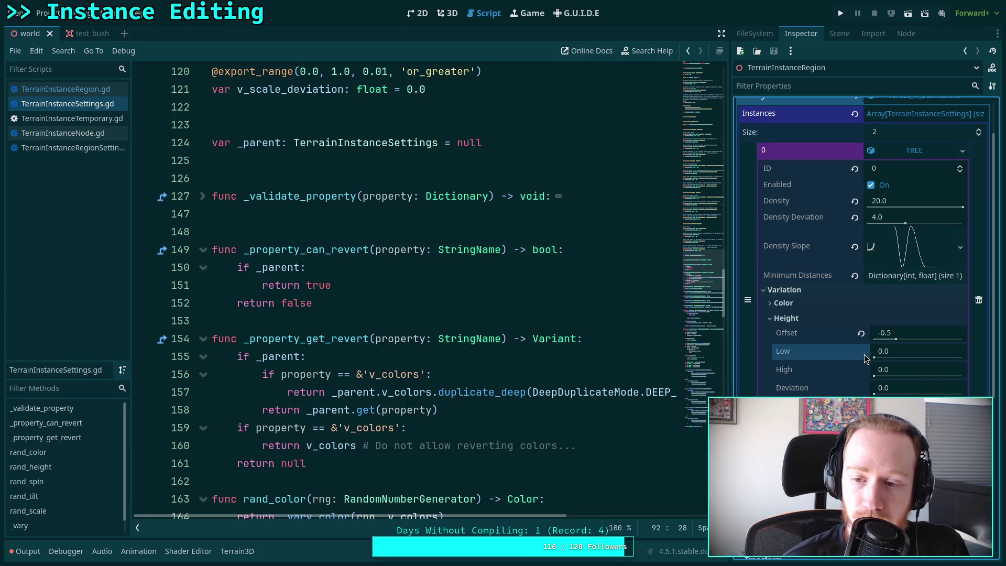
click(829, 315)
click(833, 332)
click(833, 330)
click(838, 348)
click(838, 348)
click(840, 364)
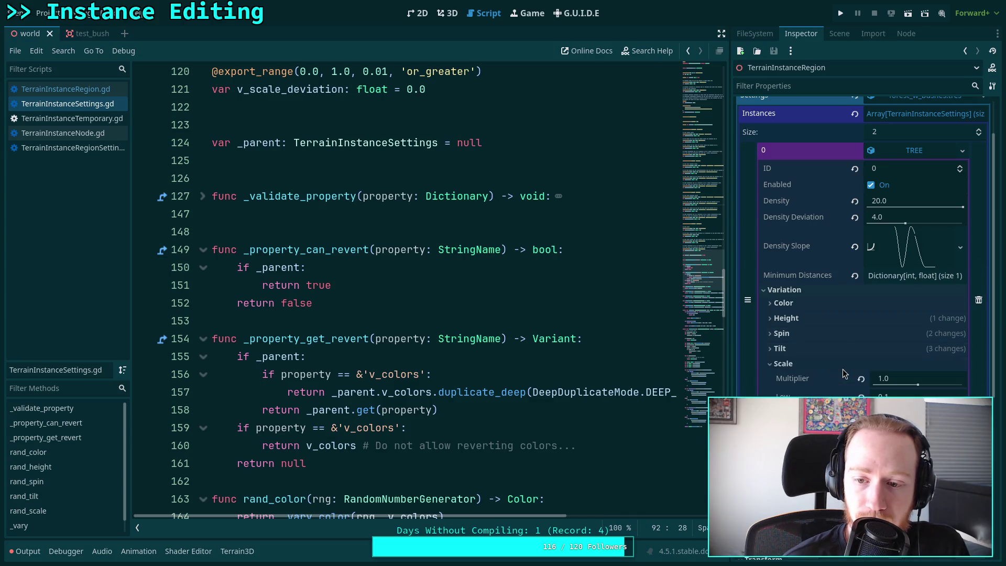
click(860, 379)
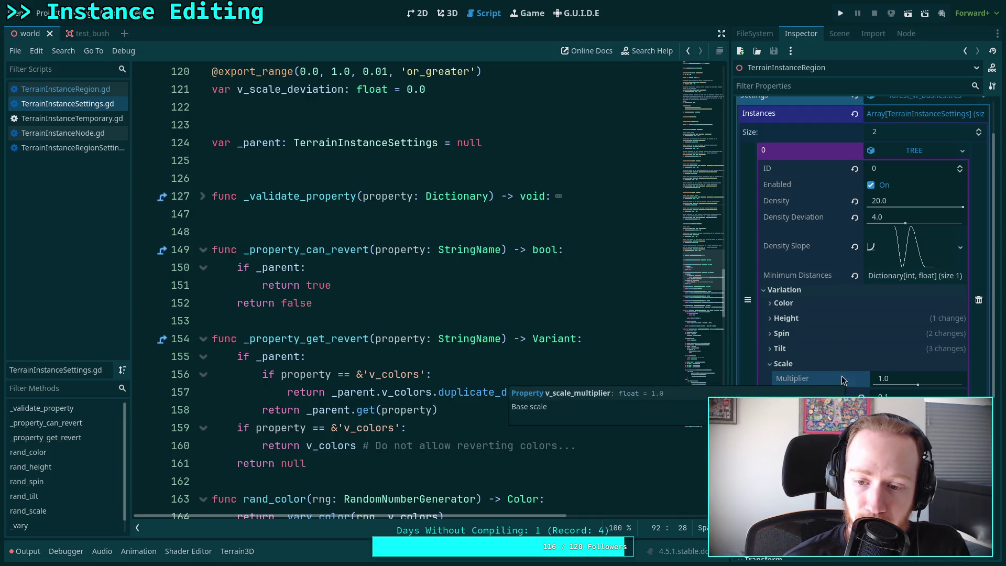
click(807, 364)
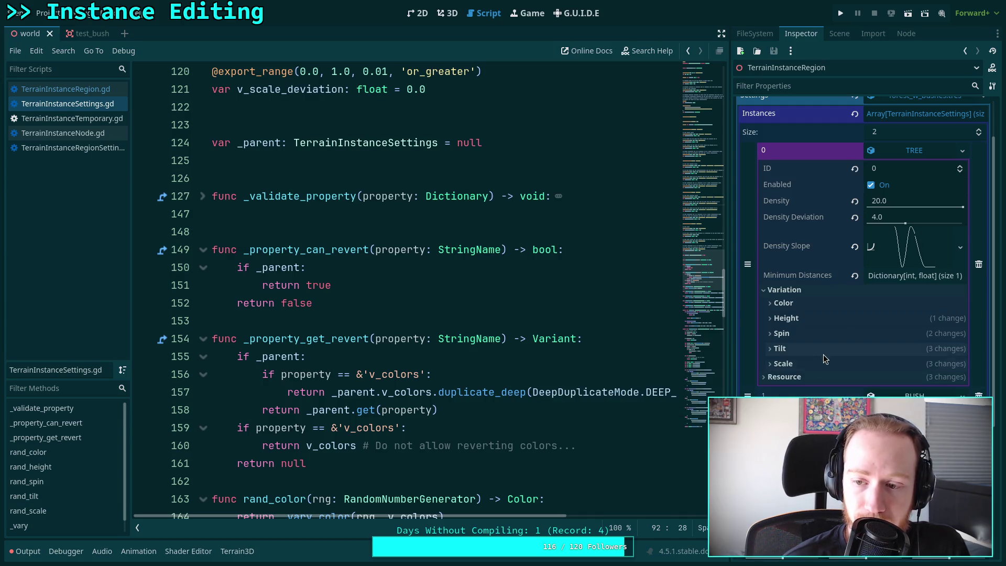
Recheck the Height and Scale variation settings, then place the caret on empty line 153.
click(818, 319)
click(818, 319)
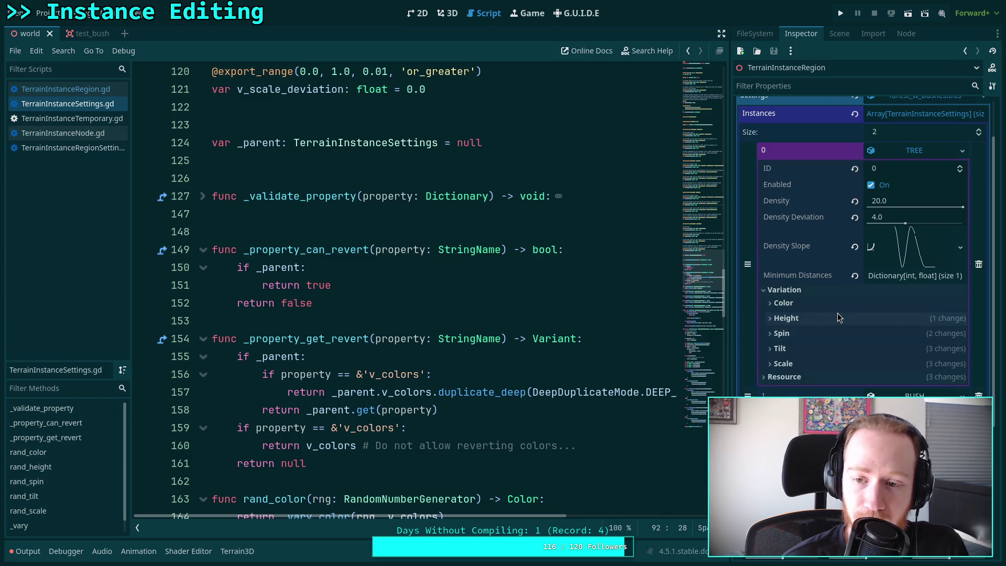
click(837, 315)
click(823, 319)
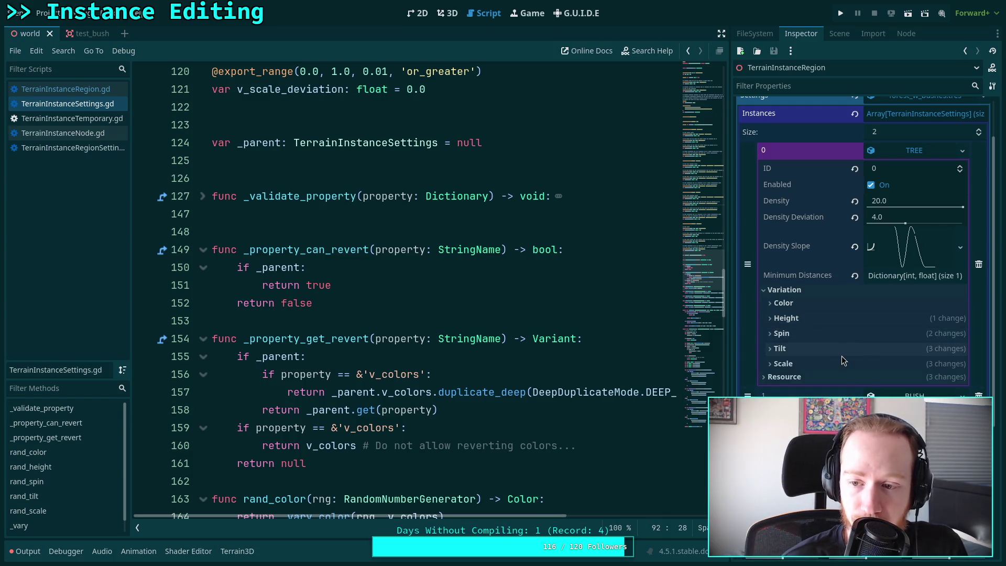
click(822, 363)
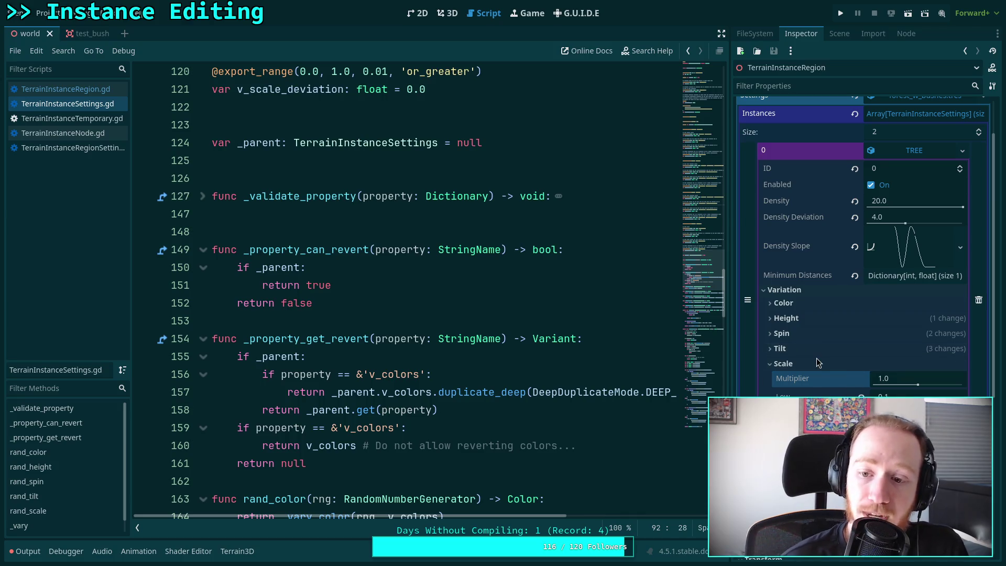
click(816, 362)
click(555, 314)
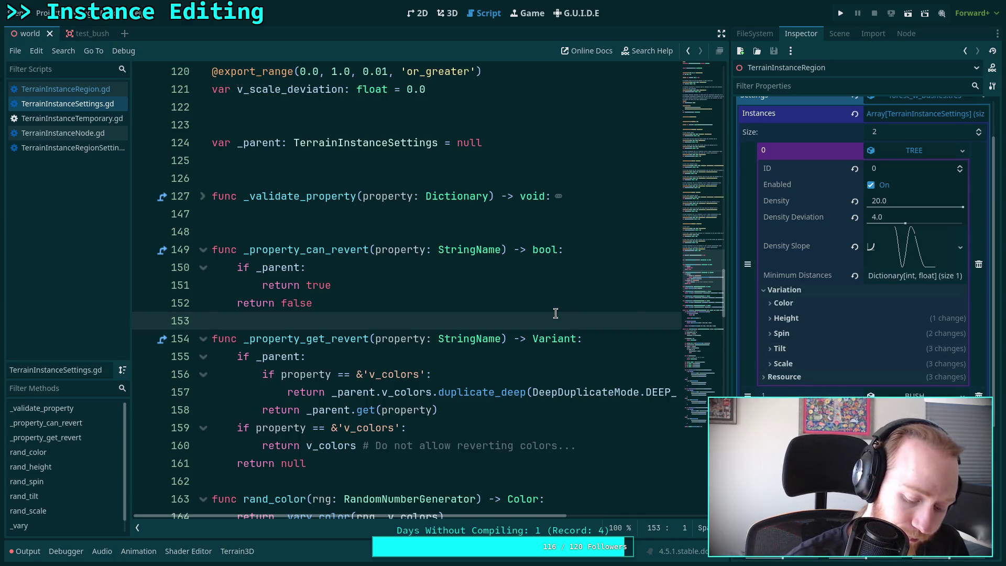
scroll(867, 301, up, 3)
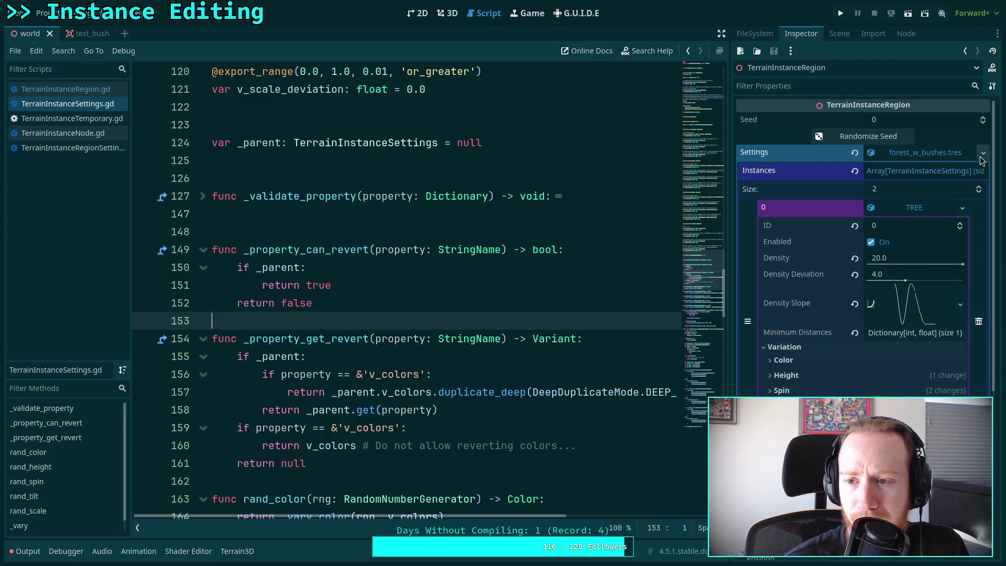
Delete blank line 148 above _property_can_revert.
click(982, 153)
click(861, 283)
click(450, 304)
click(330, 268)
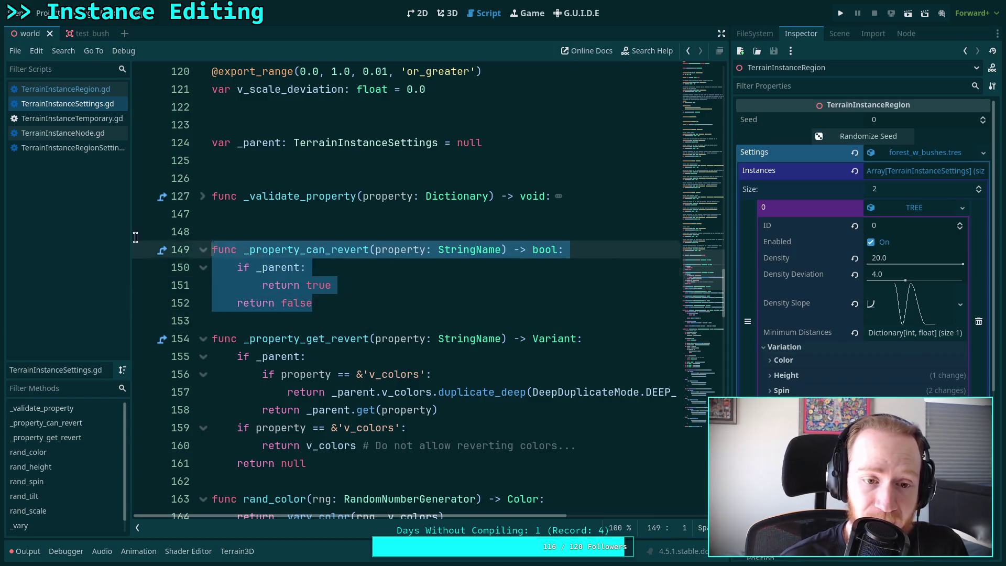
click(342, 317)
click(291, 232)
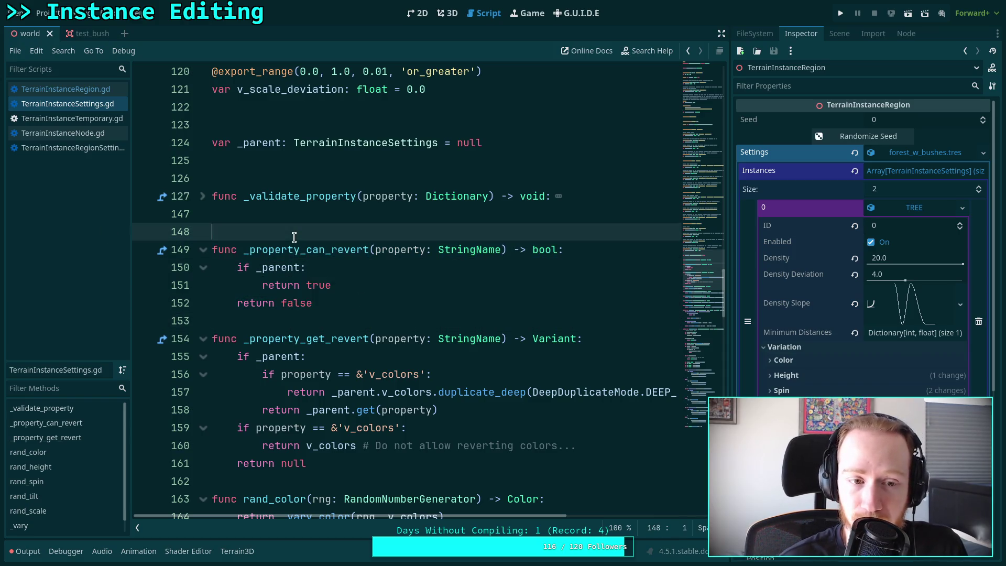
key(Delete)
Save TerrainInstanceSettings.gd with Ctrl+S.
click(293, 303)
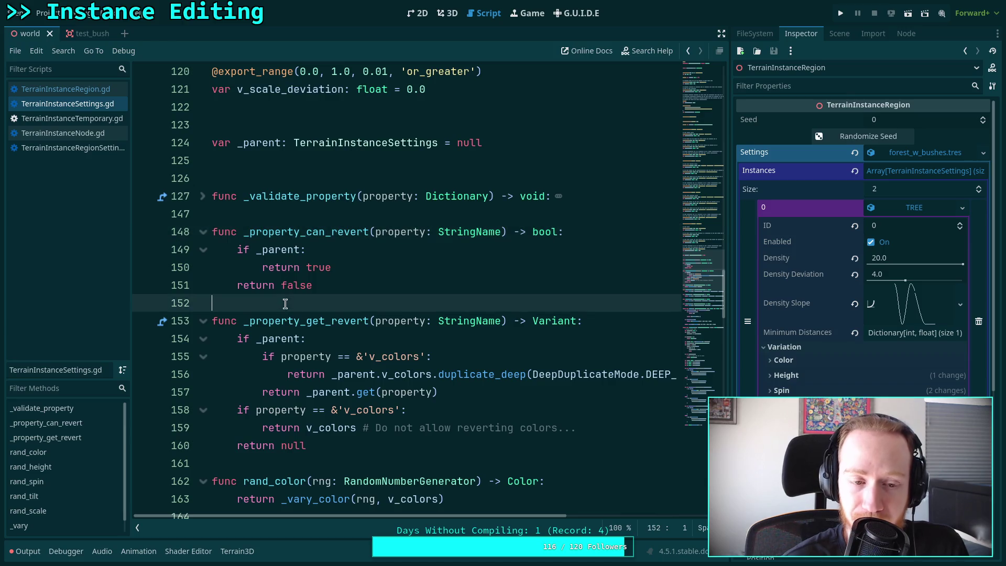
scroll(293, 303, down, 2)
click(314, 338)
key(ctrl+s)
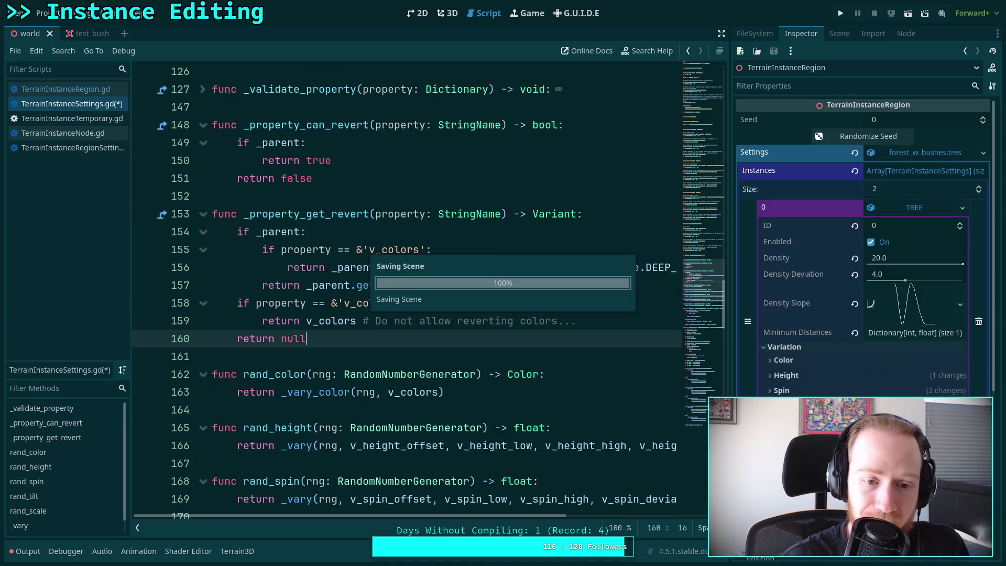
click(297, 359)
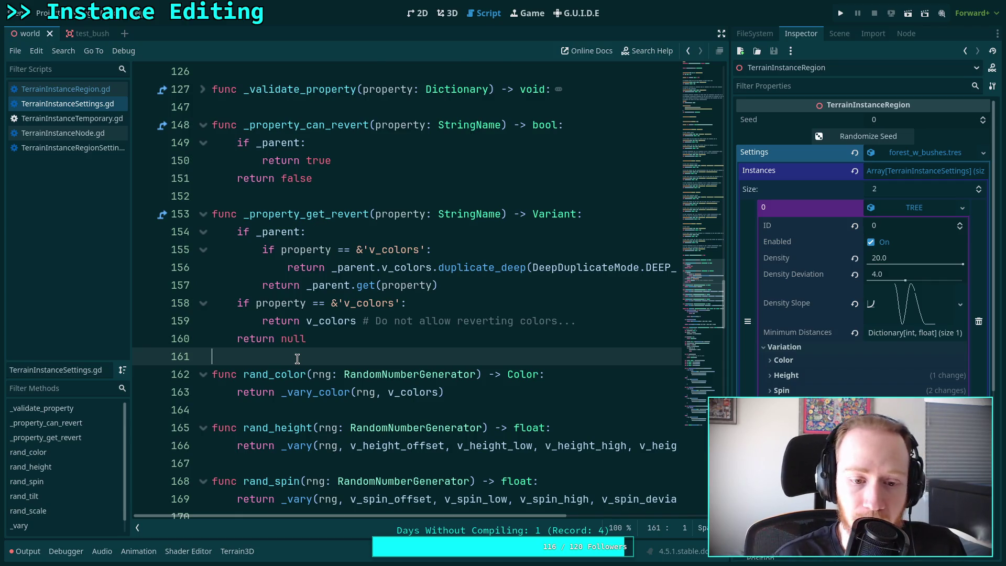
scroll(297, 358, down, 8)
Scroll through the _vary and _vary_color functions, then open TerrainInstanceRegion.gd.
scroll(317, 310, up, 1)
scroll(388, 326, down, 3)
scroll(395, 336, down, 1)
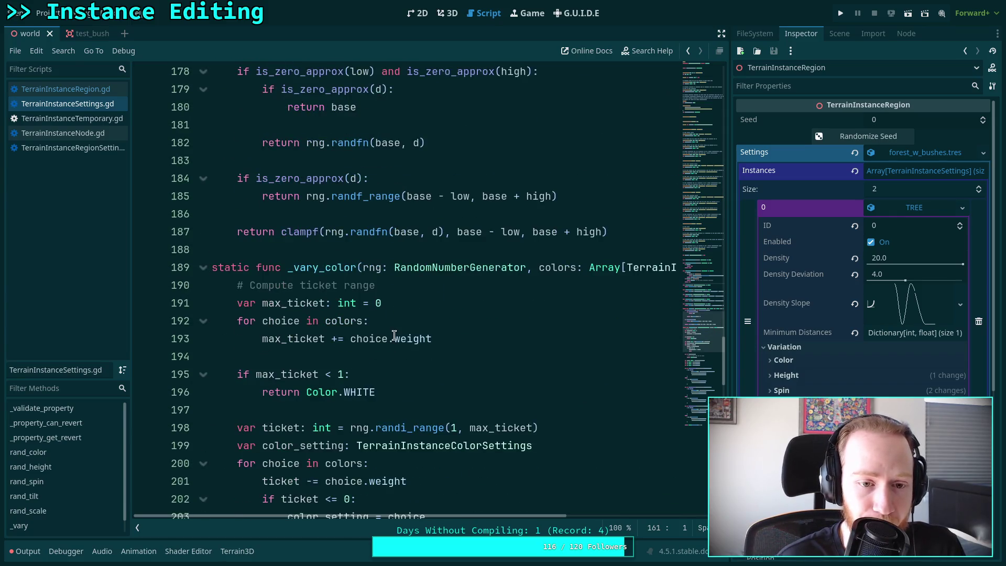
scroll(392, 333, up, 1)
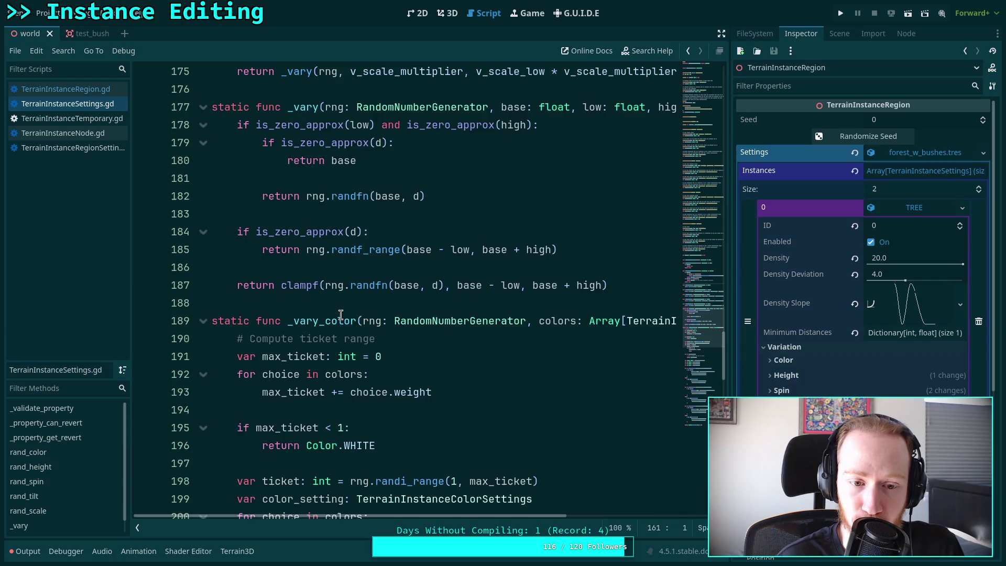
scroll(340, 314, down, 4)
scroll(341, 314, down, 6)
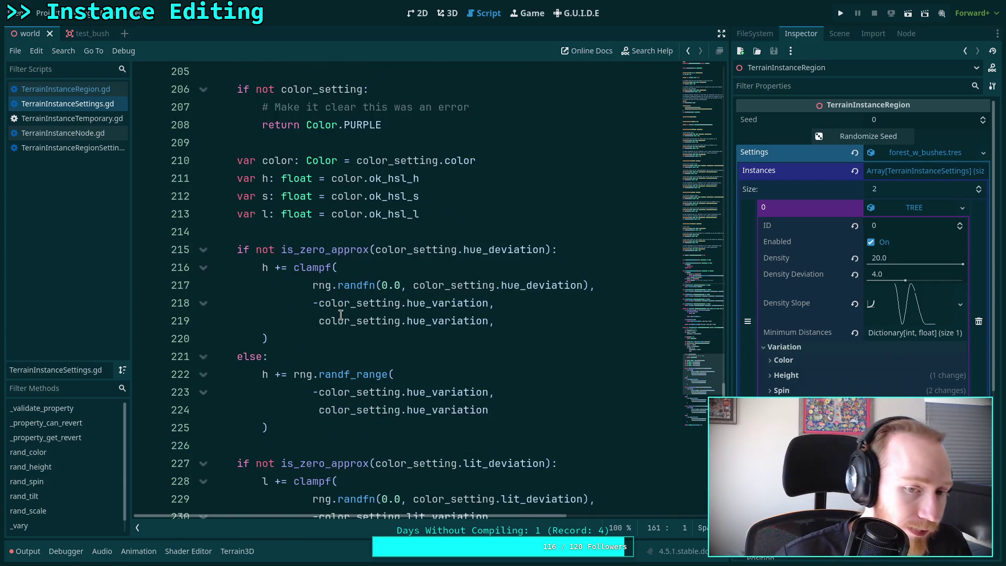
click(81, 91)
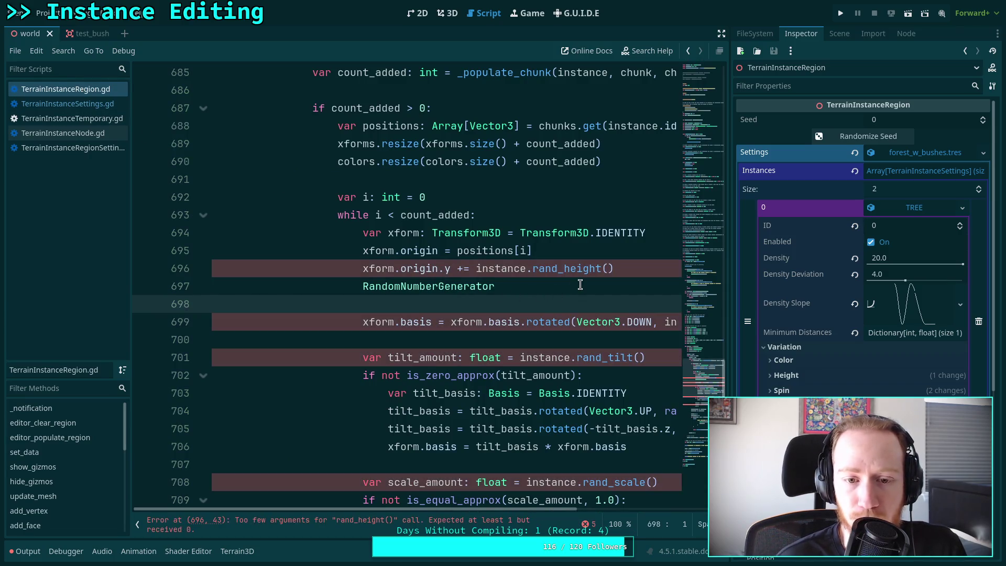
Delete the stray RandomNumberGenerator line, hide the script list, and switch to the Box–Muller article.
mouse_move(591, 276)
mouse_down()
mouse_move(671, 271)
mouse_move(666, 280)
mouse_up()
key(BackSpace)
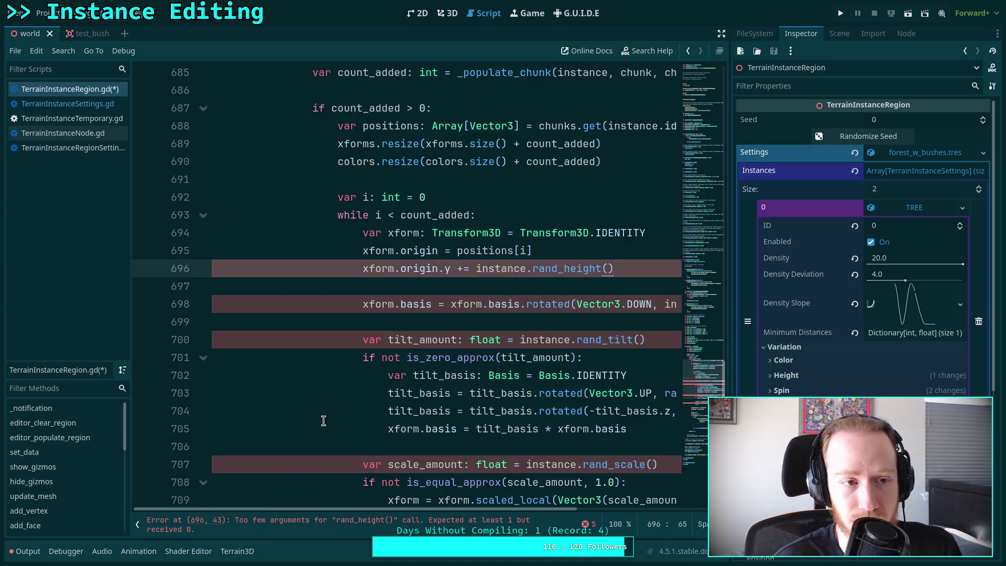
click(137, 523)
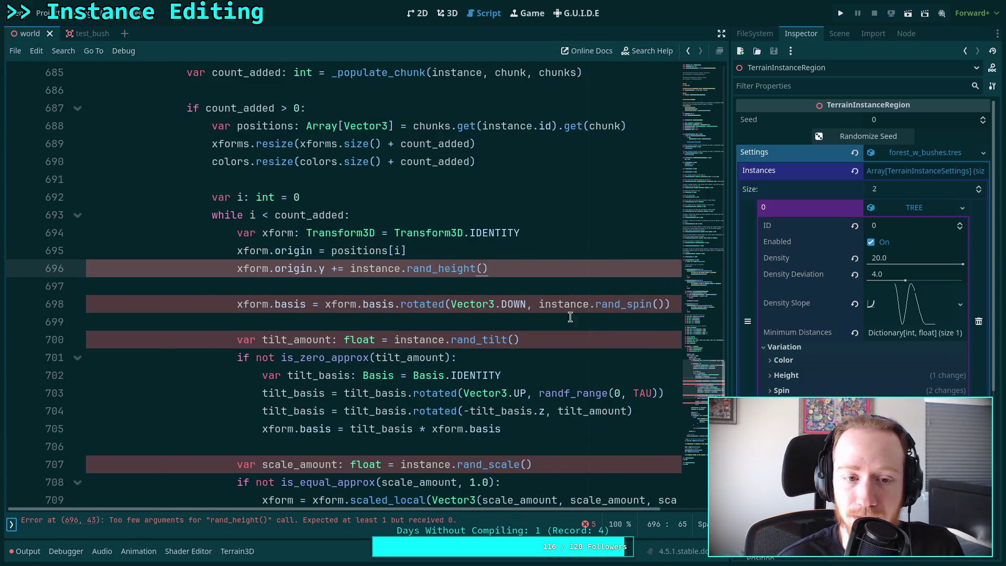
scroll(532, 315, up, 4)
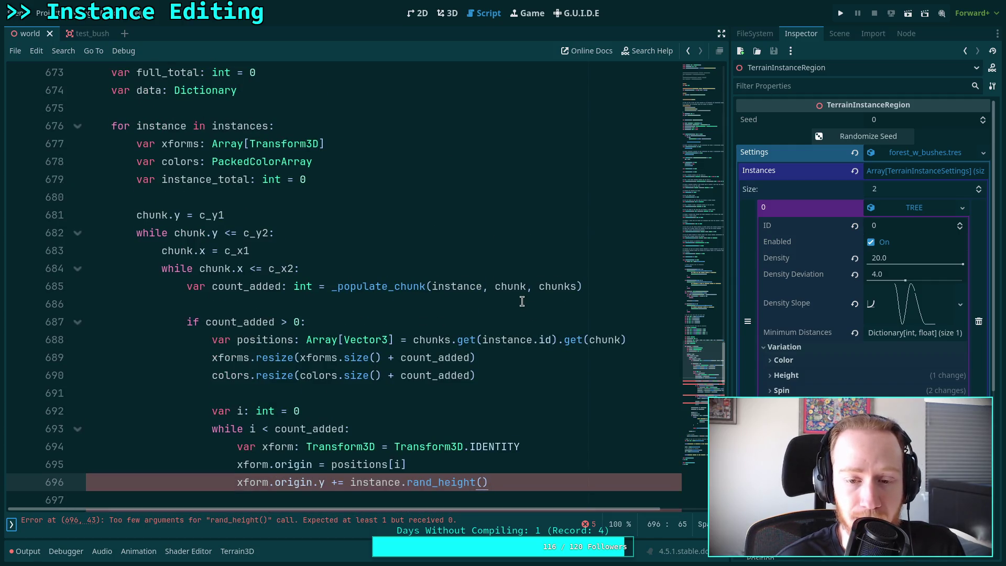
click(522, 301)
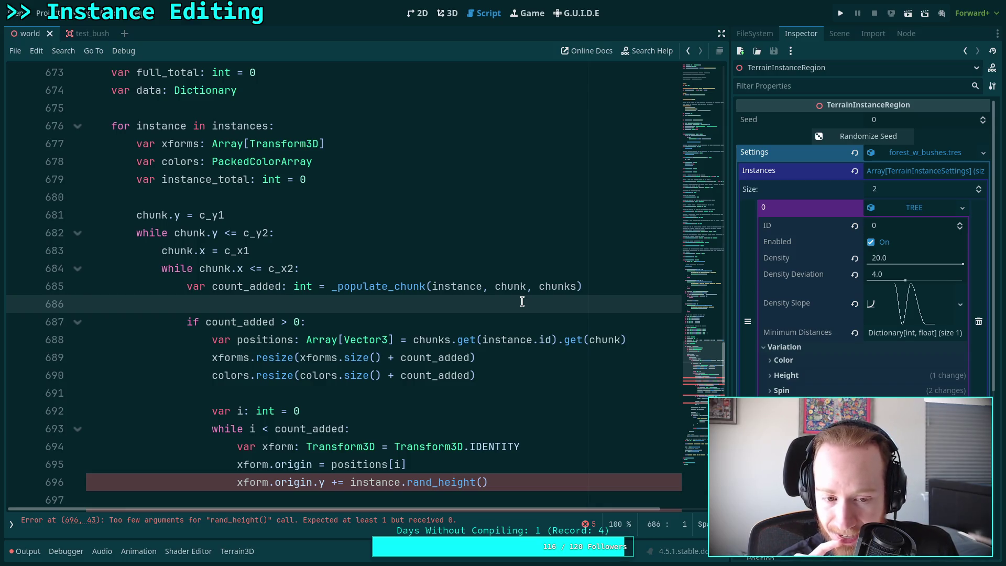
key(alt+Tab)
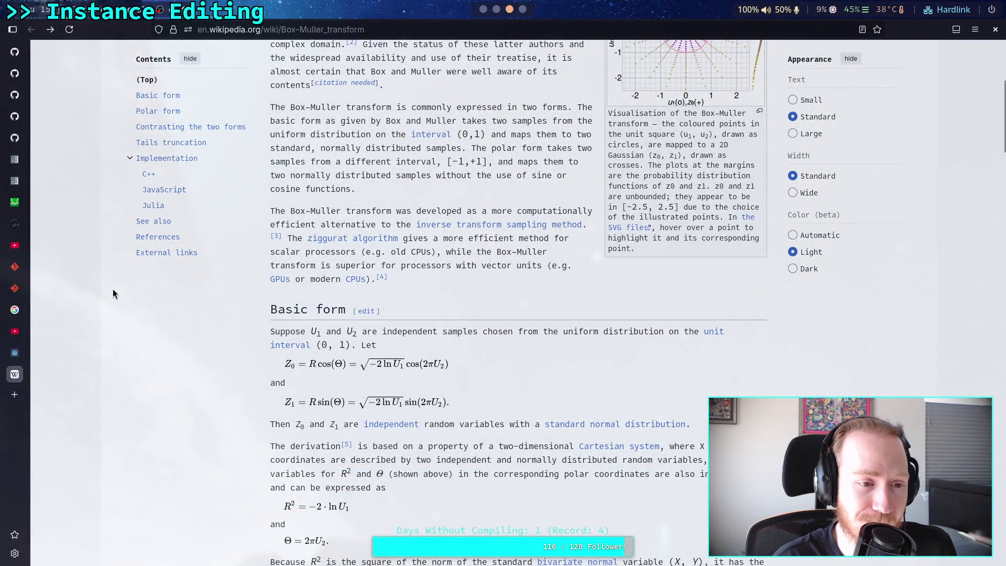
Search the web for 'generate seed for prng from two integers'.
click(310, 30)
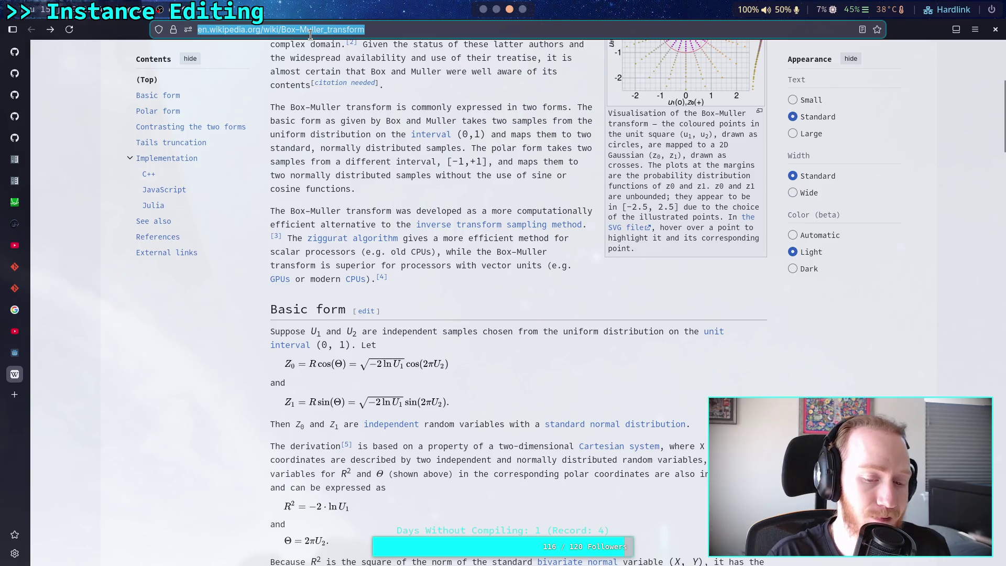
text(generate se)
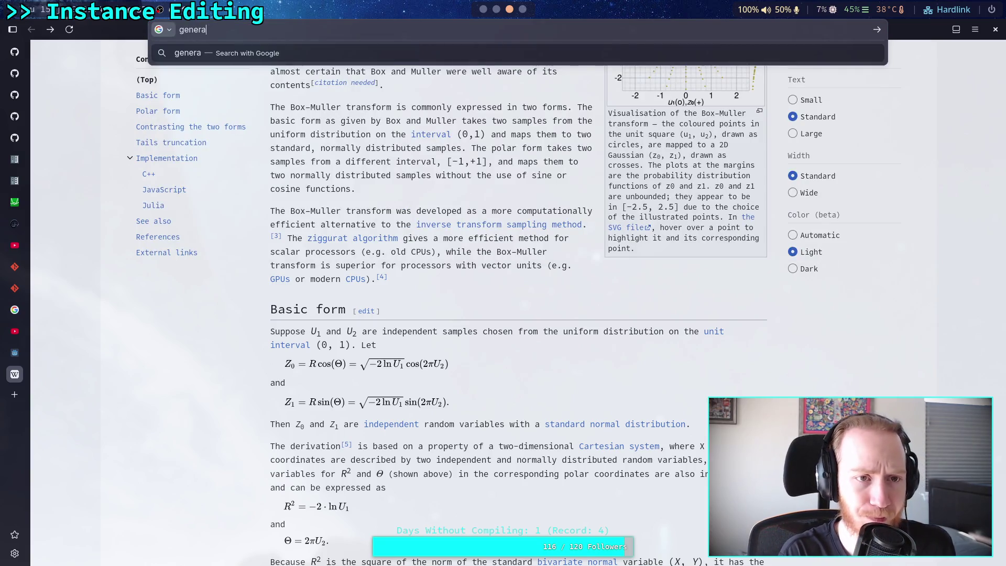
text(ed for )
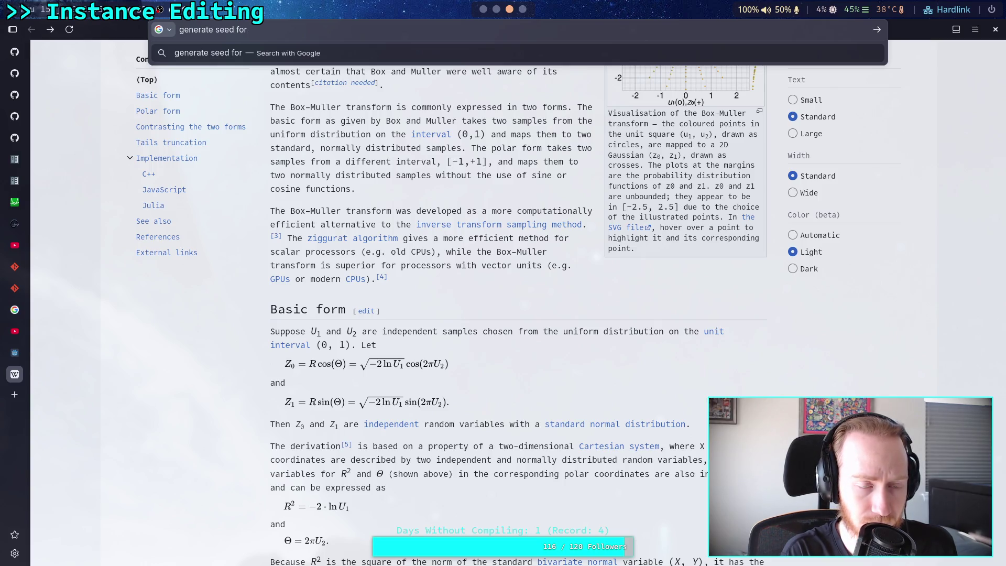
text(prng)
text( from t)
text(wo inte)
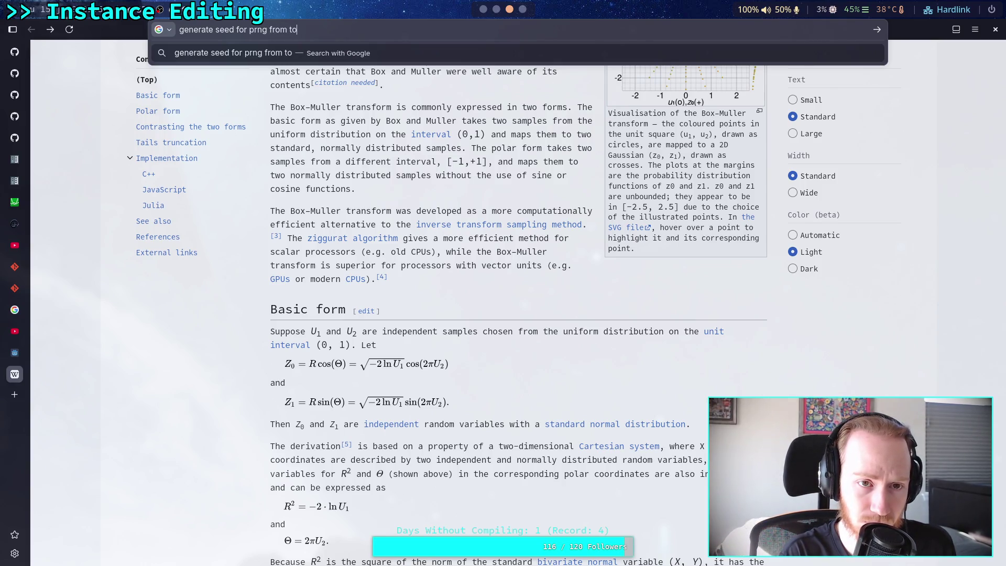
text(gers)
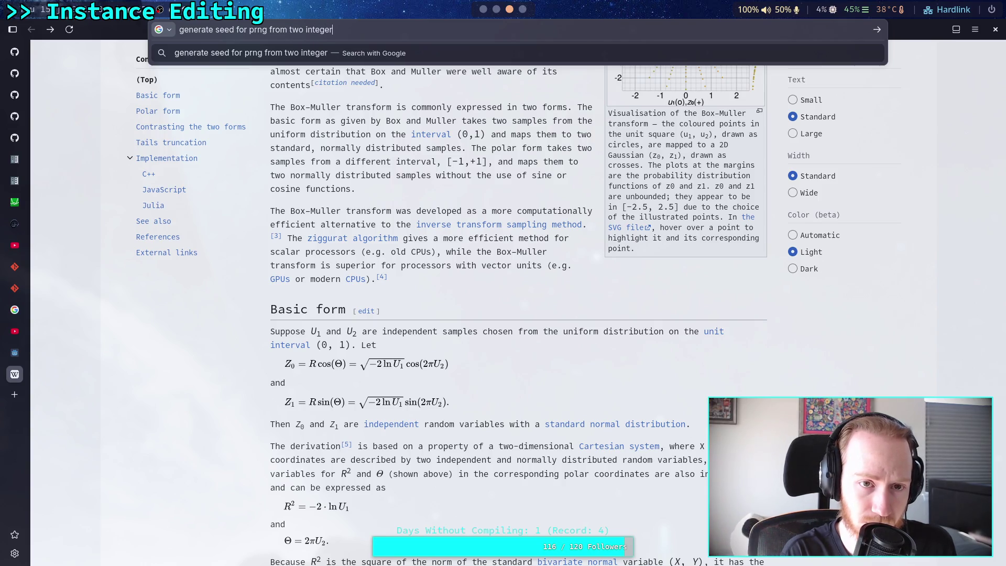
key(Return)
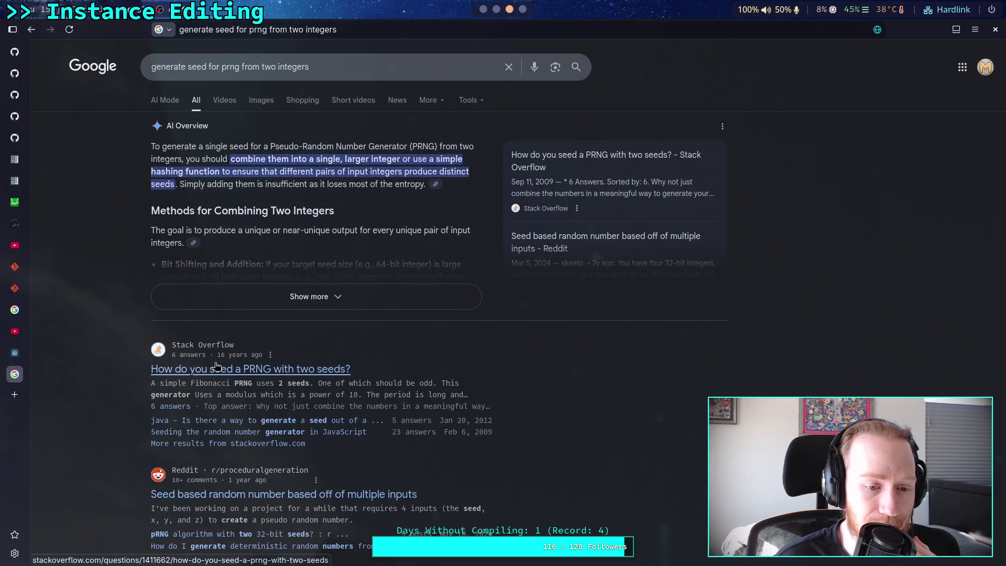
scroll(216, 366, down, 2)
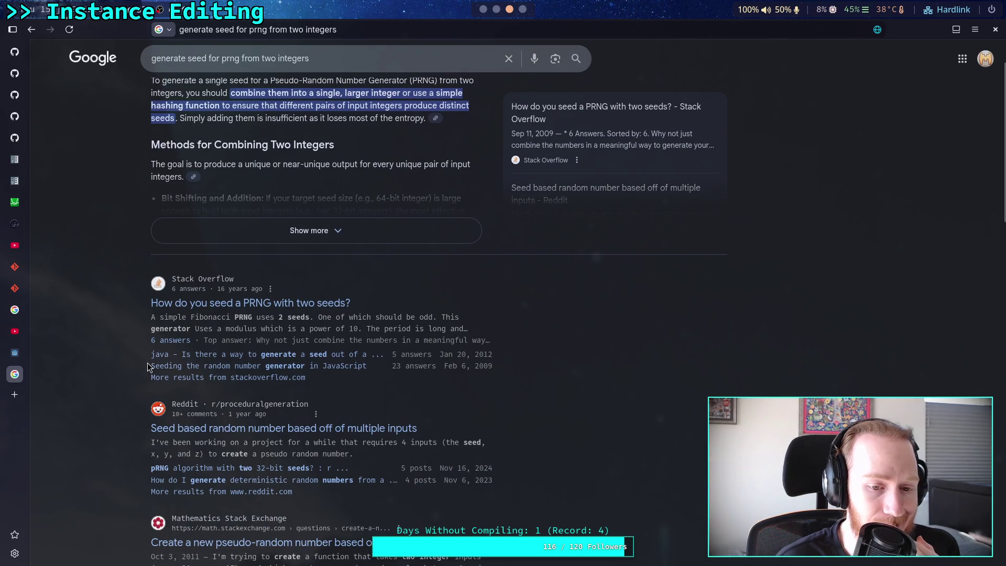
scroll(148, 366, down, 3)
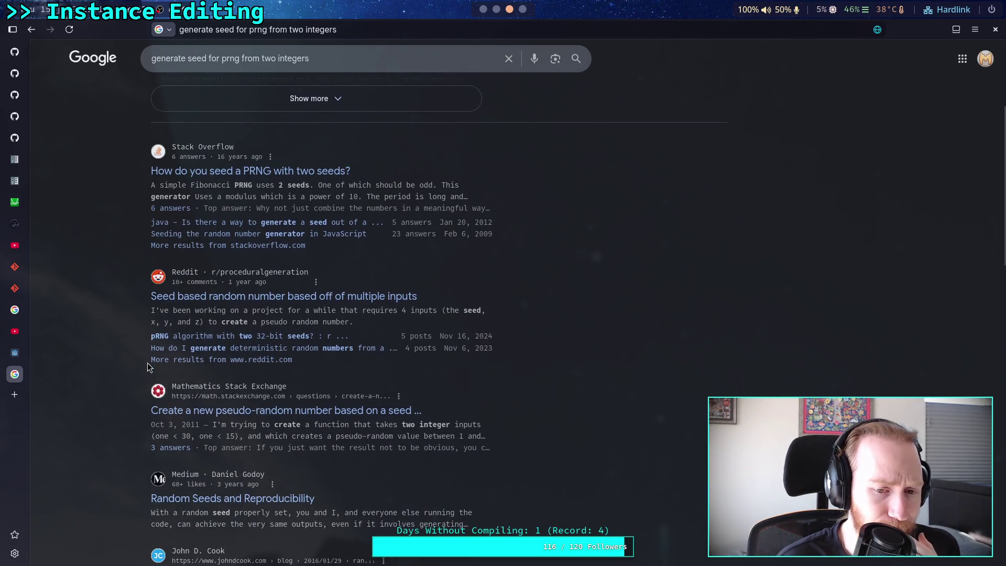
scroll(147, 362, down, 2)
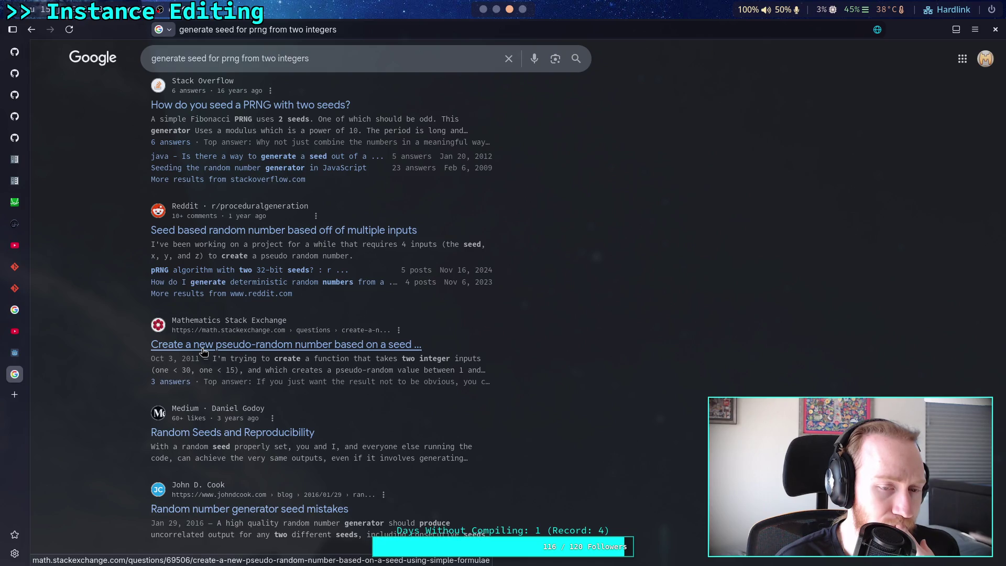
click(203, 349)
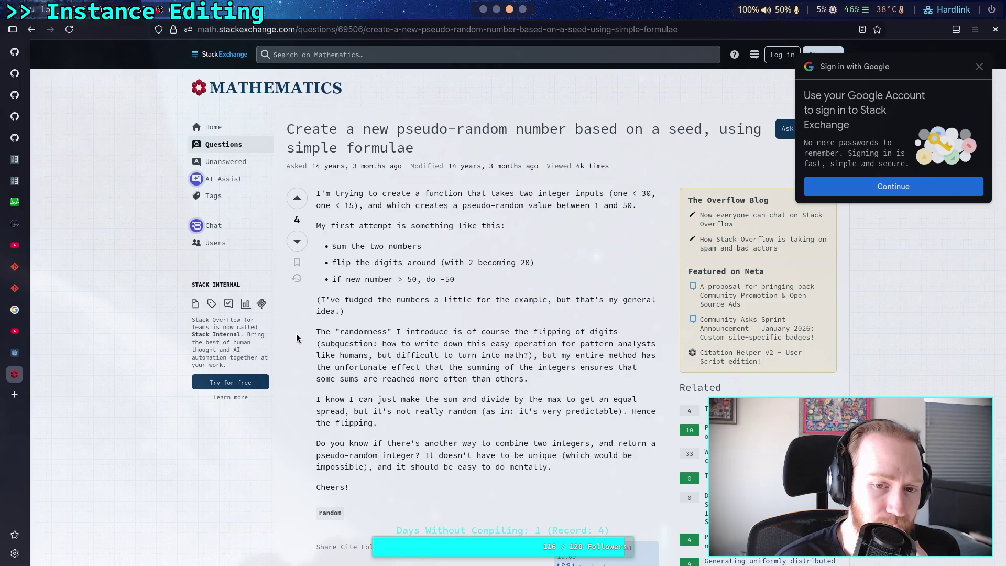
scroll(297, 338, down, 10)
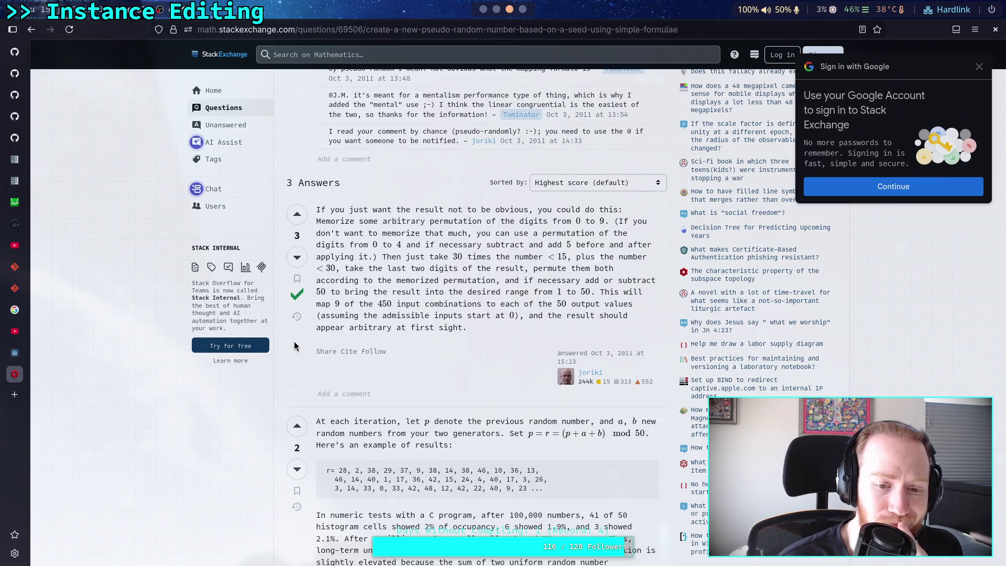
click(31, 29)
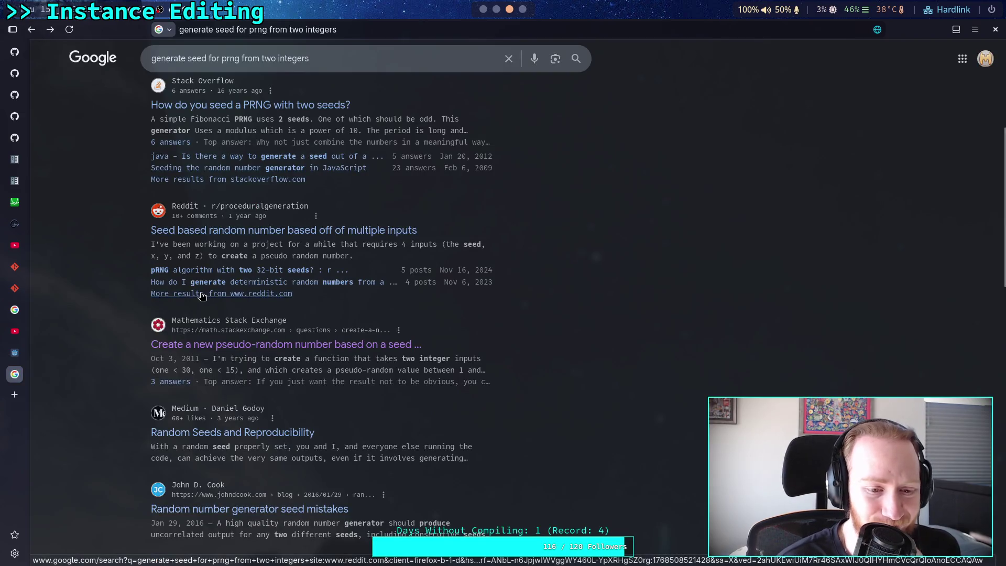
scroll(115, 308, down, 3)
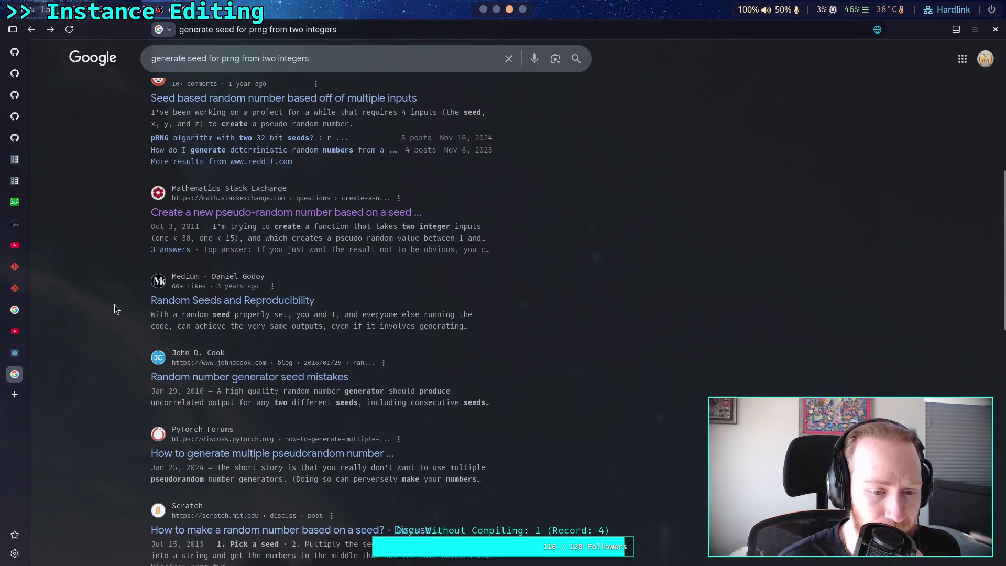
Replace the query with 'minecraft chunk seed source code' and run the search.
scroll(114, 308, up, 9)
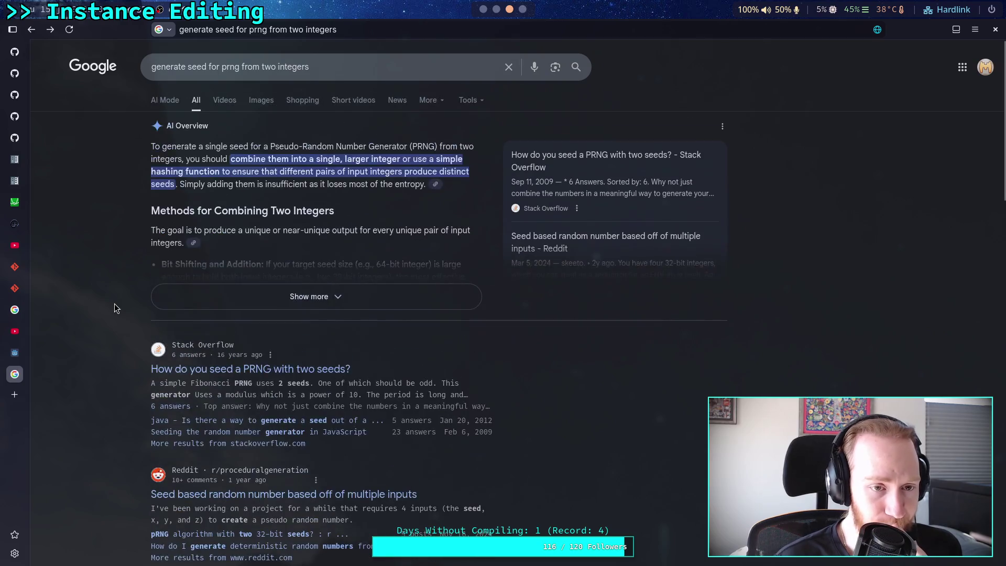
click(259, 72)
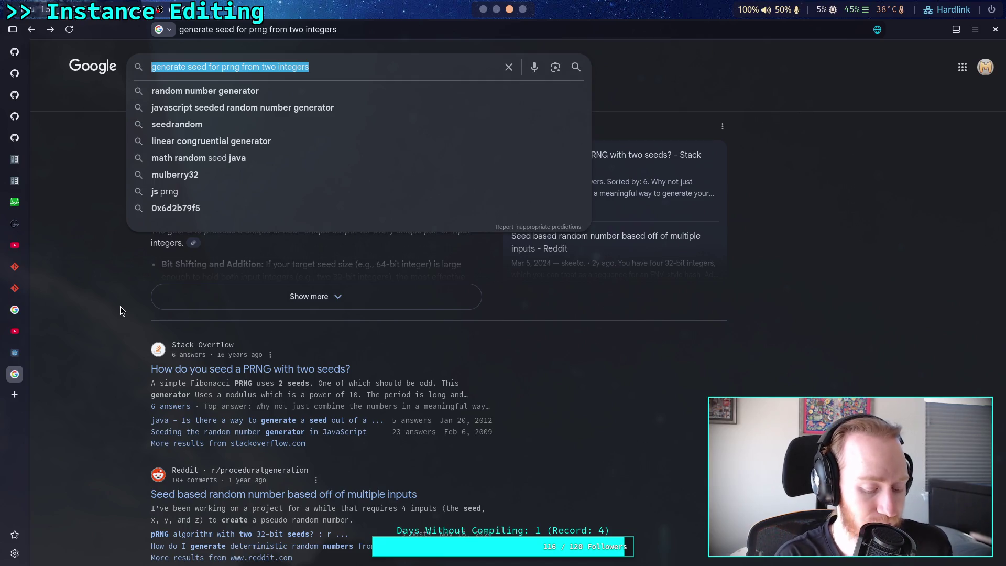
text(minecrafct)
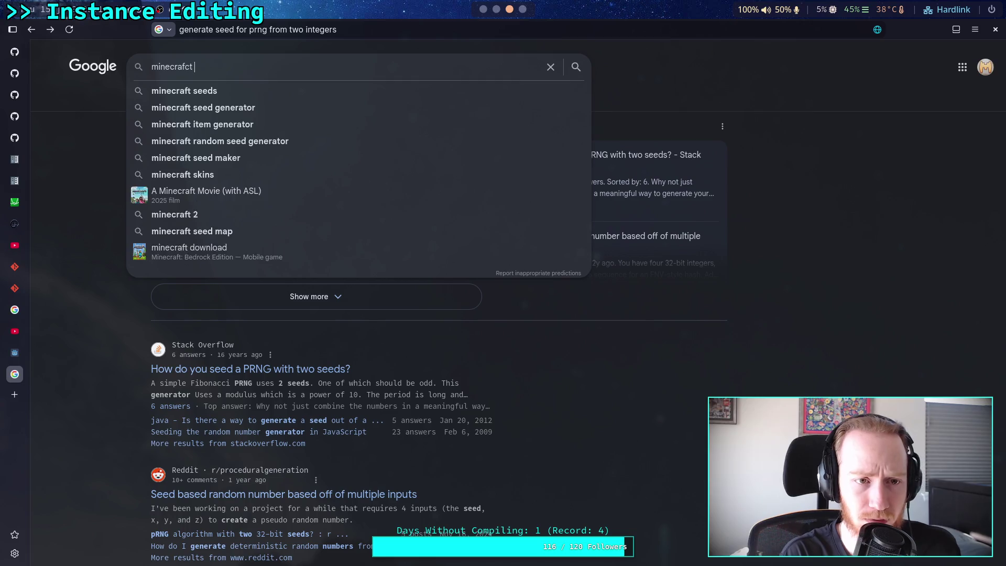
text(ft chu)
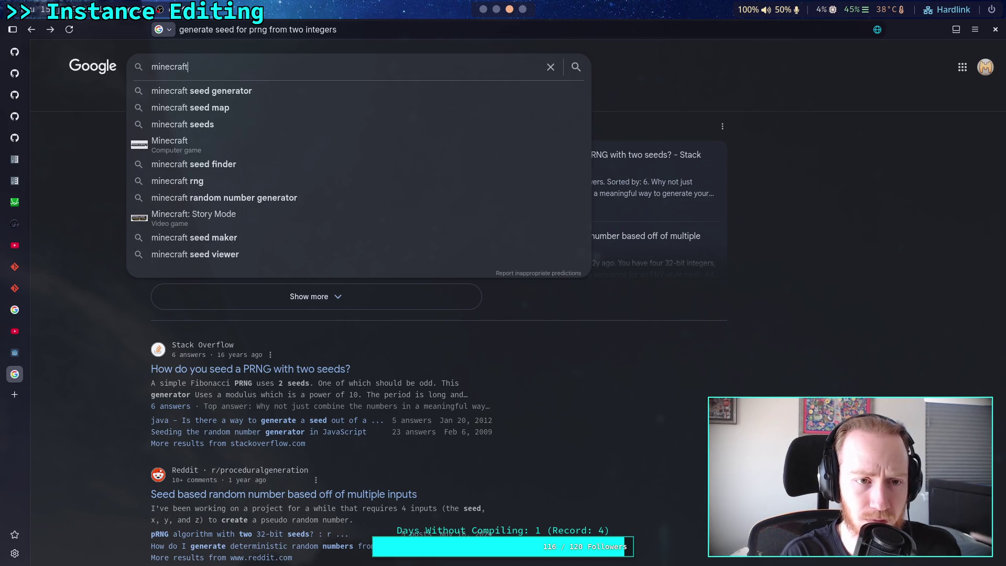
text(nk )
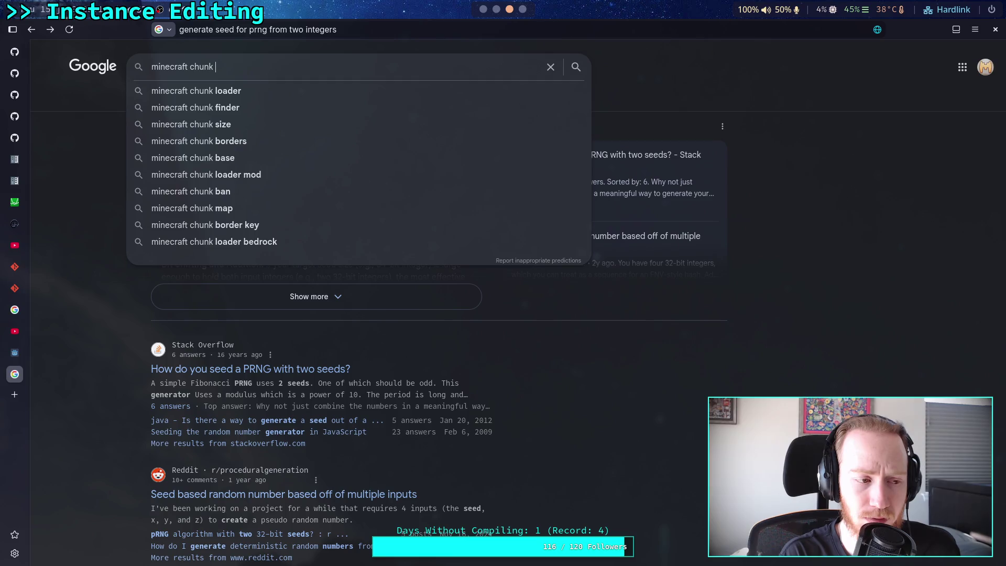
text(seed source)
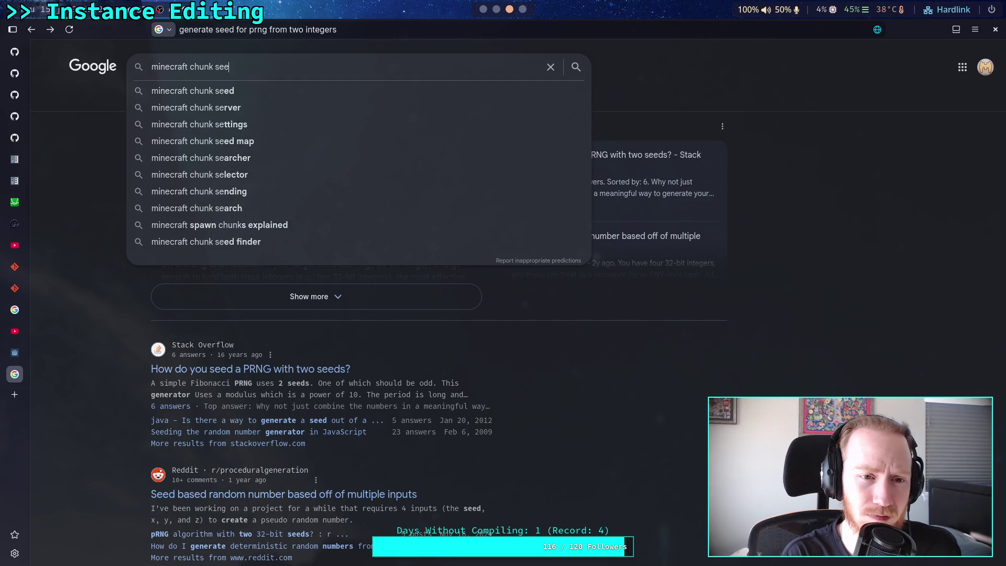
text( code)
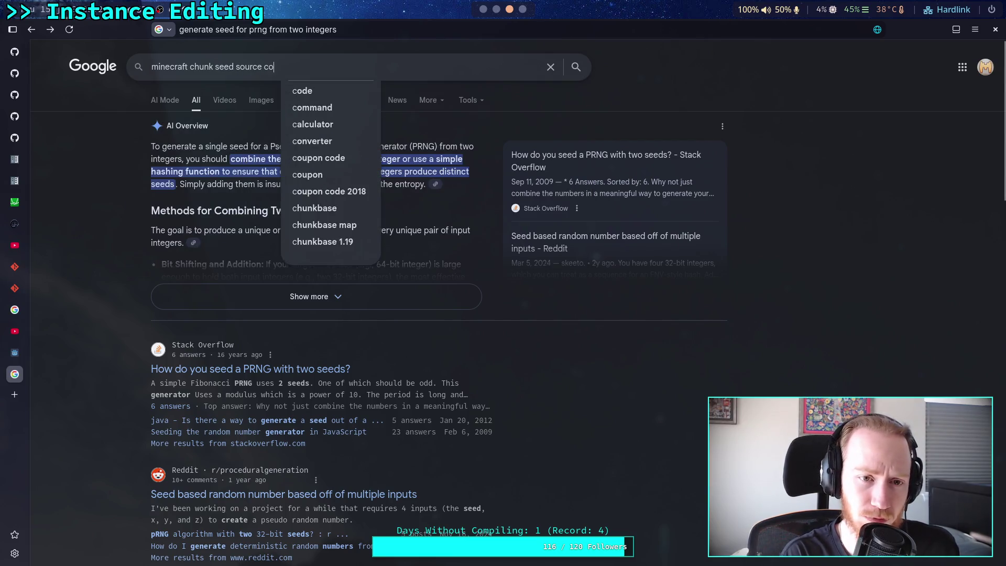
key(Return)
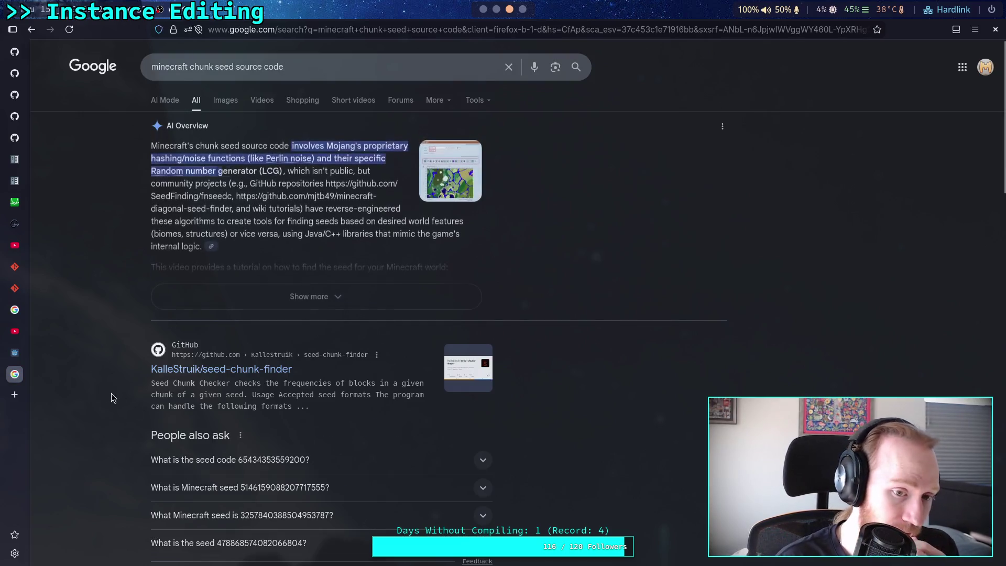
Scroll through the Minecraft chunk seed results, then close the Google tab.
scroll(149, 393, down, 1)
scroll(149, 388, down, 3)
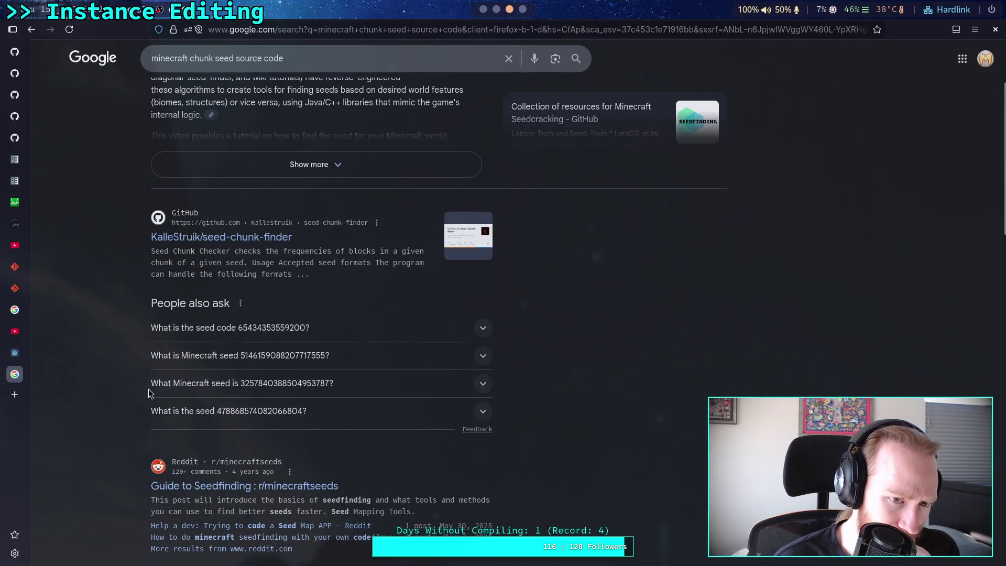
scroll(110, 391, down, 1)
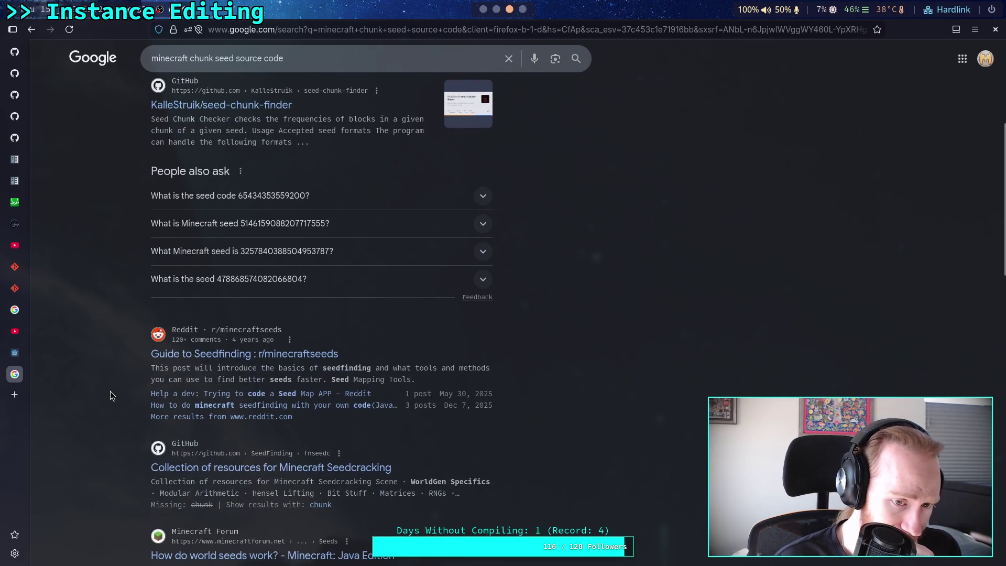
scroll(110, 391, down, 2)
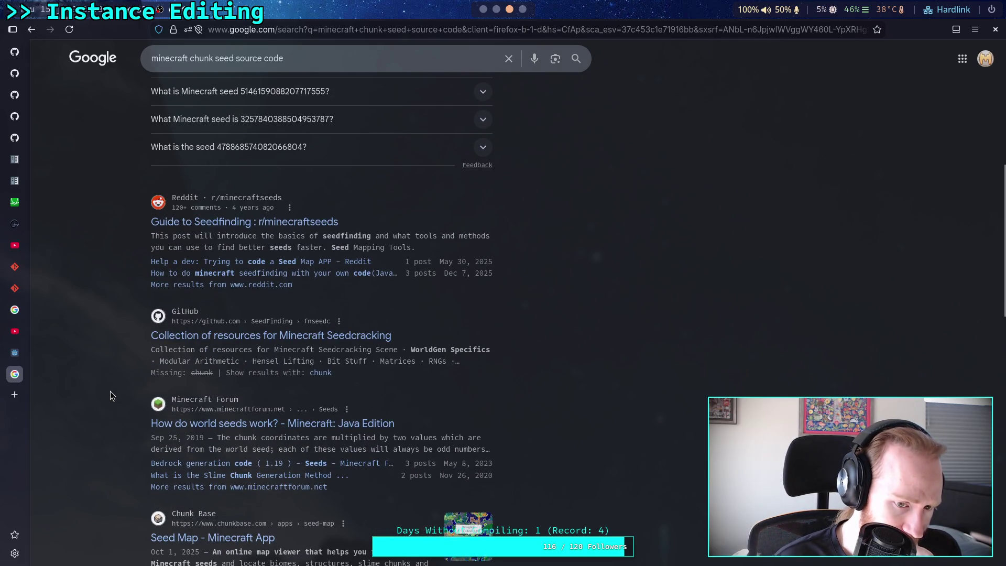
scroll(110, 395, down, 1)
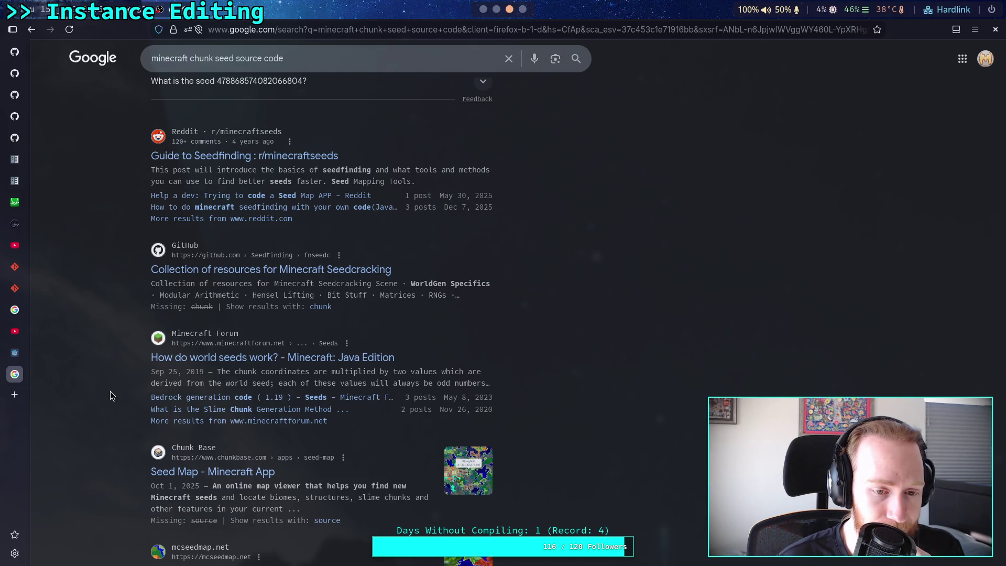
middle_click(38, 375)
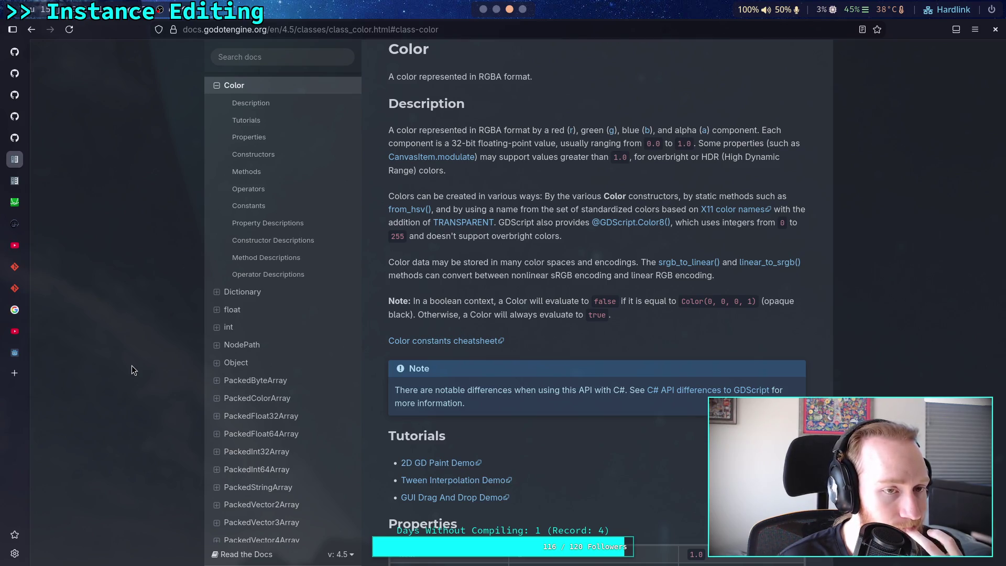
Switch from Firefox back to the Godot script editor.
key(alt+Tab)
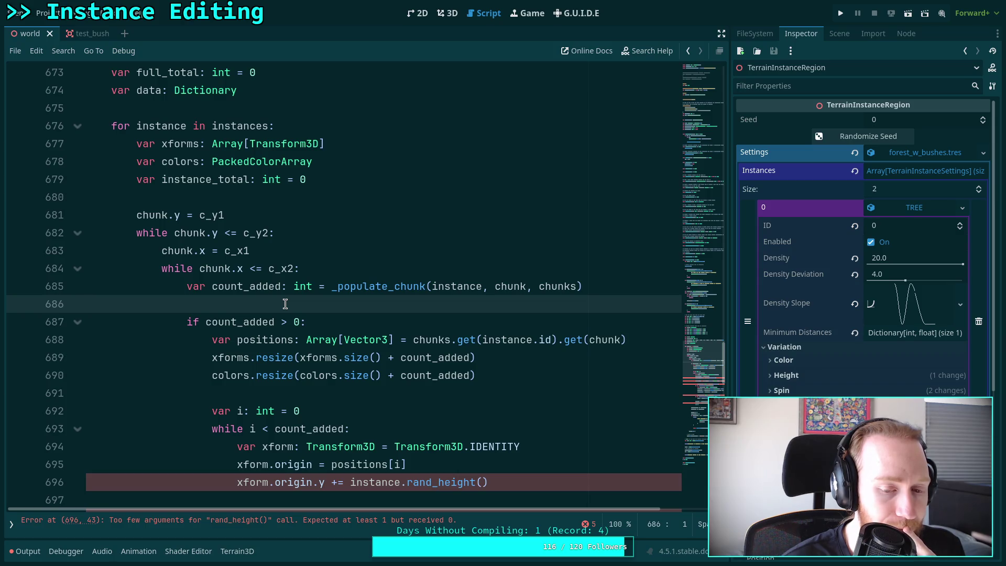
Delete empty line 686 and insert a new indented line above count_added.
key(Tab)
key(Tab)
key(Tab)
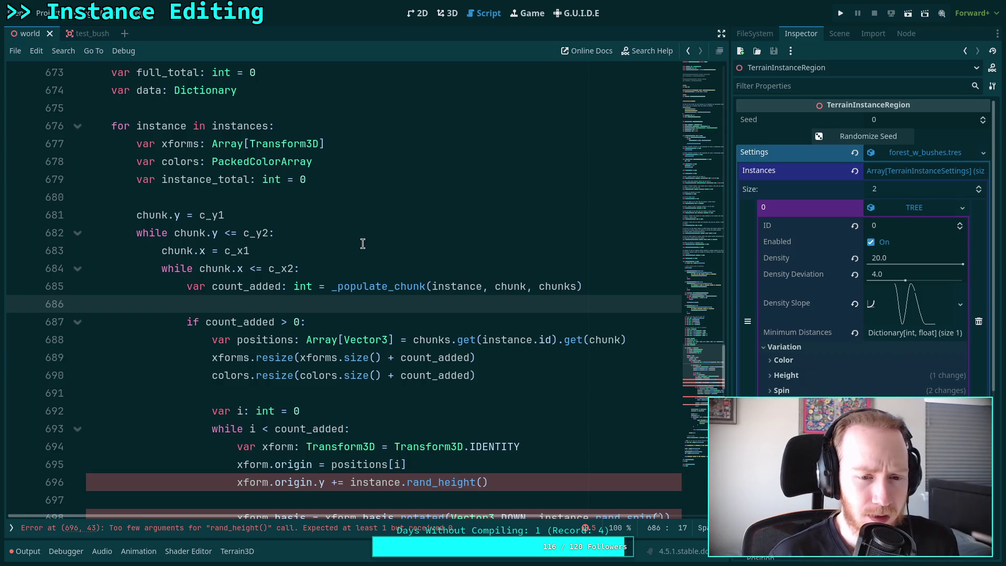
key(BackSpace)
key(BackSpace)
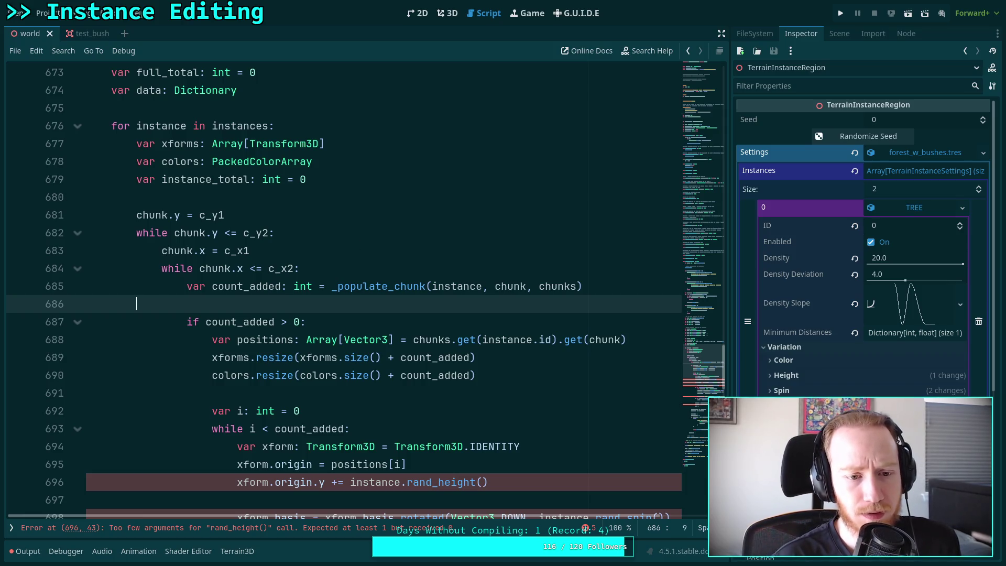
key(BackSpace)
scroll(408, 247, down, 3)
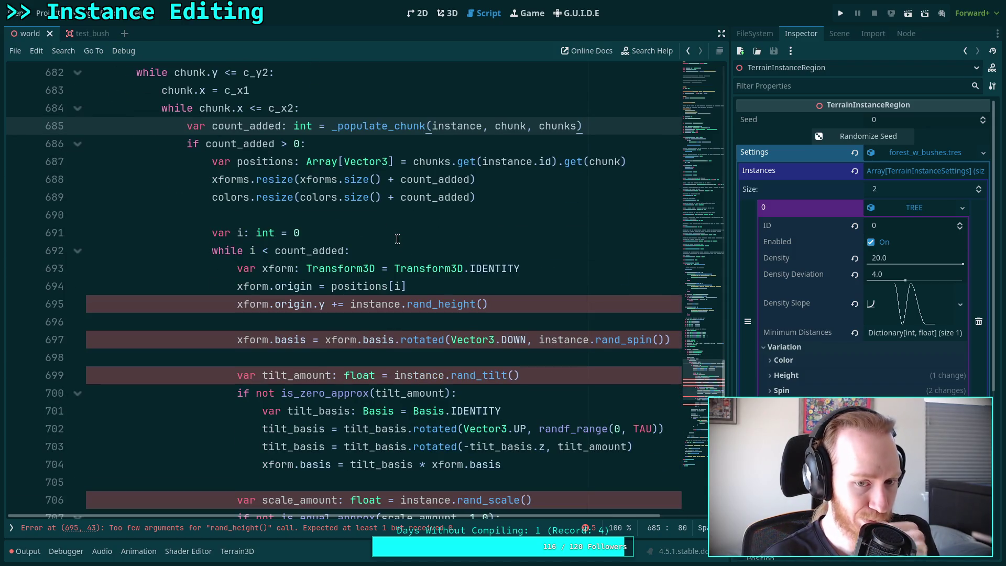
scroll(397, 238, down, 1)
scroll(397, 239, up, 3)
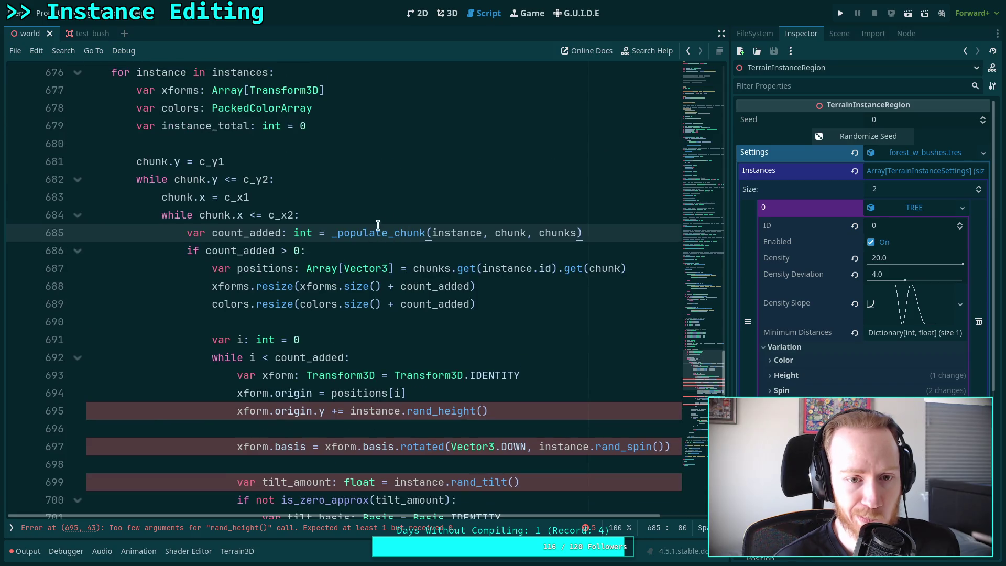
key(ctrl+shift+Return)
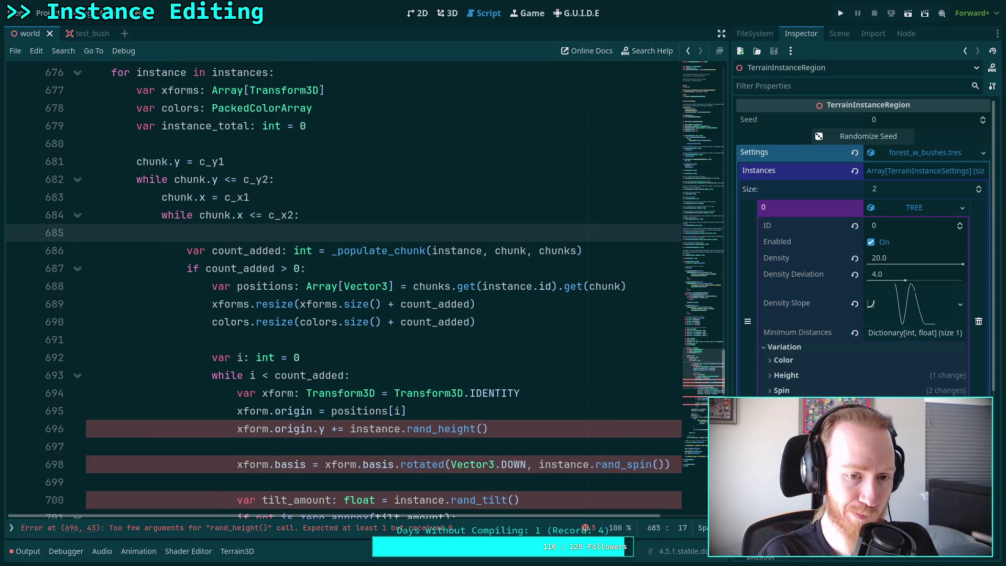
scroll(405, 222, down, 3)
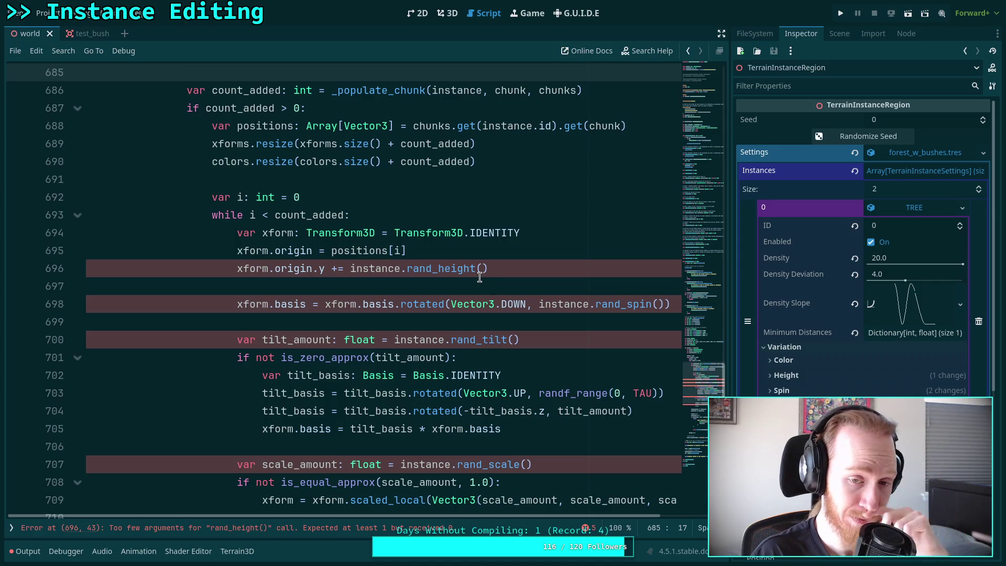
Pass rng into the rand_height, rand_spin and rand_tilt calls.
click(482, 270)
text(rng)
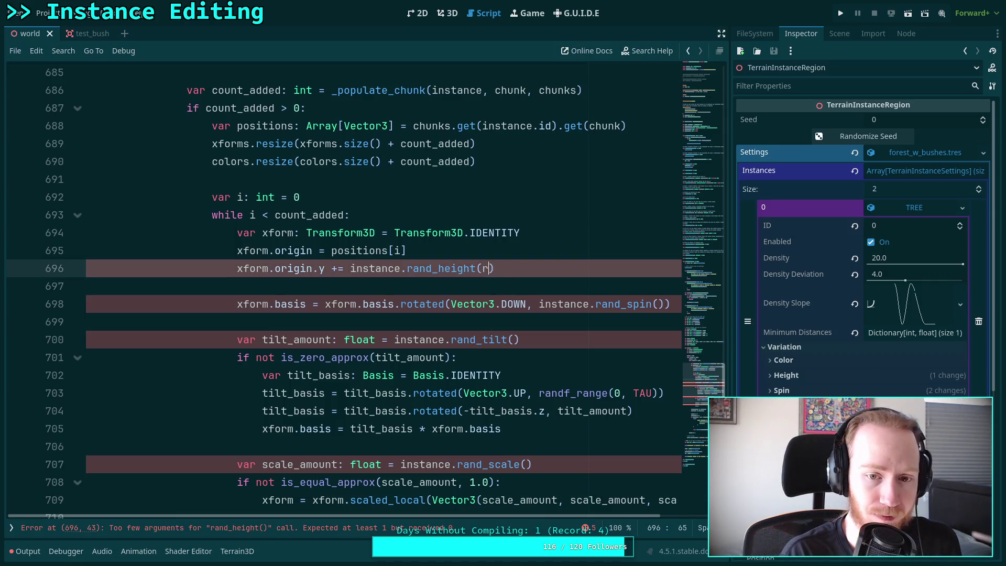
click(396, 195)
click(656, 303)
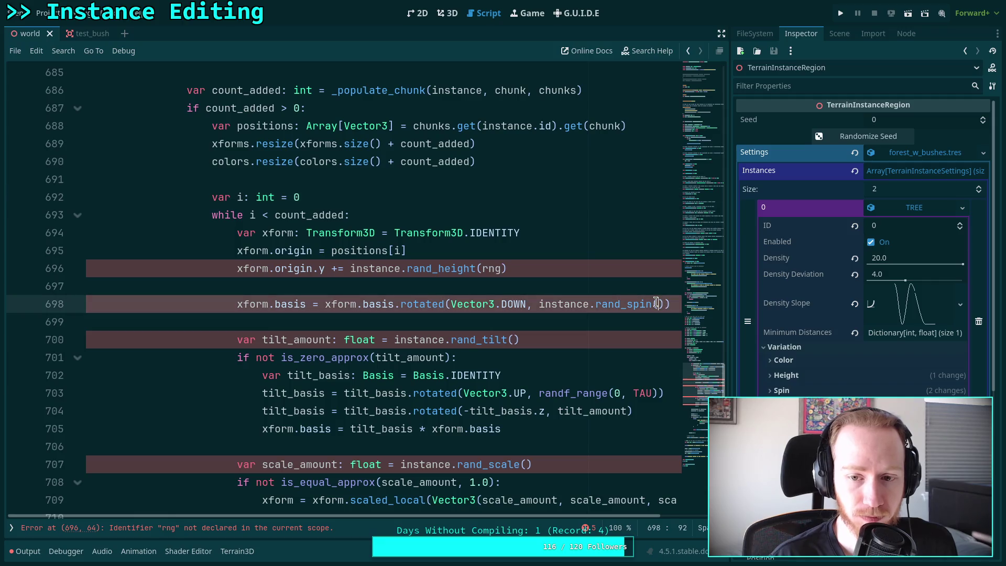
text(rng)
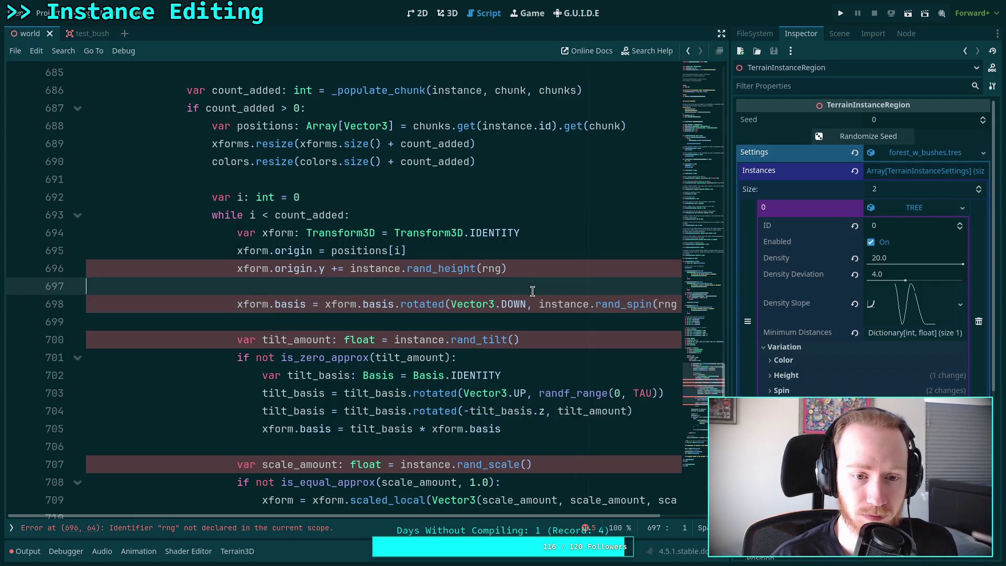
click(513, 339)
text(rng)
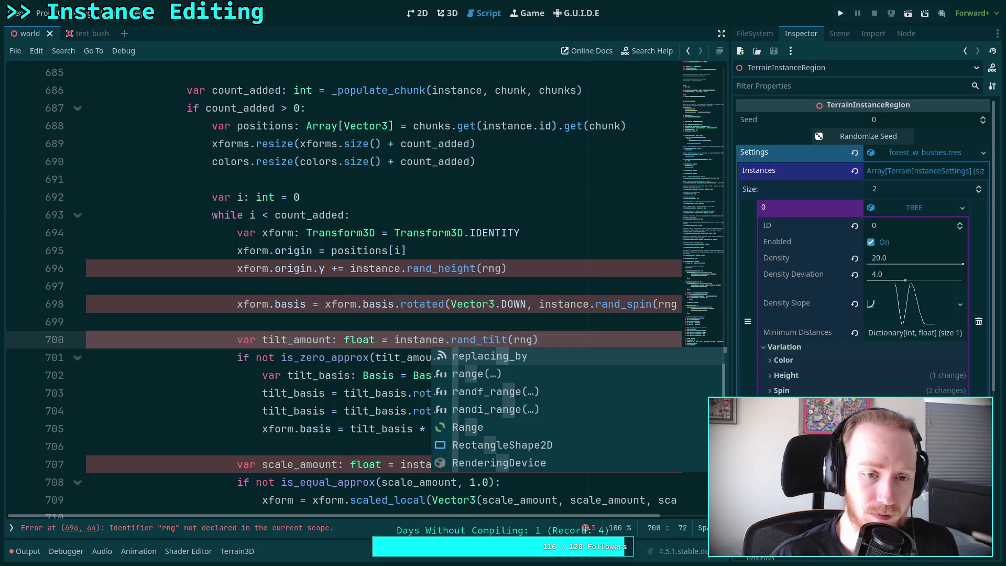
click(433, 303)
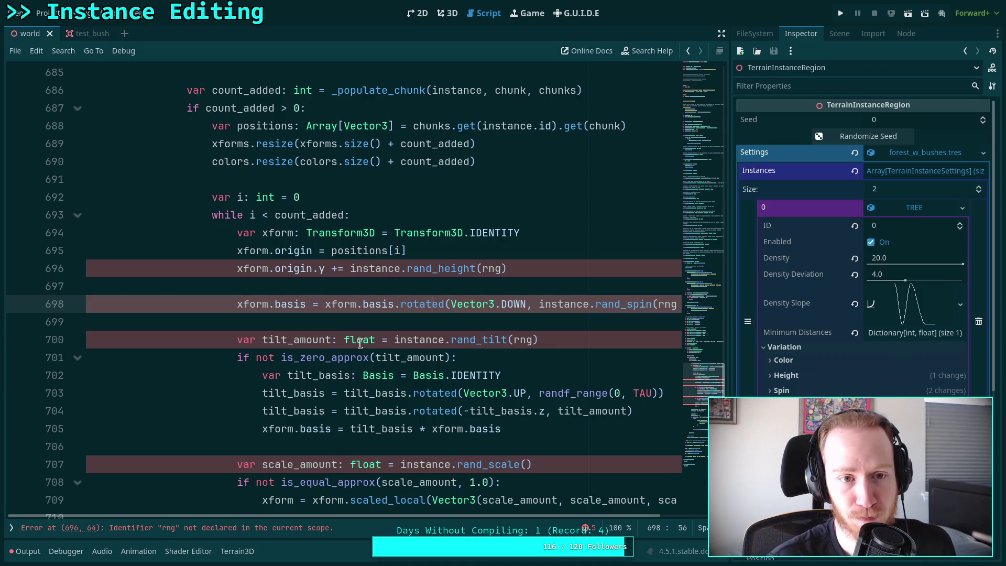
scroll(359, 343, up, 2)
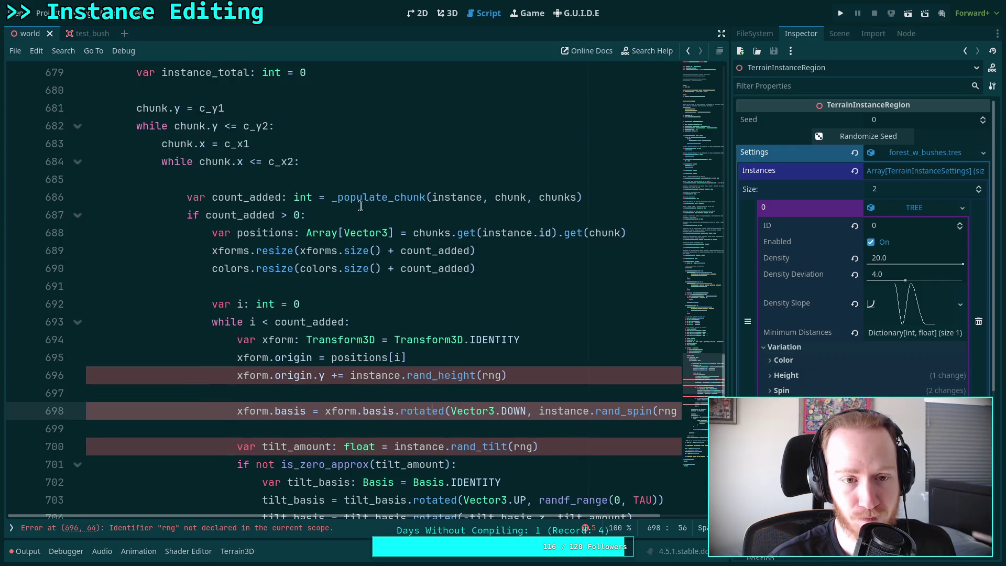
click(381, 183)
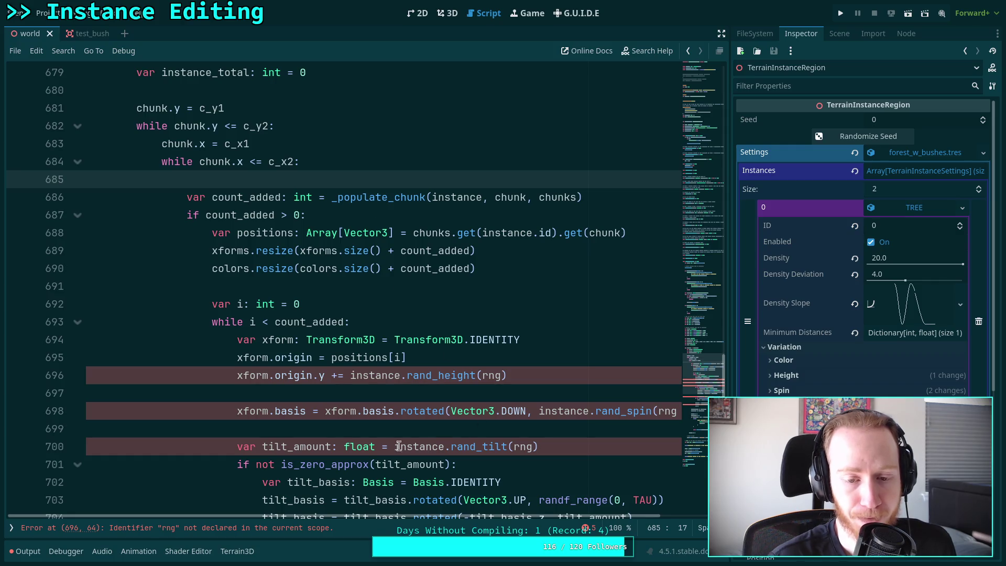
mouse_move(586, 445)
mouse_down()
mouse_move(415, 411)
mouse_move(407, 375)
mouse_up()
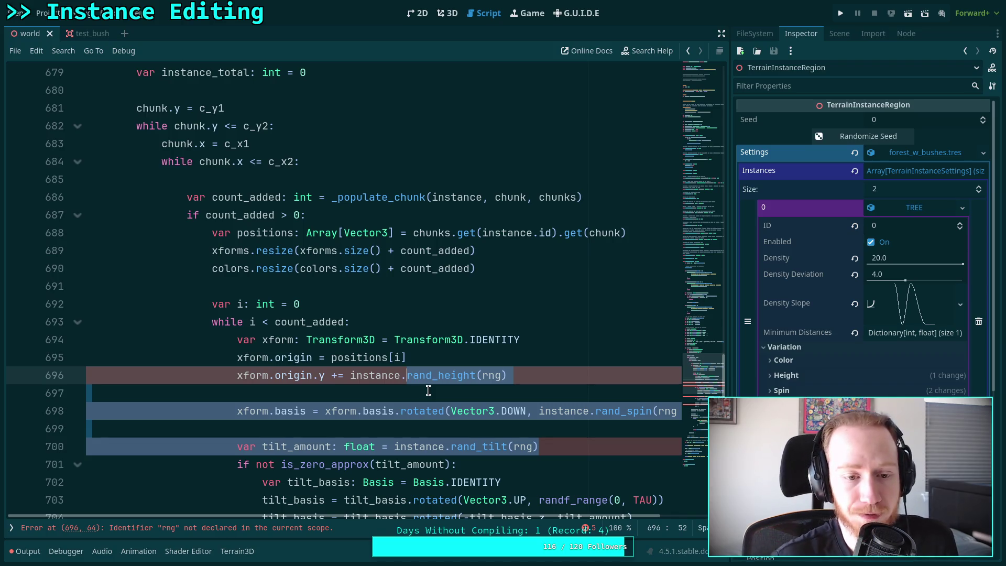
click(427, 393)
drag(240, 340, 329, 445)
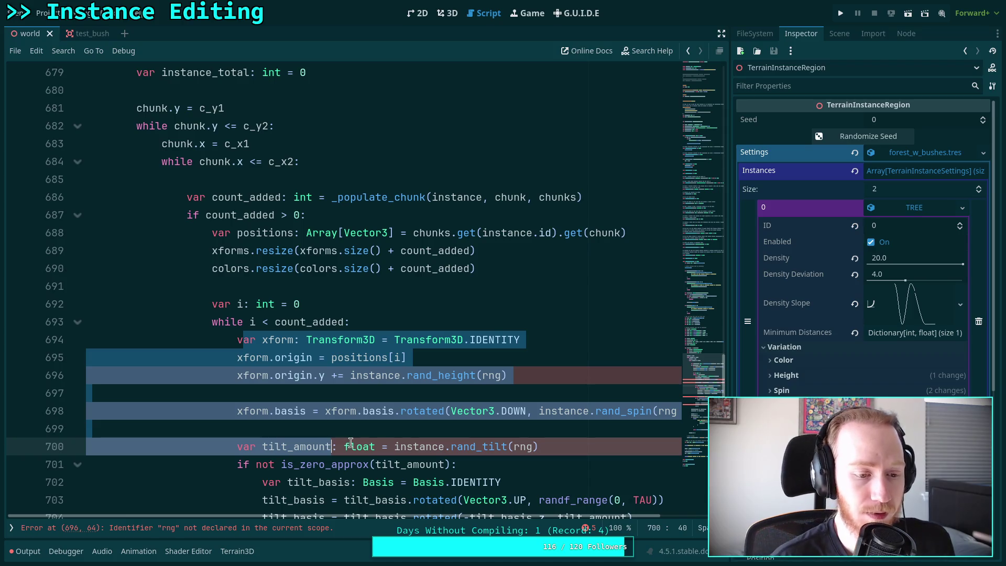
mouse_move(350, 443)
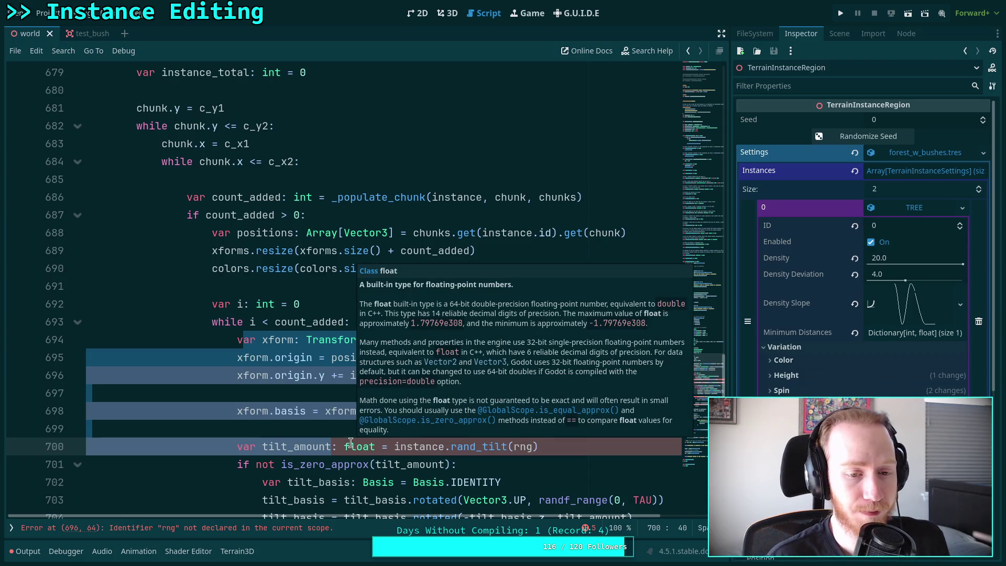
click(262, 397)
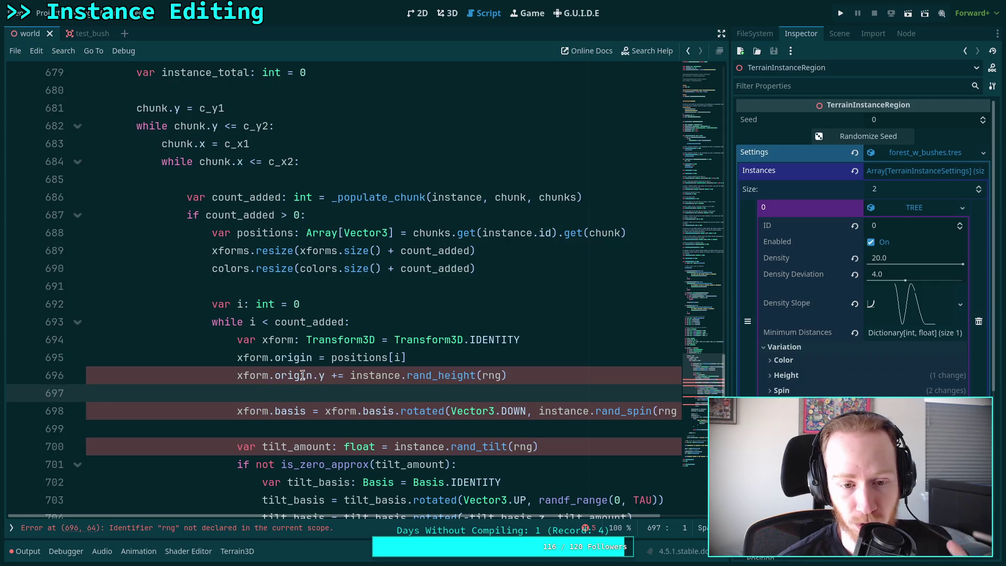
click(275, 351)
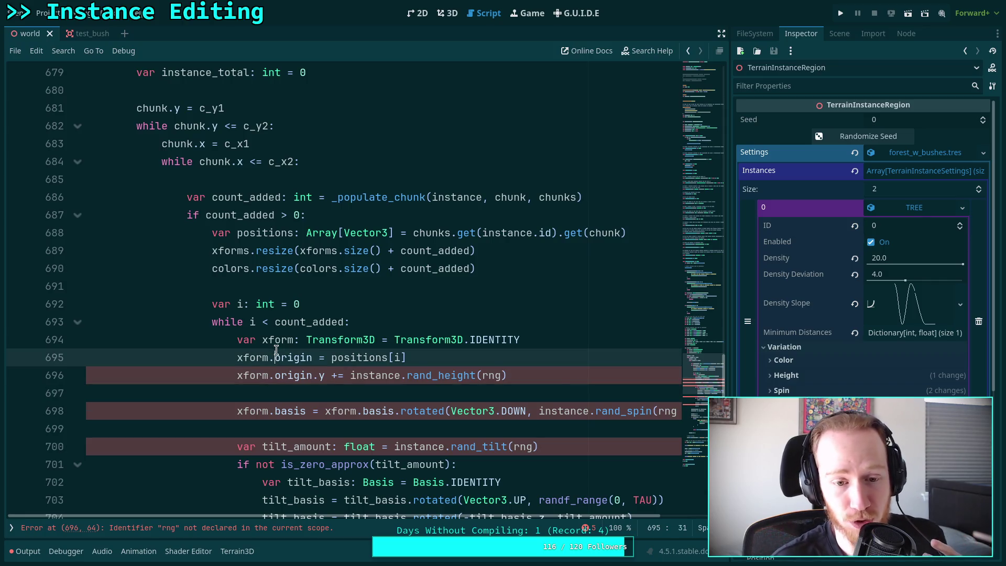
click(274, 393)
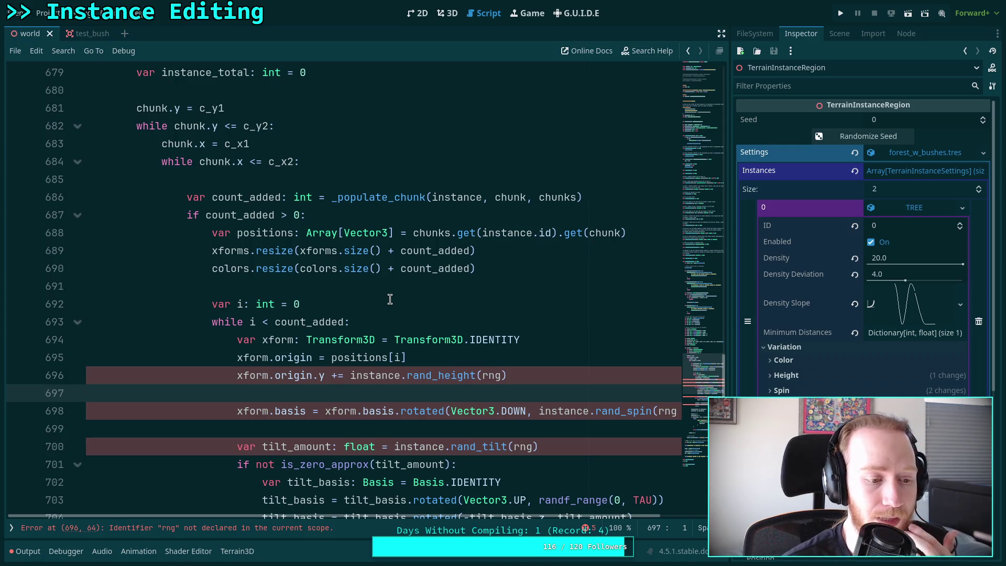
Pass rng into the rand_scale and rand_color calls.
scroll(389, 299, down, 3)
scroll(395, 304, down, 4)
scroll(404, 322, up, 2)
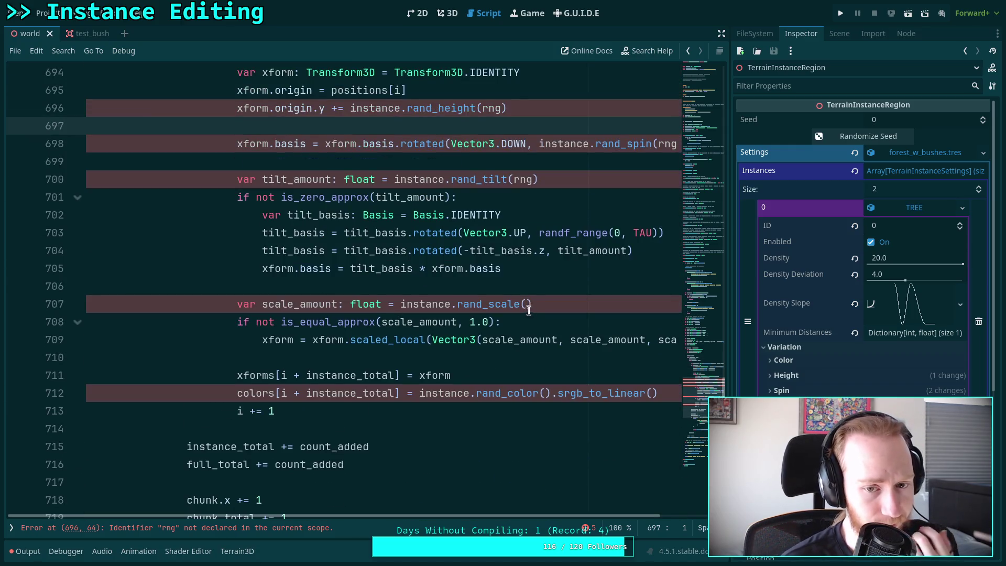
click(525, 304)
text(rng)
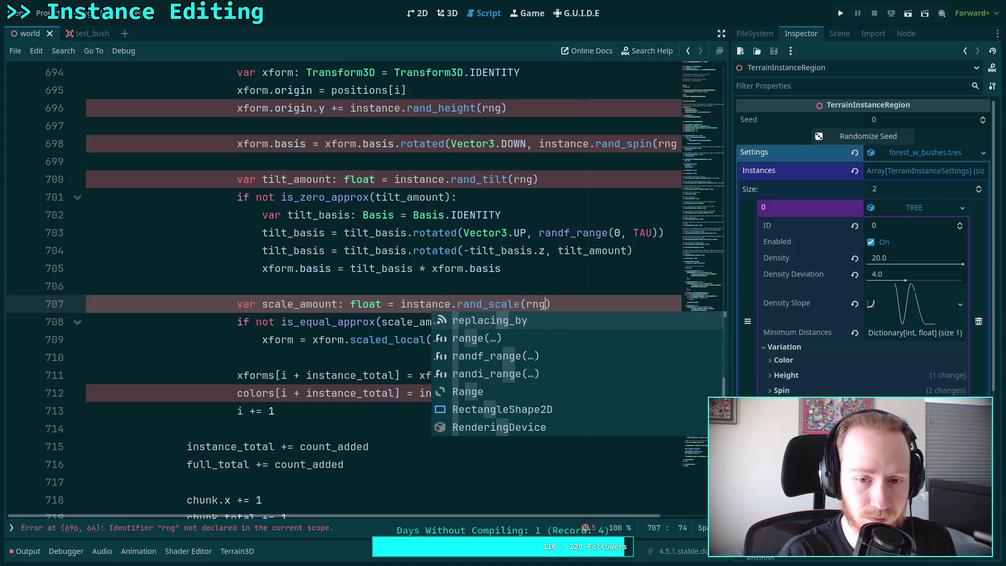
click(546, 393)
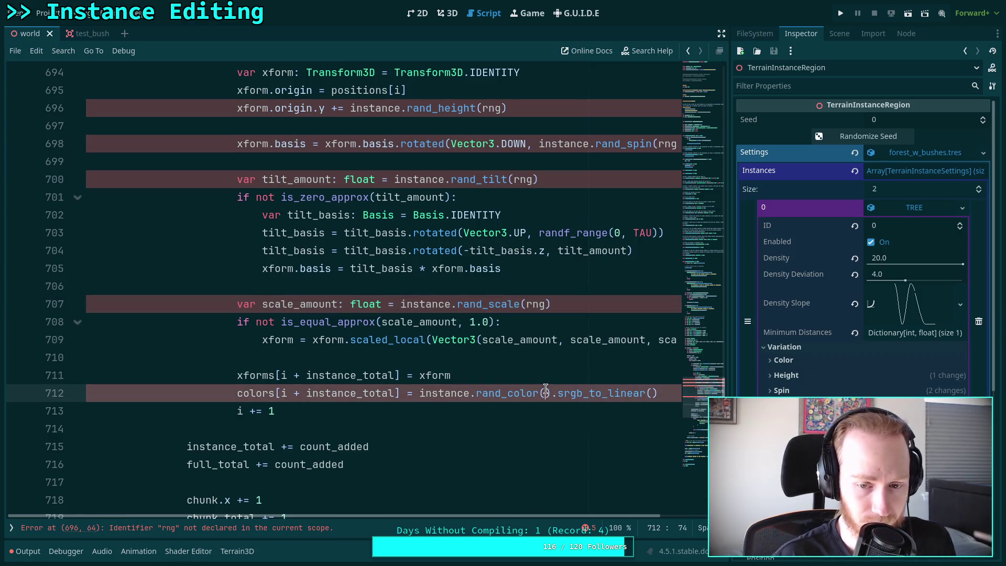
text(rng)
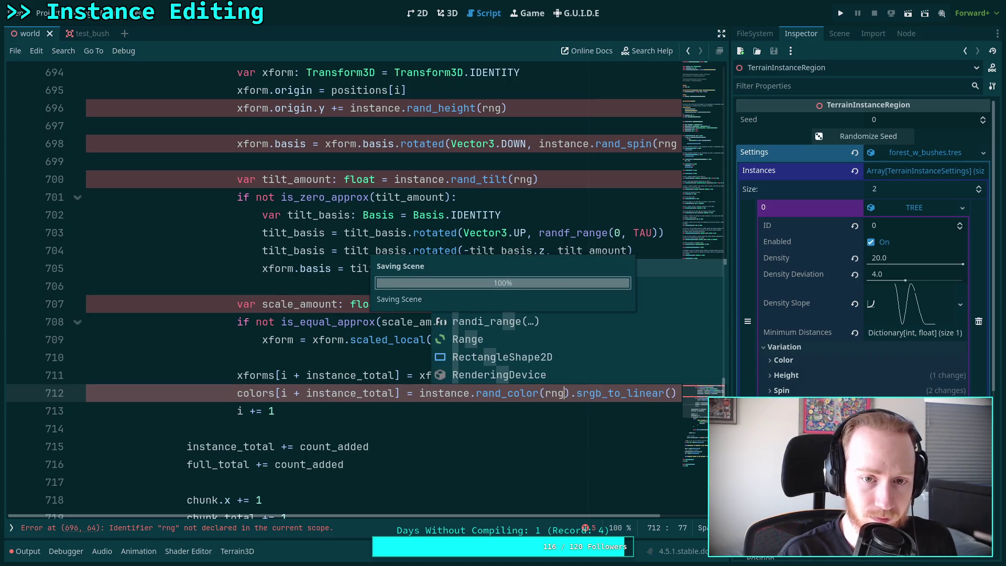
Start a 'var rng' declaration on line 685, then erase it.
scroll(358, 223, up, 5)
click(347, 178)
scroll(408, 215, up, 2)
key(Tab)
key(Tab)
key(Tab)
text(var rng)
key(BackSpace)
key(BackSpace)
key(BackSpace)
key(BackSpace)
key(BackSpace)
scroll(289, 153, up, 2)
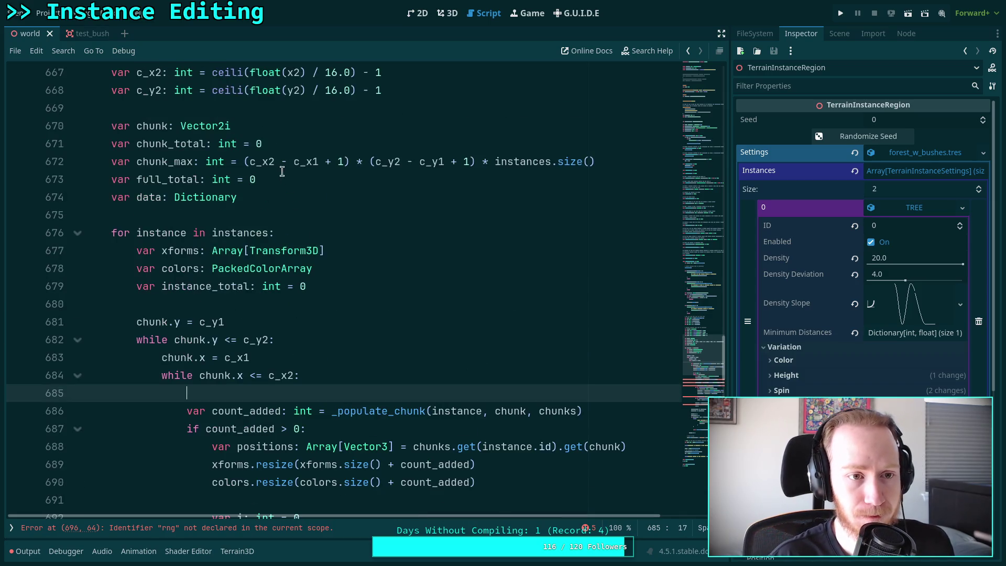
Declare 'var rng: RandomNumberGenerator = RandomNumberGenerator.new()' on line 675 using autocomplete.
click(326, 215)
key(ctrl+shift+Return)
text(var rng: R)
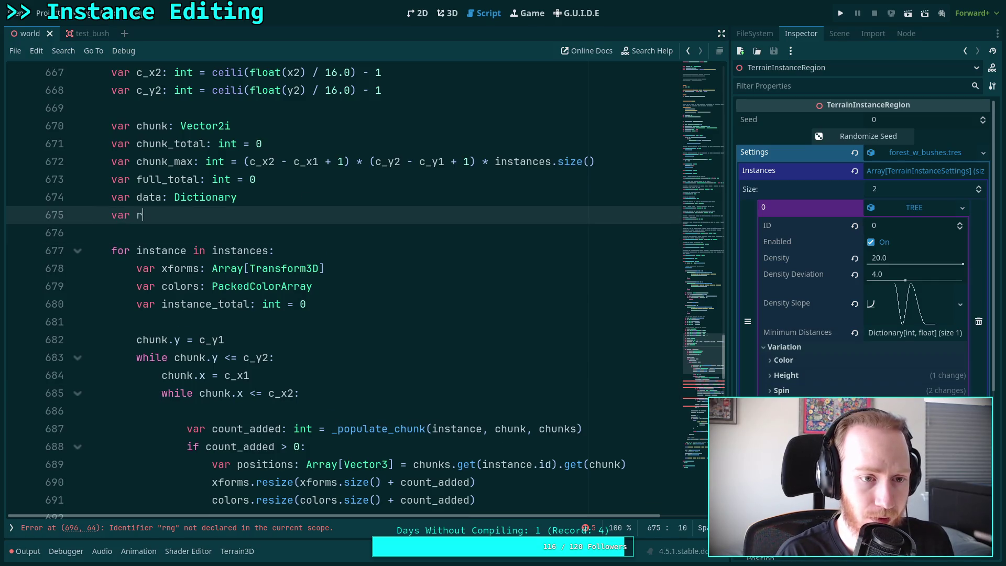
text(andomNumberGenerator)
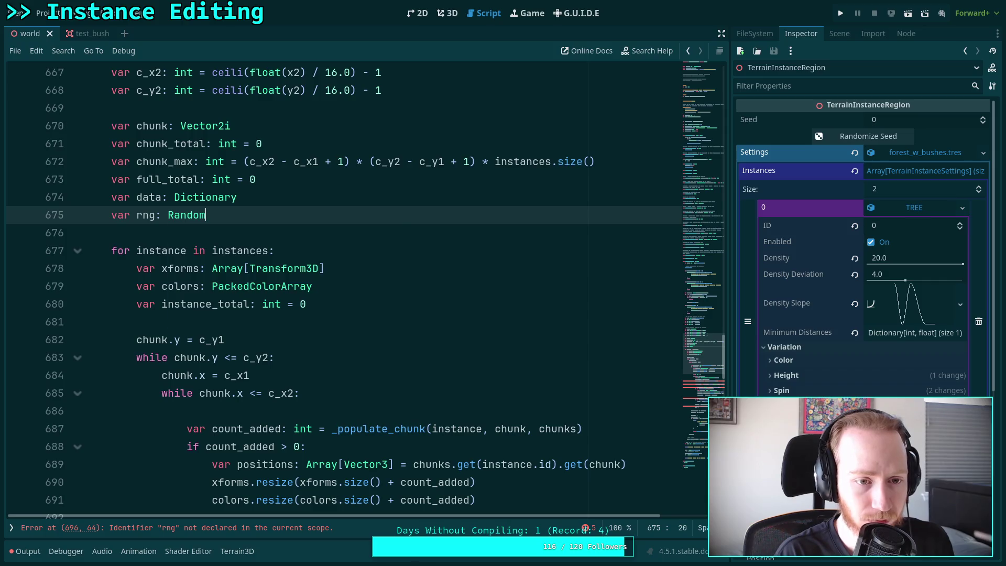
key(Return)
text(= RandomNumberGenerator)
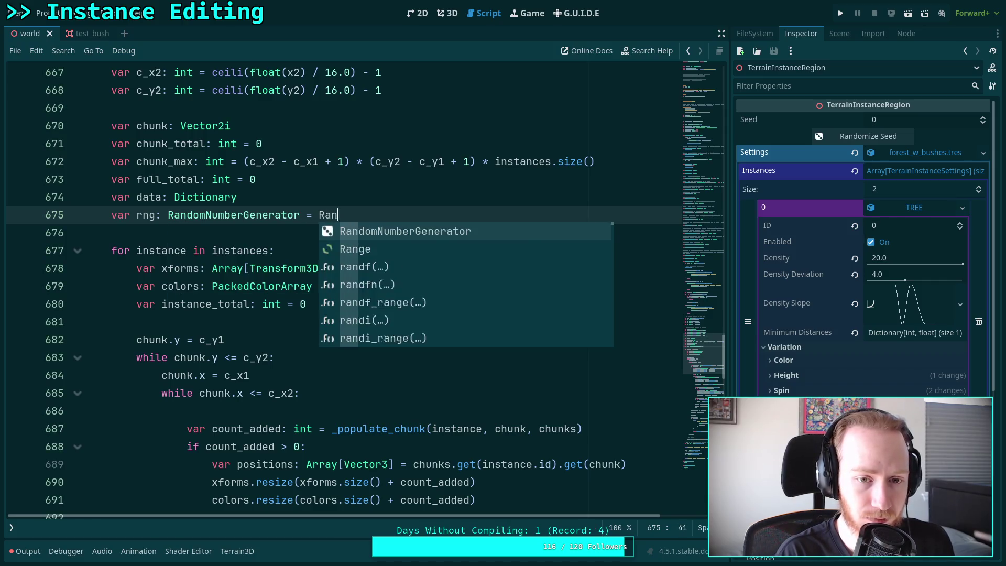
key(Return)
text(.new)
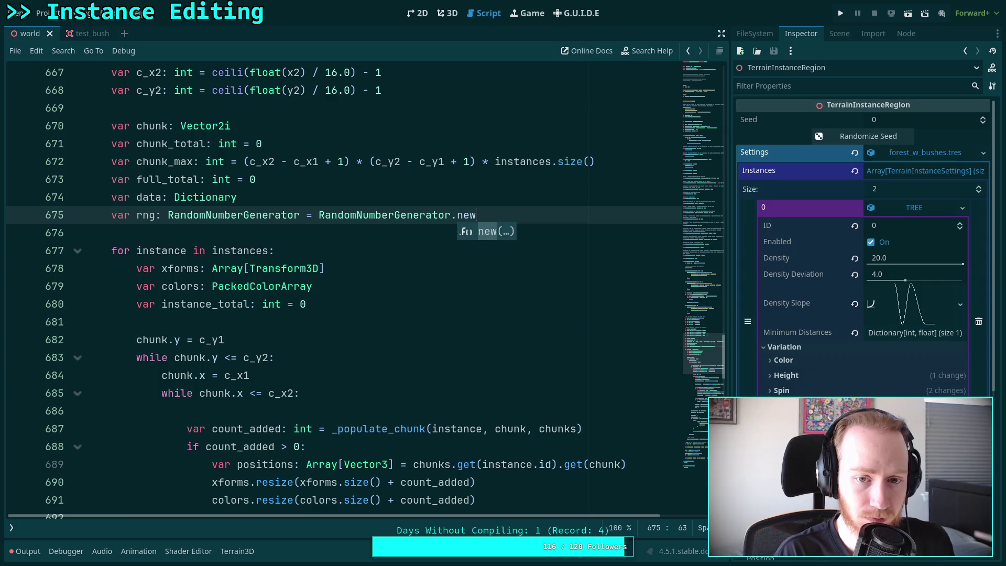
key(Return)
scroll(313, 246, down, 3)
click(314, 237)
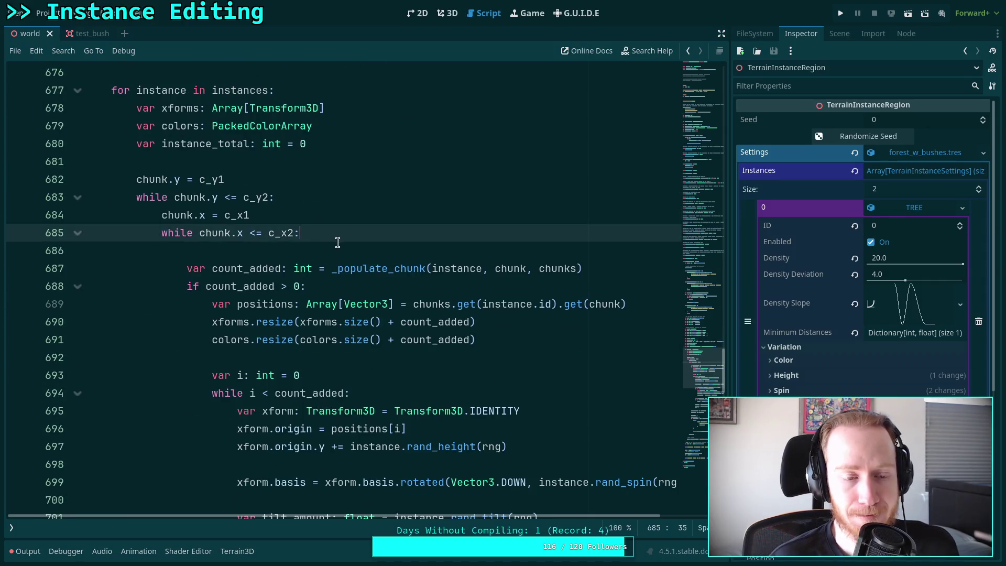
Start empty line 686 in the chunk loop with rng.seed and view the seed property's documentation.
click(373, 251)
scroll(373, 252, up, 2)
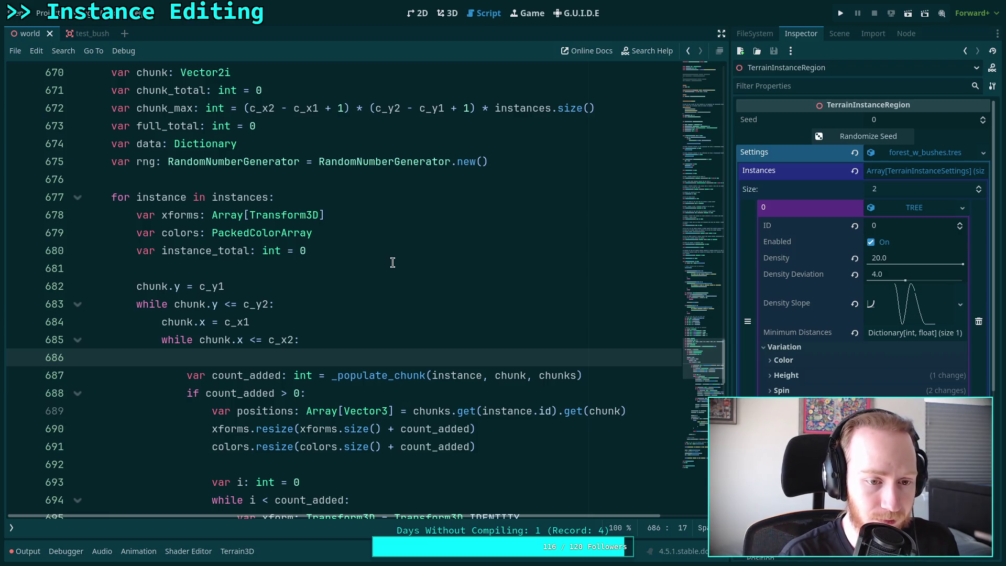
text(rng.see)
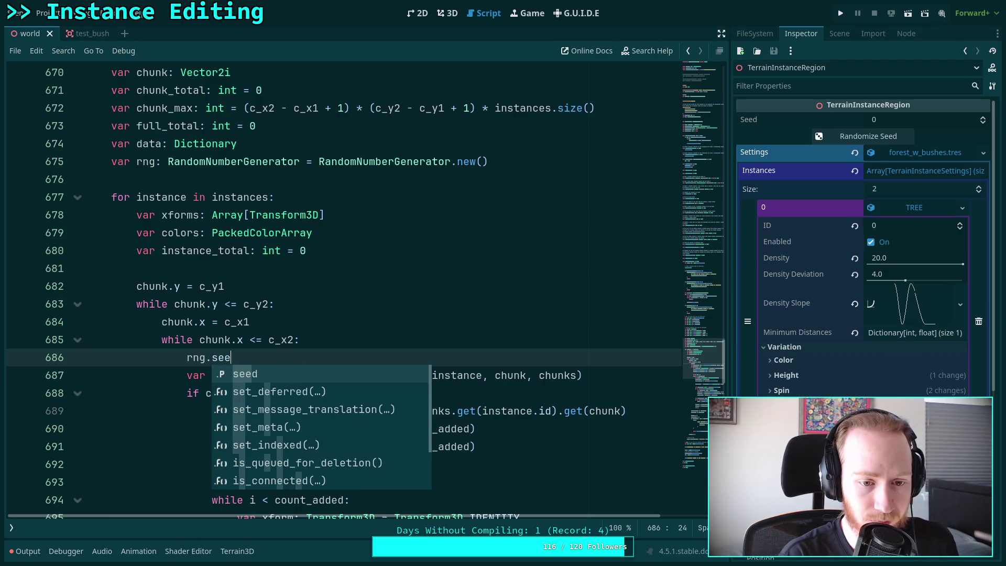
text(d)
key(BackSpace)
key(BackSpace)
key(BackSpace)
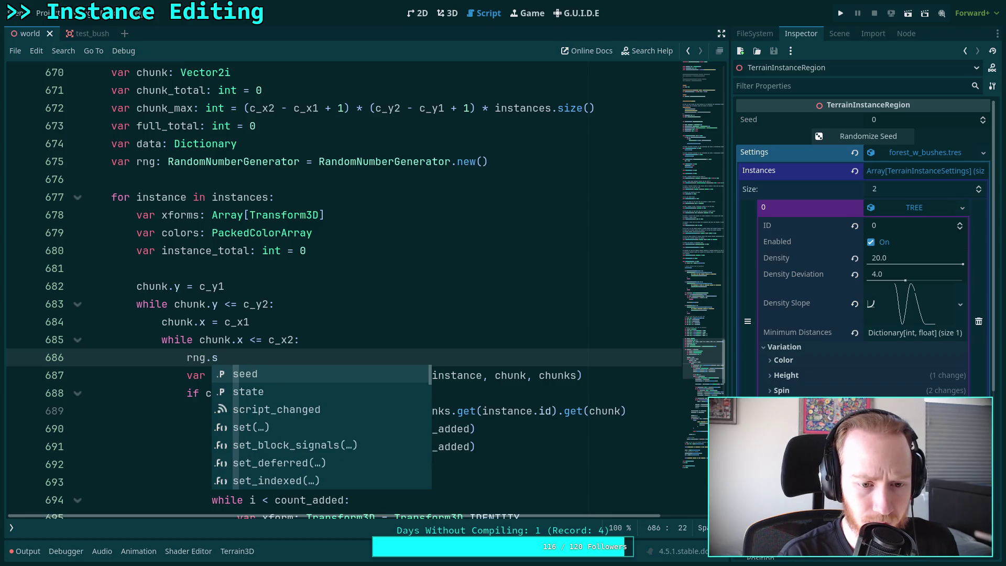
key(Return)
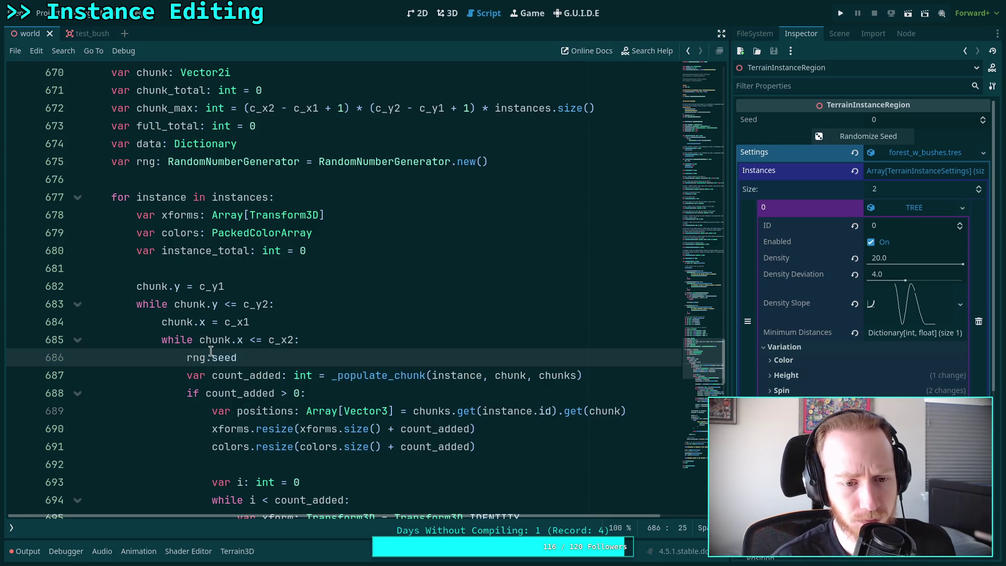
mouse_move(220, 353)
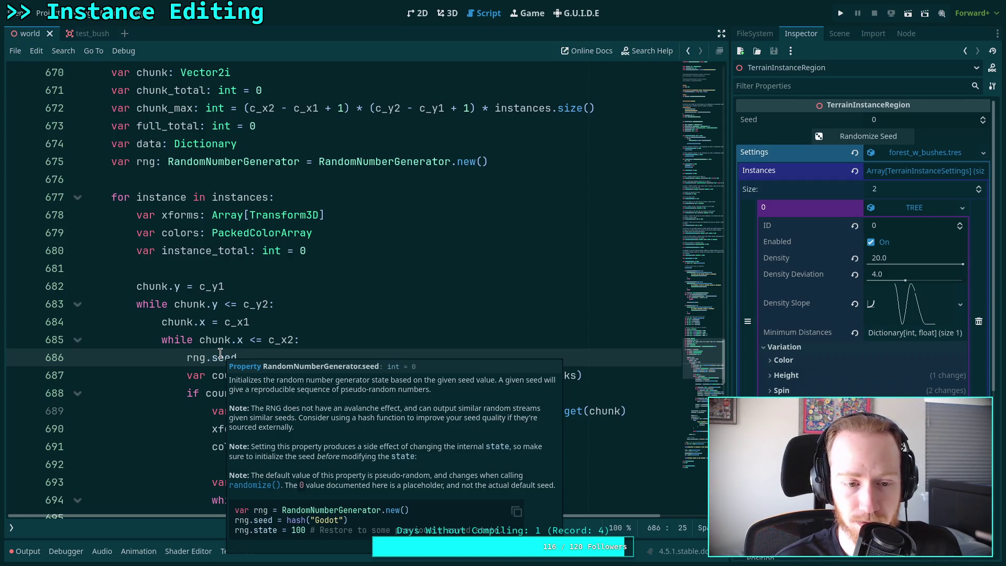
Try rng.state to read its docs, then change line 686 to rng.seed = hash(.
key(BackSpace)
key(BackSpace)
key(BackSpace)
text(tate)
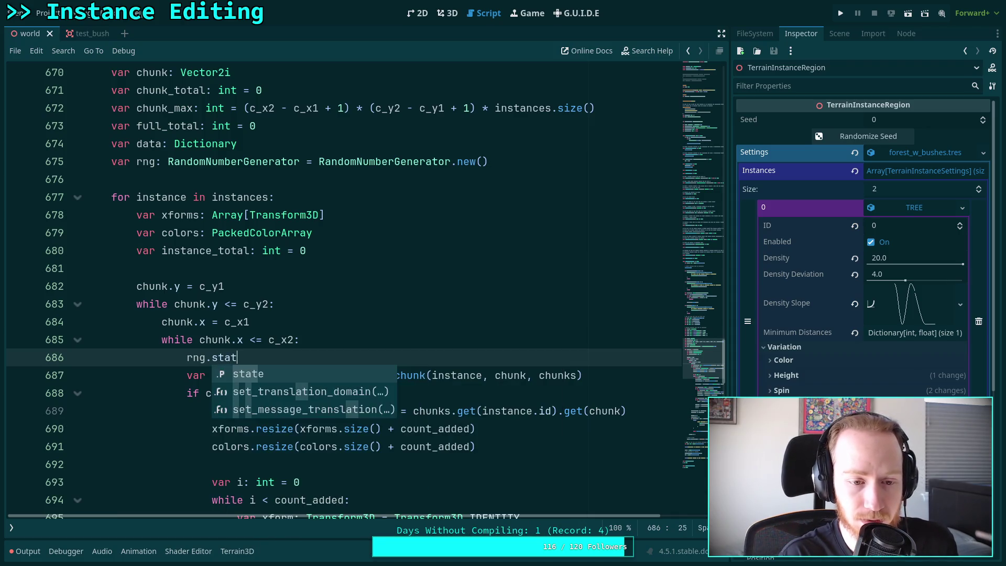
mouse_move(232, 359)
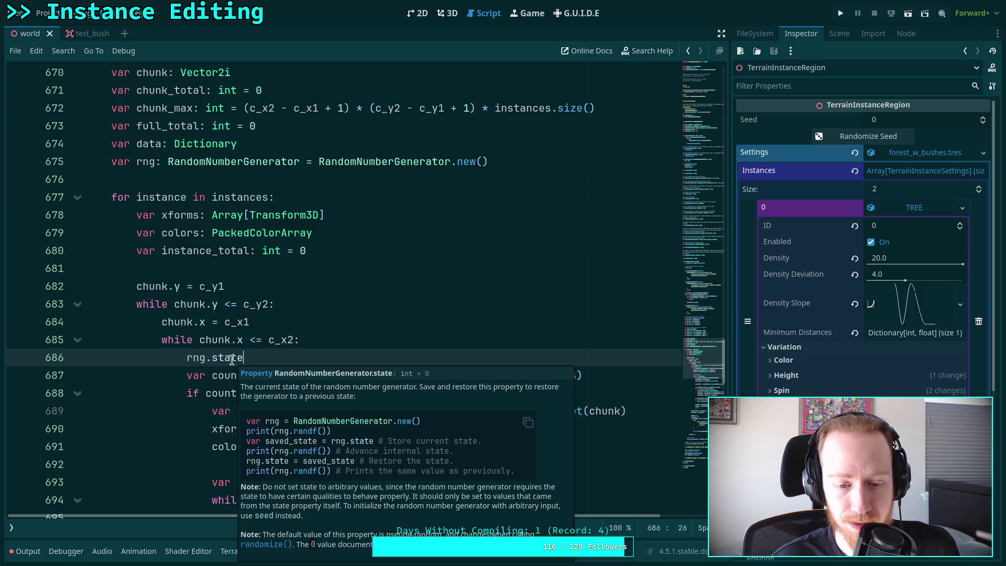
key(BackSpace)
key(BackSpace)
key(BackSpace)
text(eed = hash()
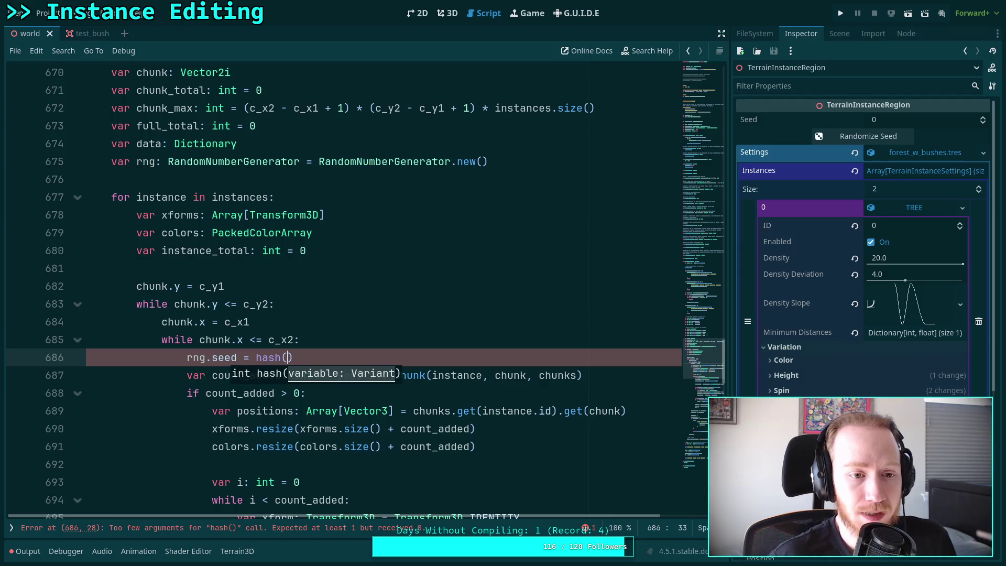
scroll(253, 302, up, 2)
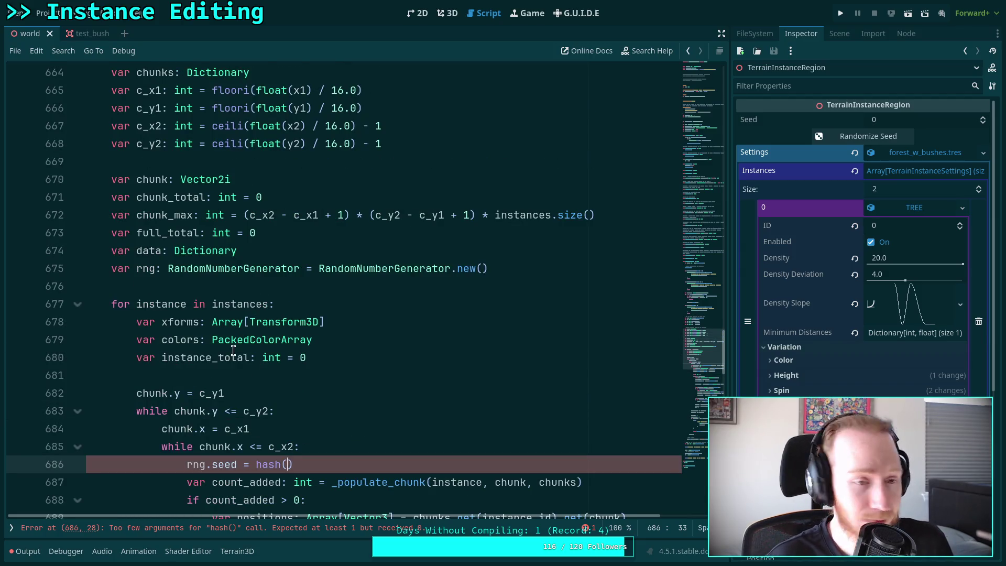
scroll(234, 346, up, 5)
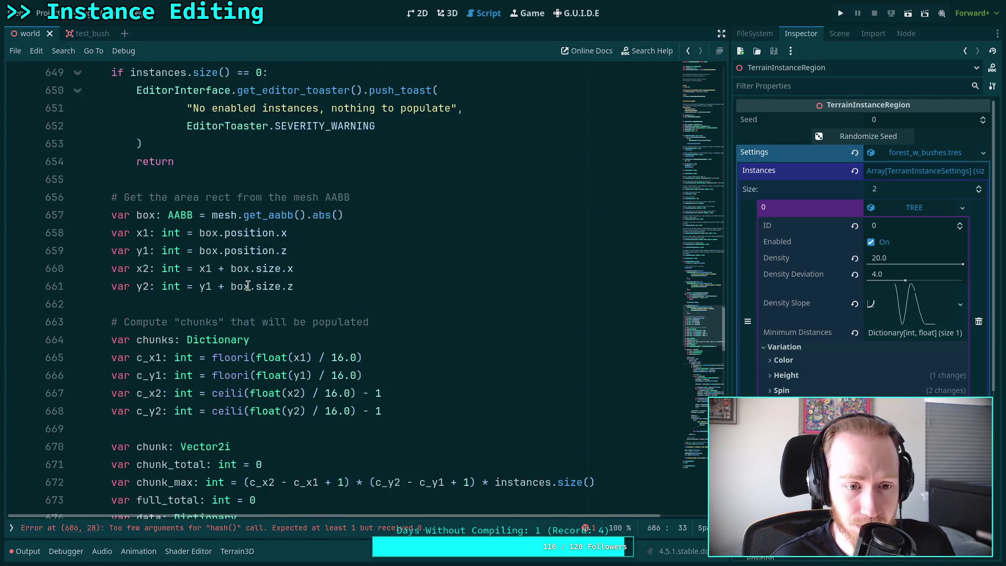
mouse_move(235, 230)
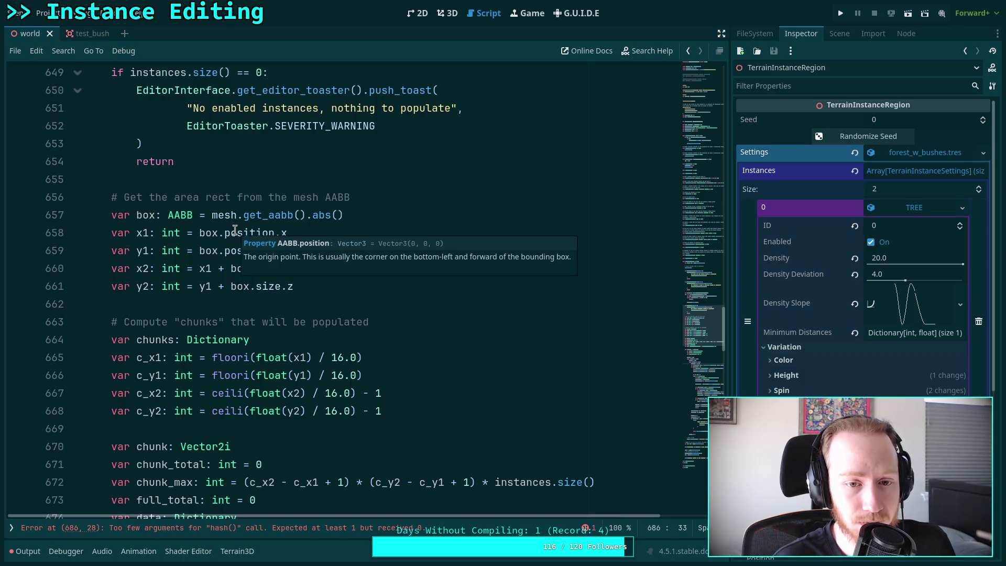
mouse_move(203, 232)
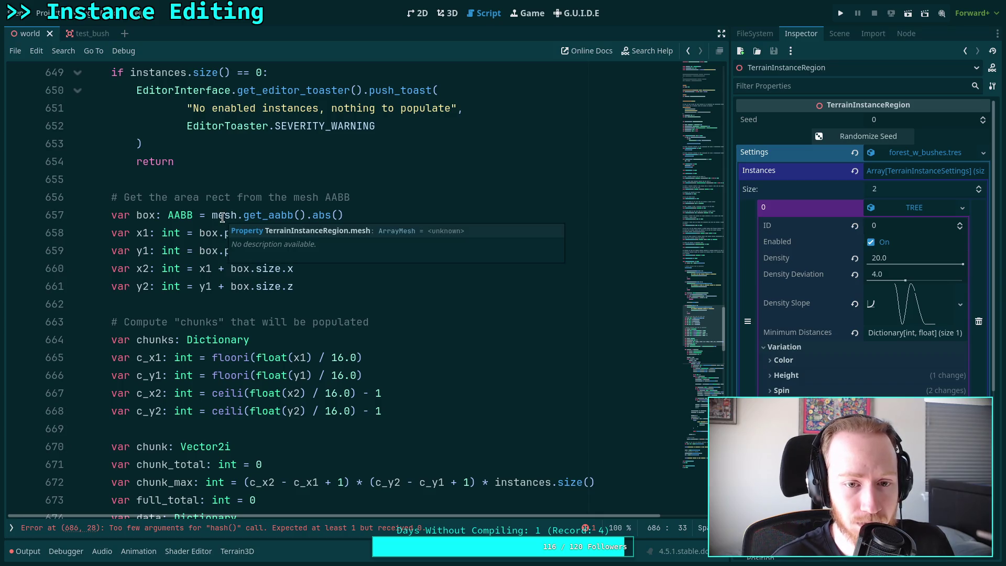
scroll(223, 216, up, 12)
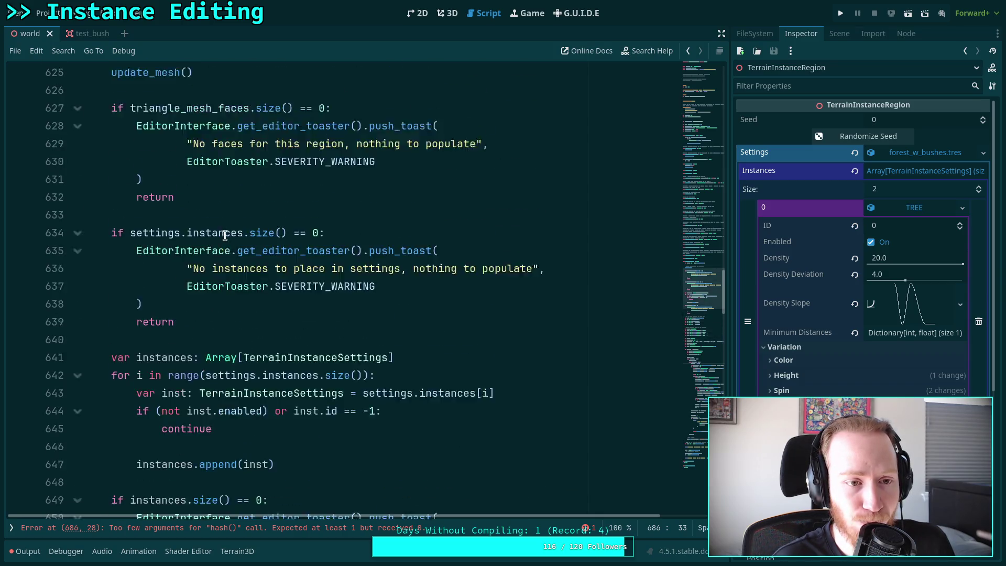
scroll(224, 235, up, 2)
scroll(225, 235, down, 4)
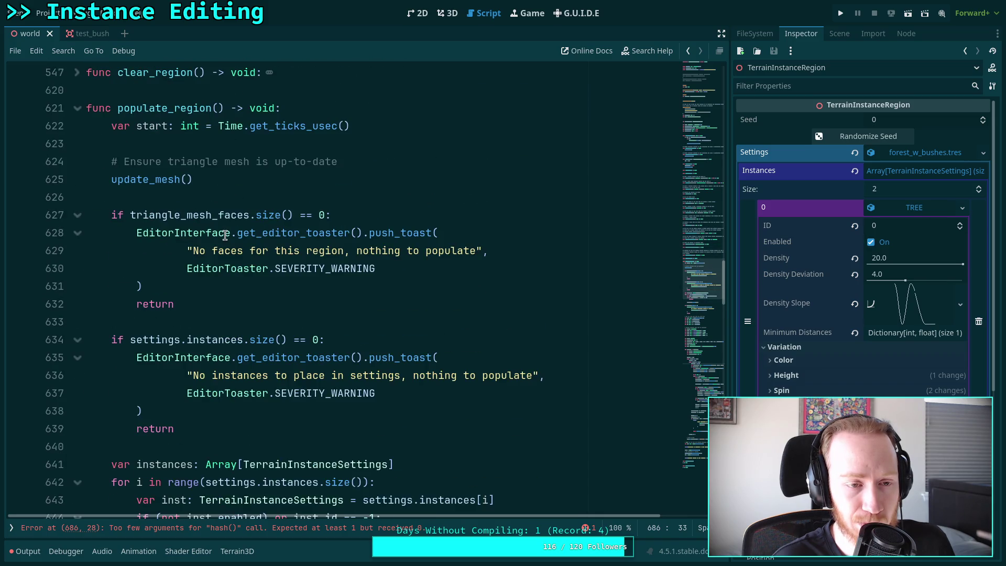
scroll(225, 234, down, 7)
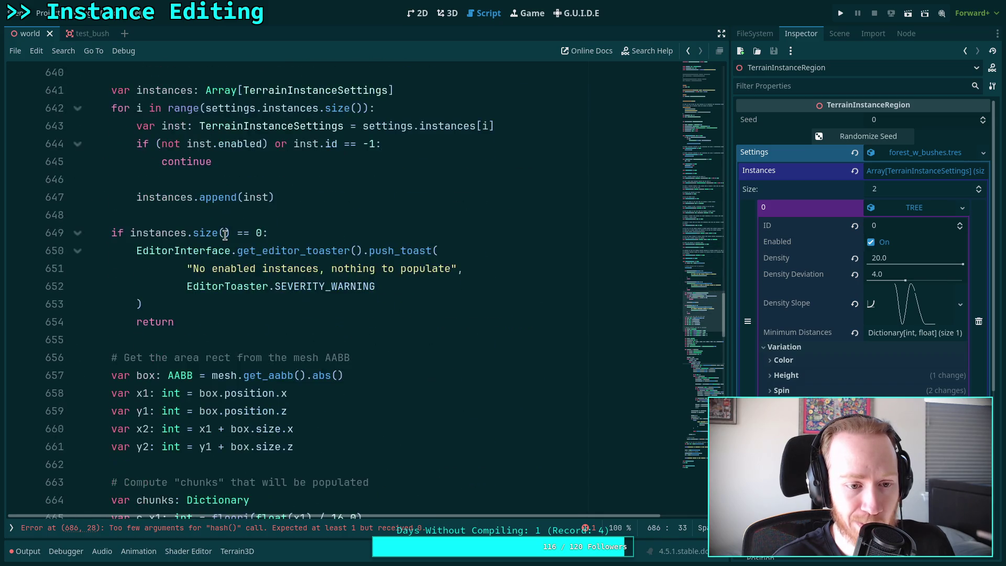
scroll(225, 234, down, 4)
scroll(267, 284, down, 20)
scroll(335, 300, up, 13)
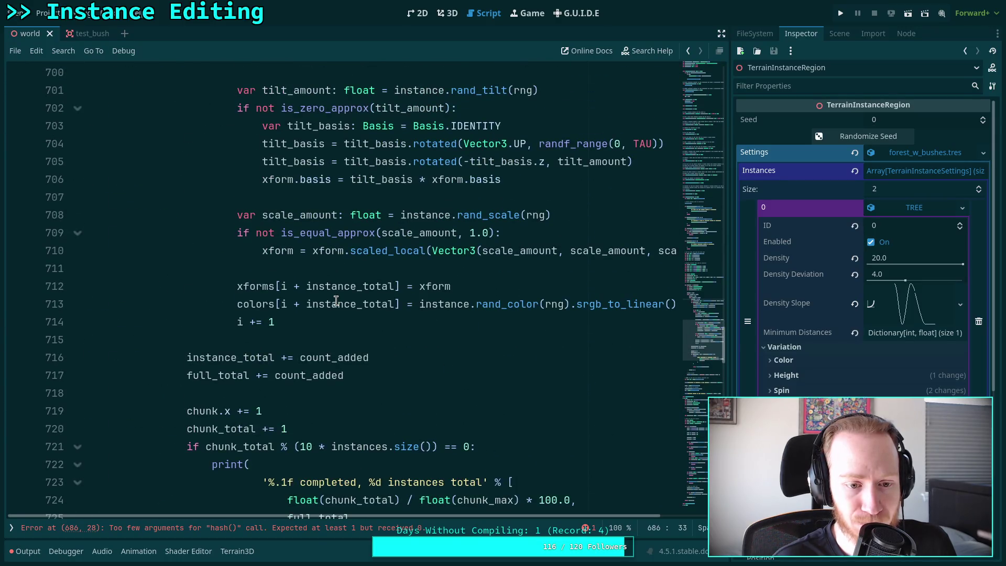
scroll(336, 300, down, 20)
scroll(336, 300, down, 4)
scroll(336, 300, down, 8)
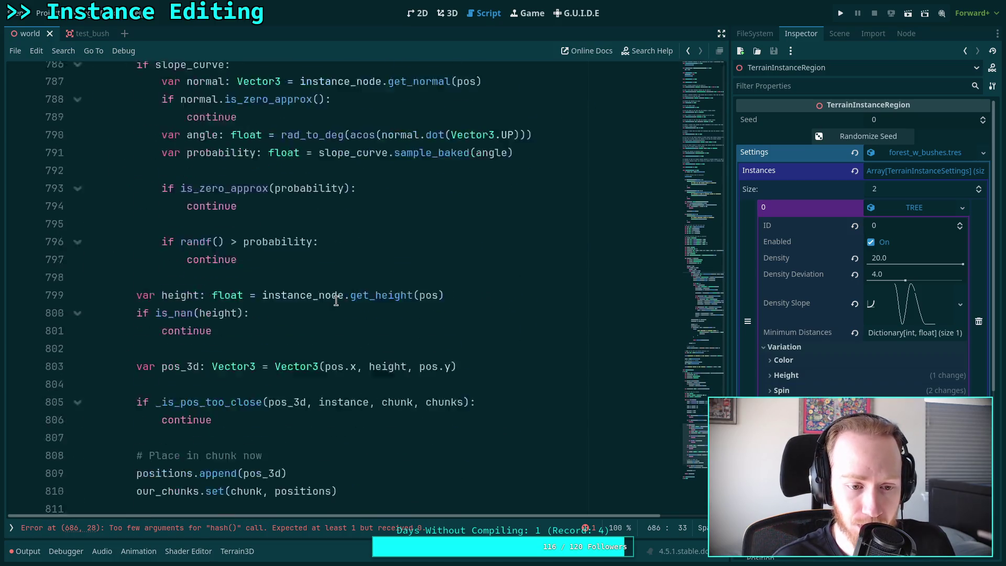
scroll(336, 300, up, 14)
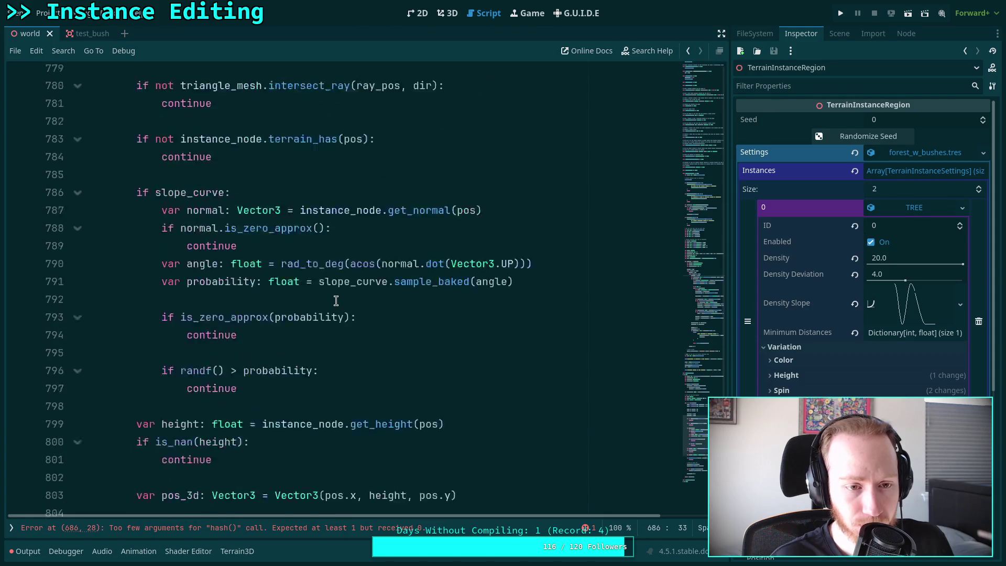
Replace the literal 16 with CHUNK_SIZE in the chunk offsets on lines 774 and 775.
click(268, 323)
double_click(267, 323)
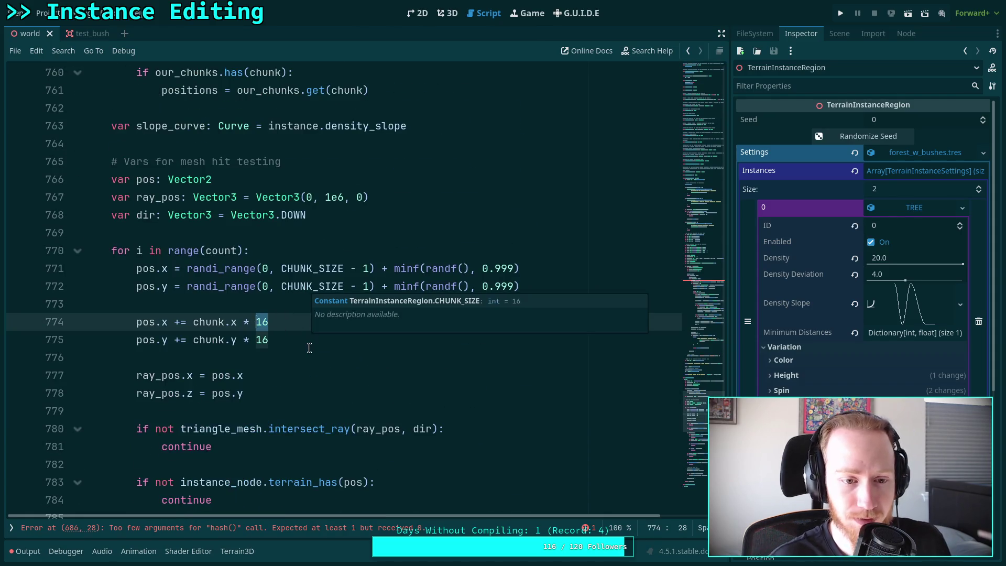
text(CH)
key(Return)
double_click(287, 344)
text(CH)
key(Return)
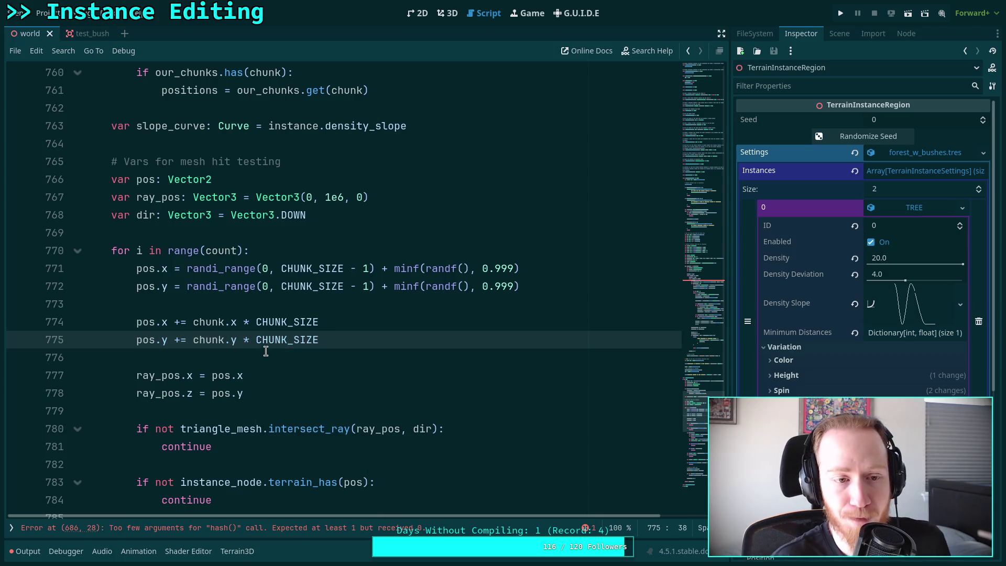
Return to the empty hash() call on line 686.
click(270, 359)
scroll(282, 356, down, 1)
scroll(283, 346, down, 7)
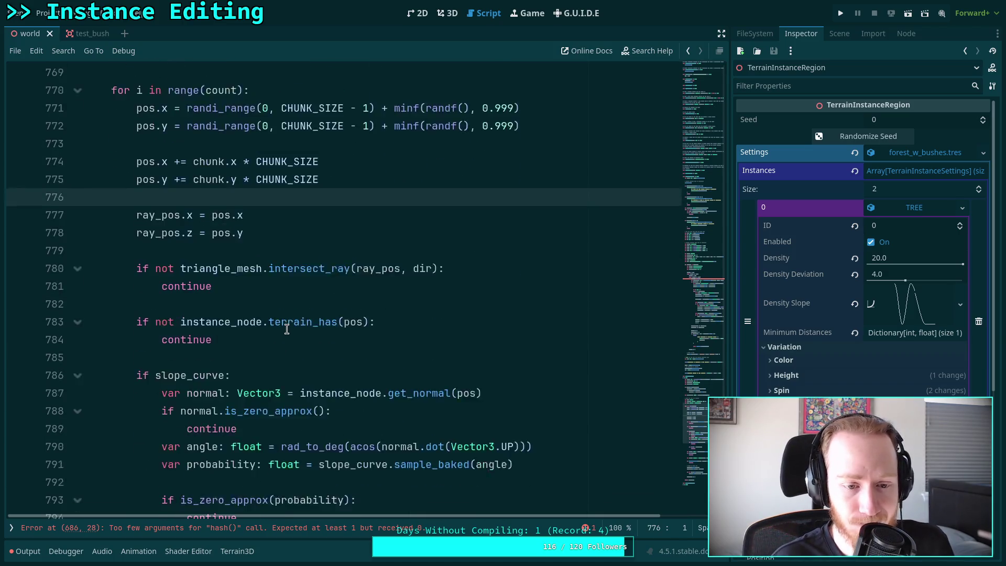
scroll(287, 329, down, 4)
scroll(287, 328, up, 16)
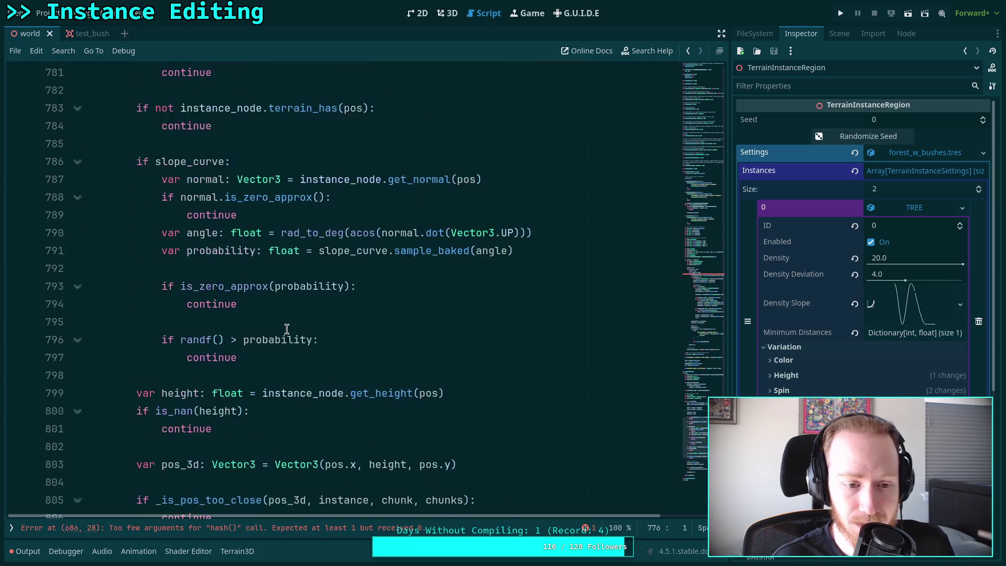
scroll(286, 328, up, 4)
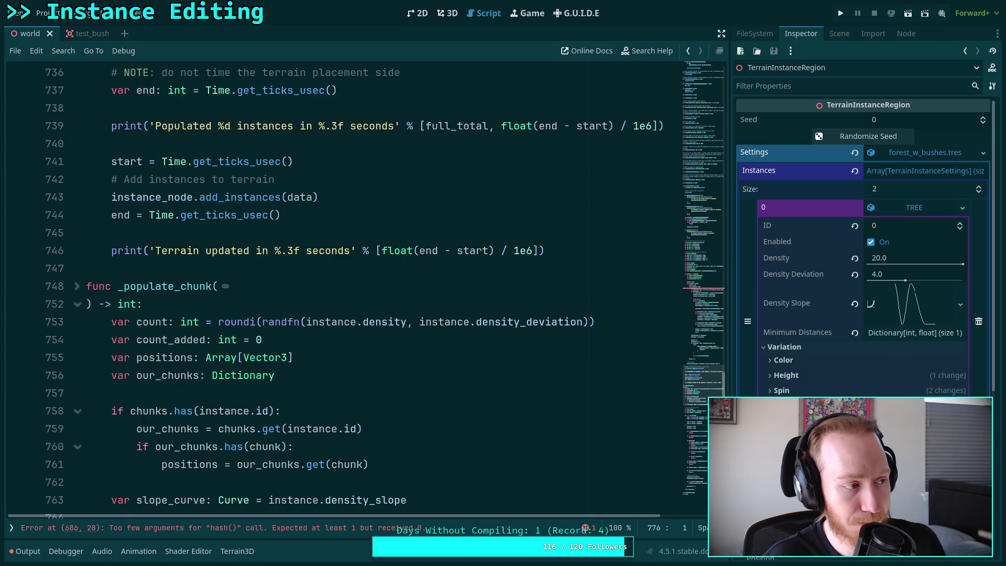
scroll(542, 373, up, 4)
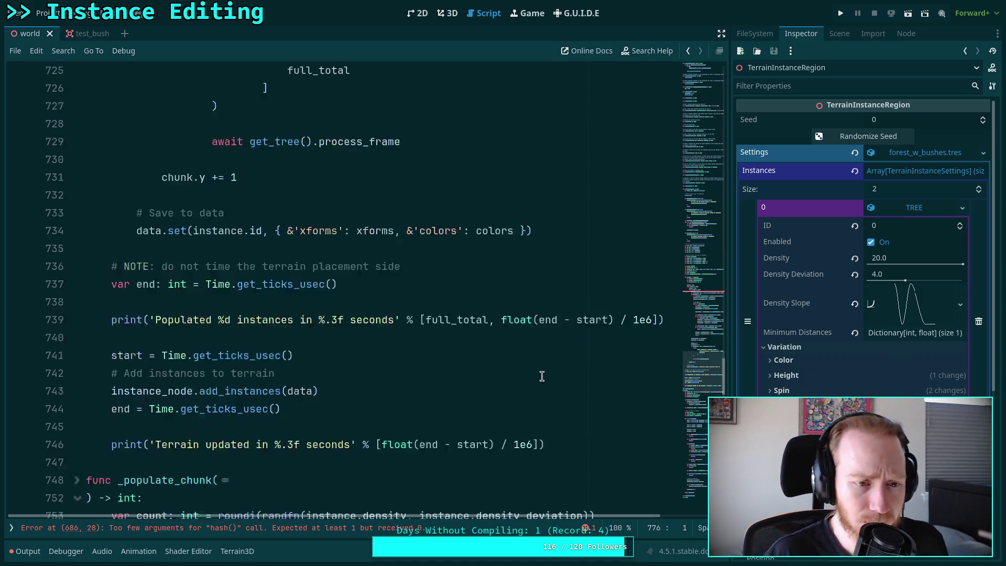
scroll(458, 355, up, 11)
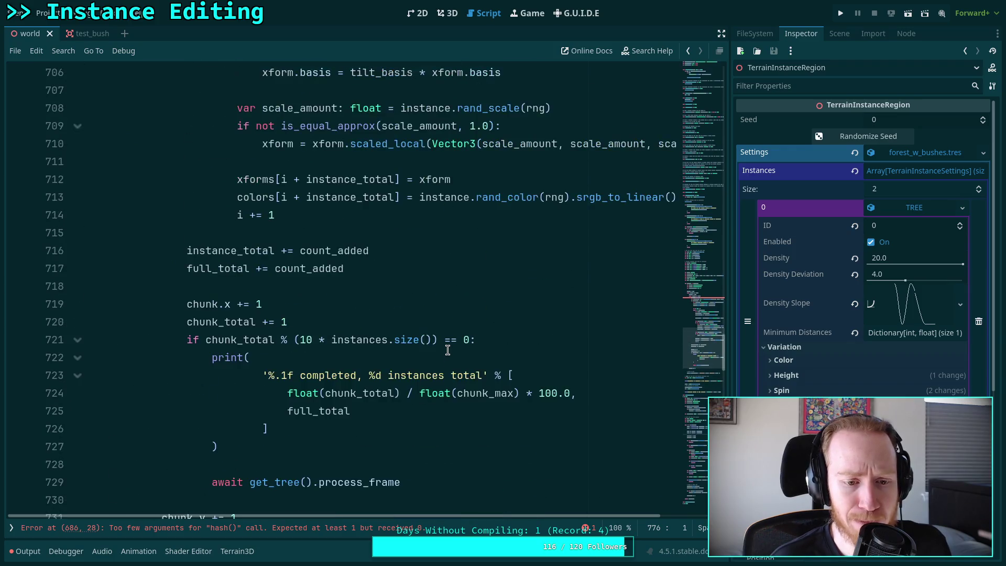
scroll(448, 350, up, 5)
click(291, 248)
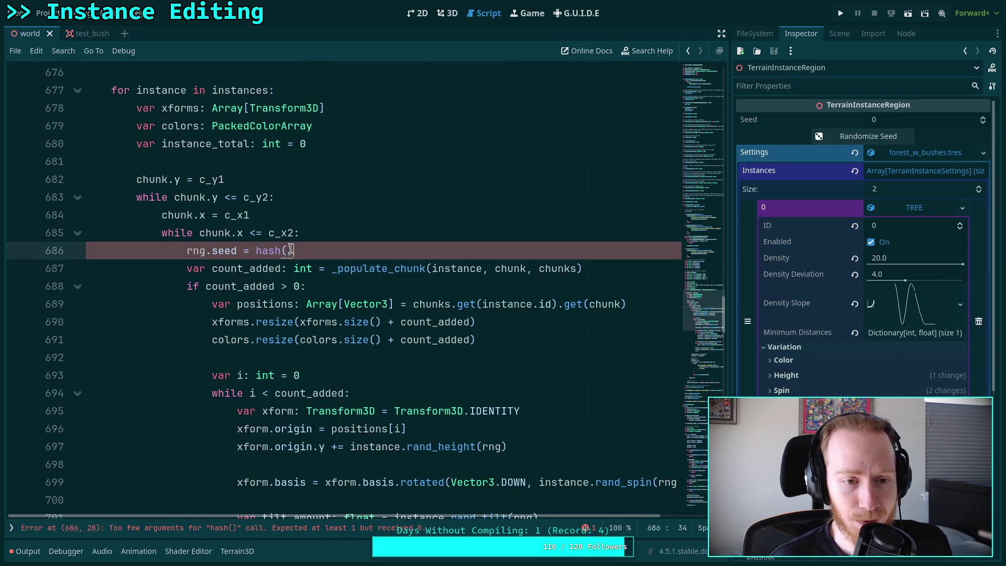
Fill line 686's hash() call with chunk.y * , then switch to the web browser.
key(Left)
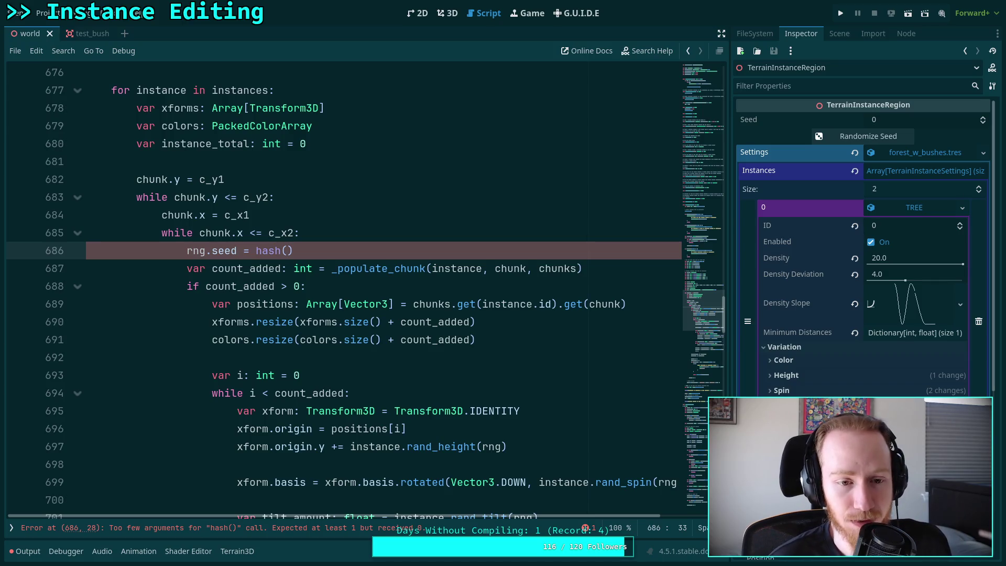
scroll(415, 242, up, 1)
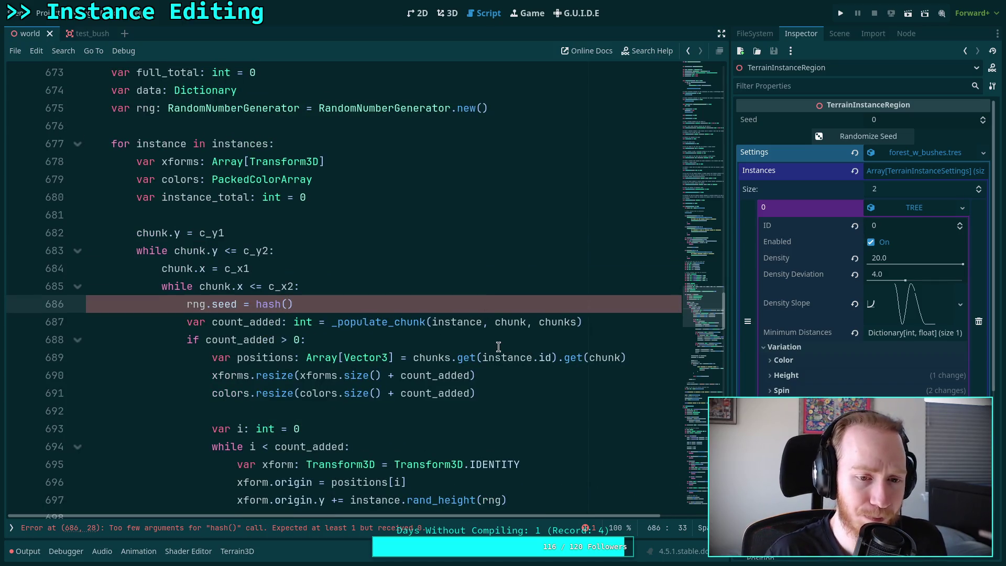
key(ctrl+space)
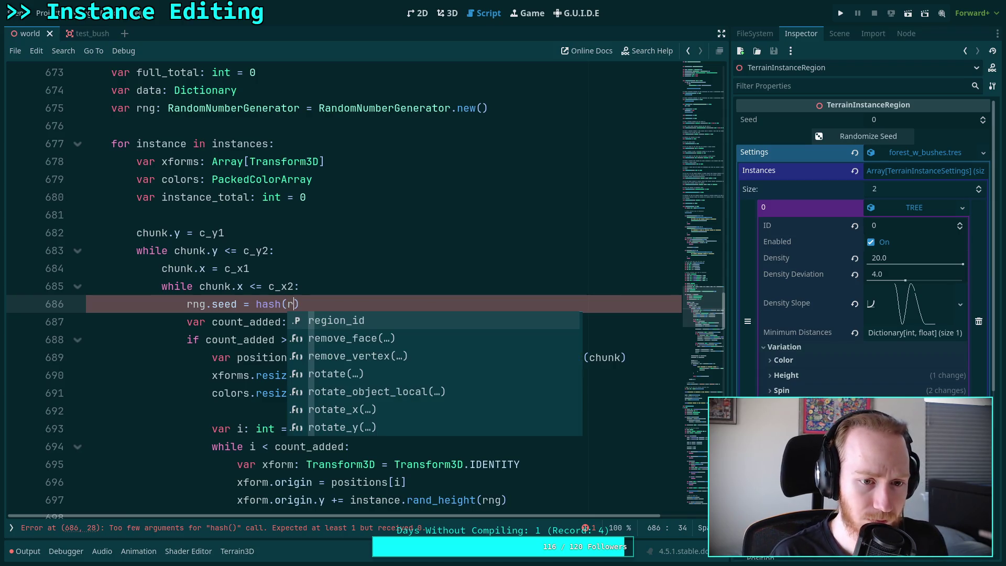
key(Escape)
text(c_)
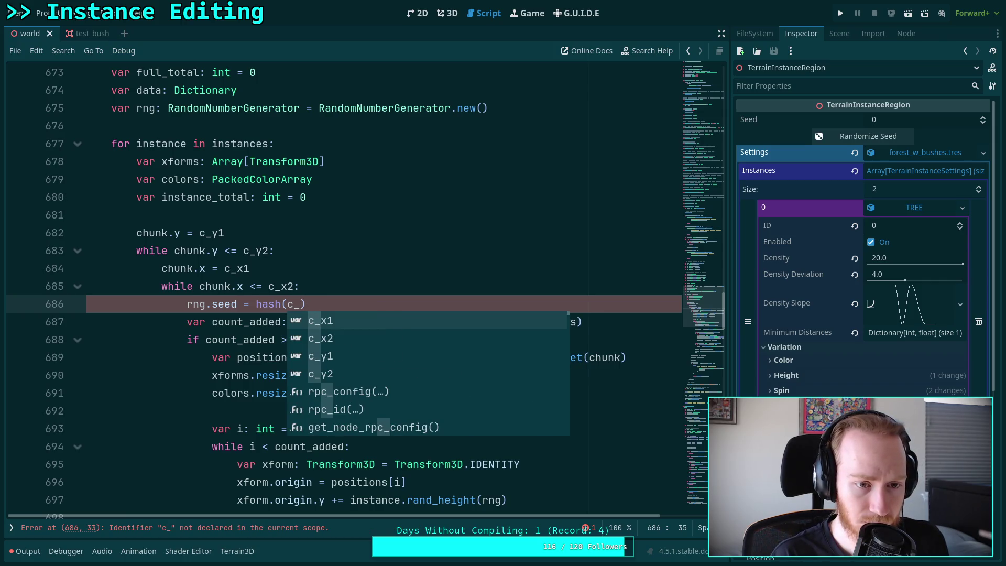
key(BackSpace)
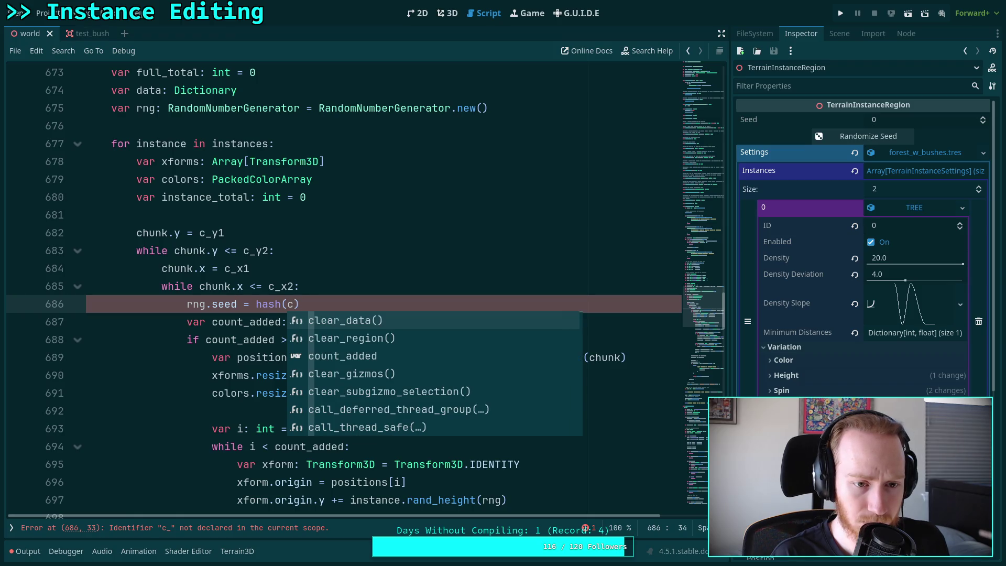
text(hunkp)
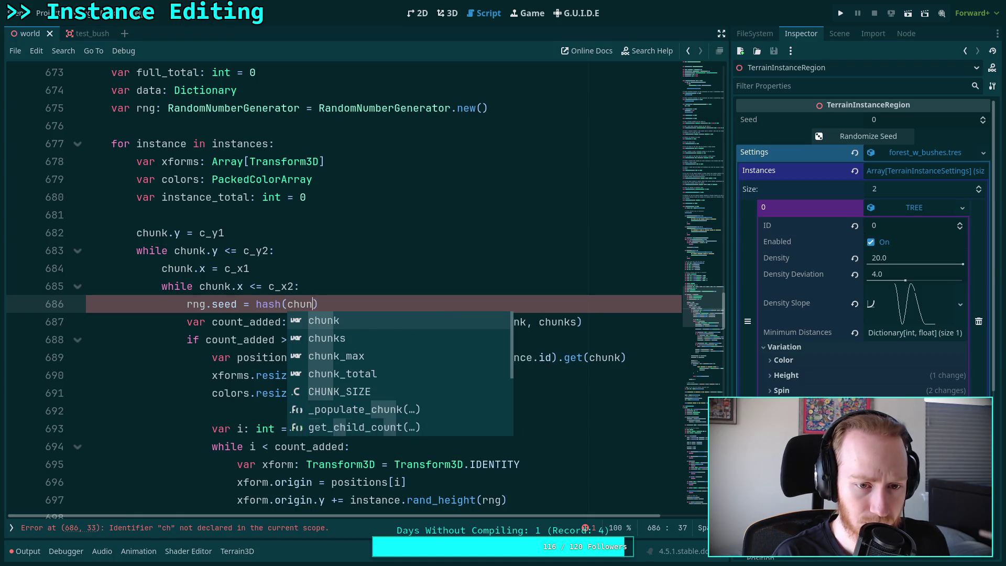
key(BackSpace)
text(.y)
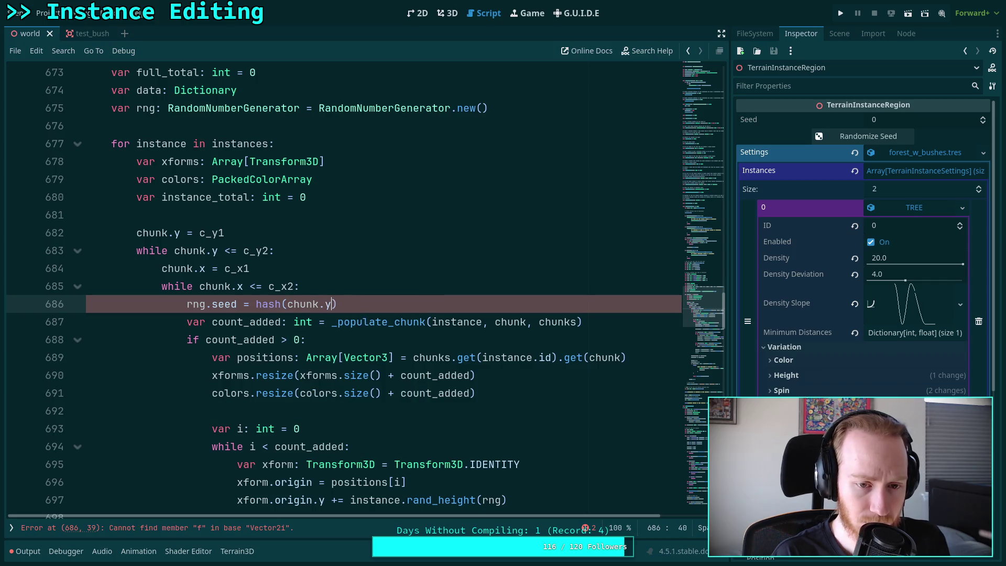
text( *)
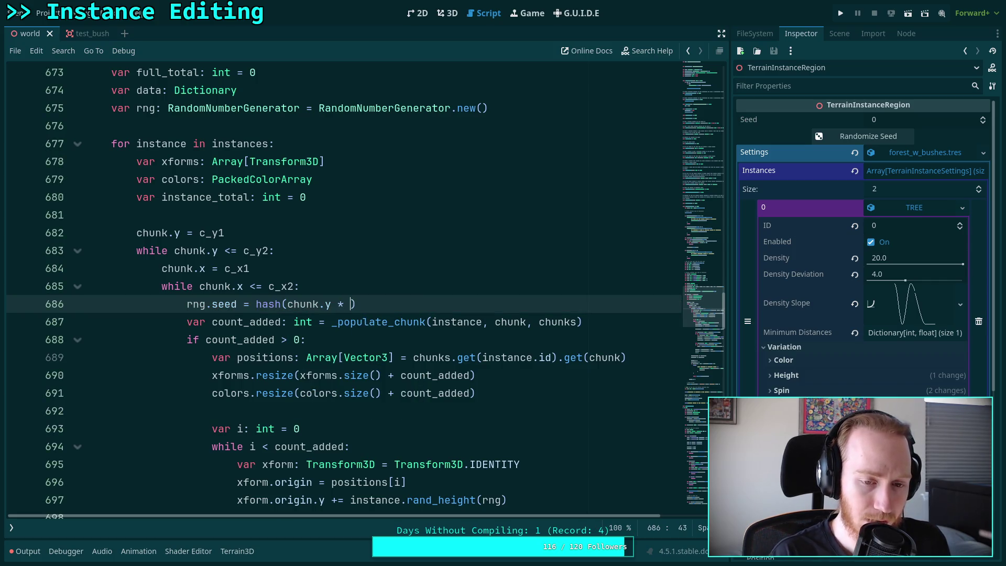
key(super+3)
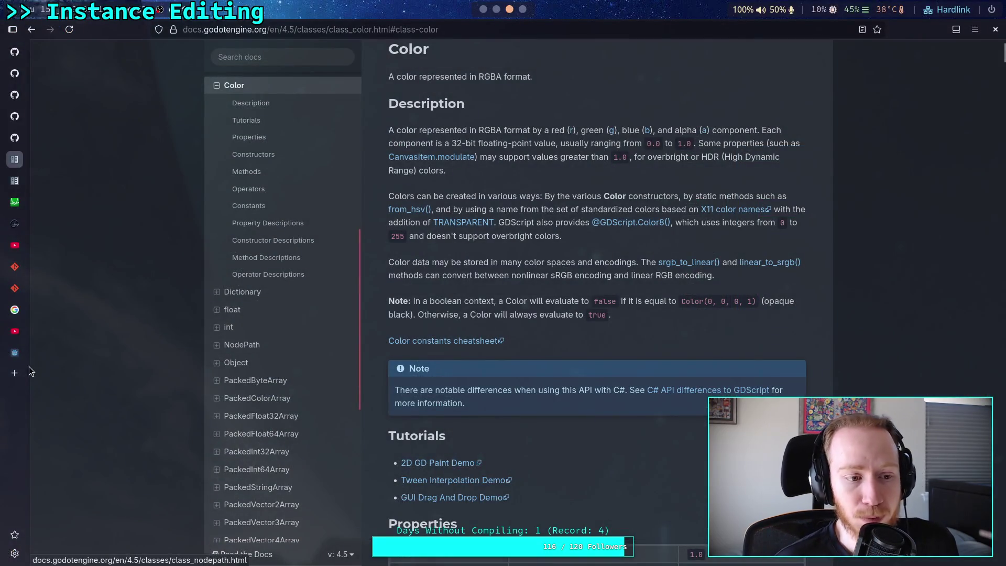
Search Google for 'big prime number' and open the bigprimes.org random prime generator.
key(ctrl+t)
text(big p)
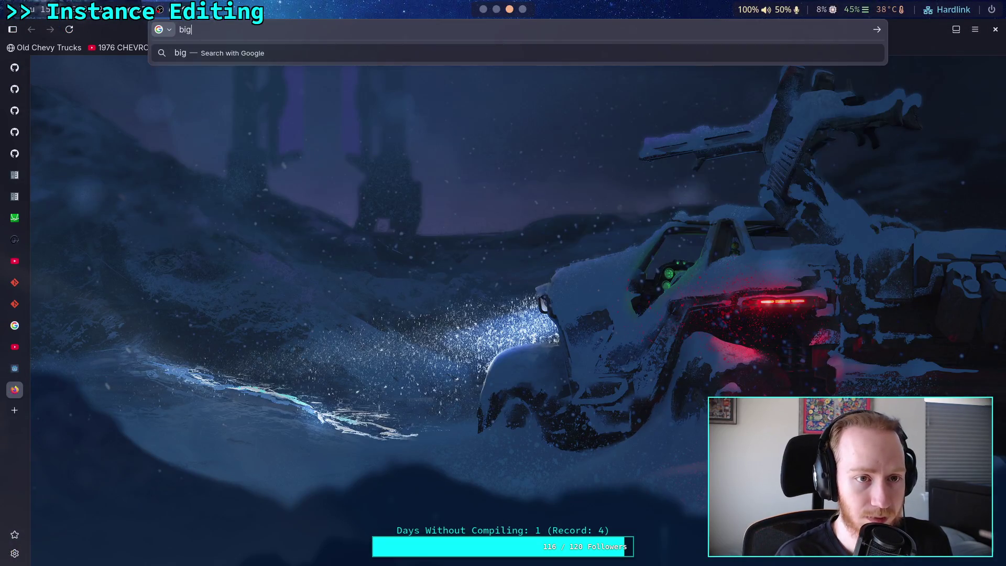
text(rime number)
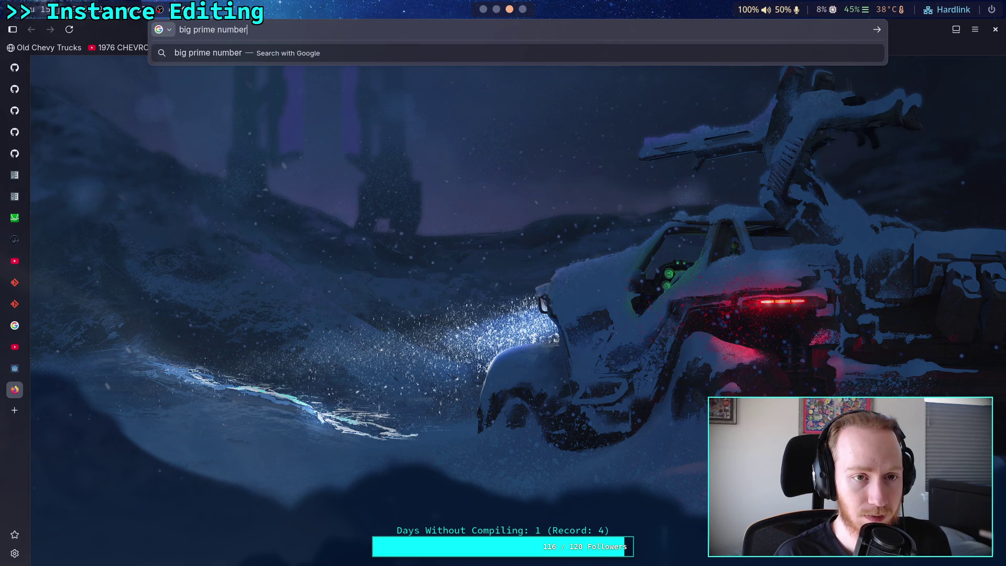
key(Return)
scroll(80, 372, down, 4)
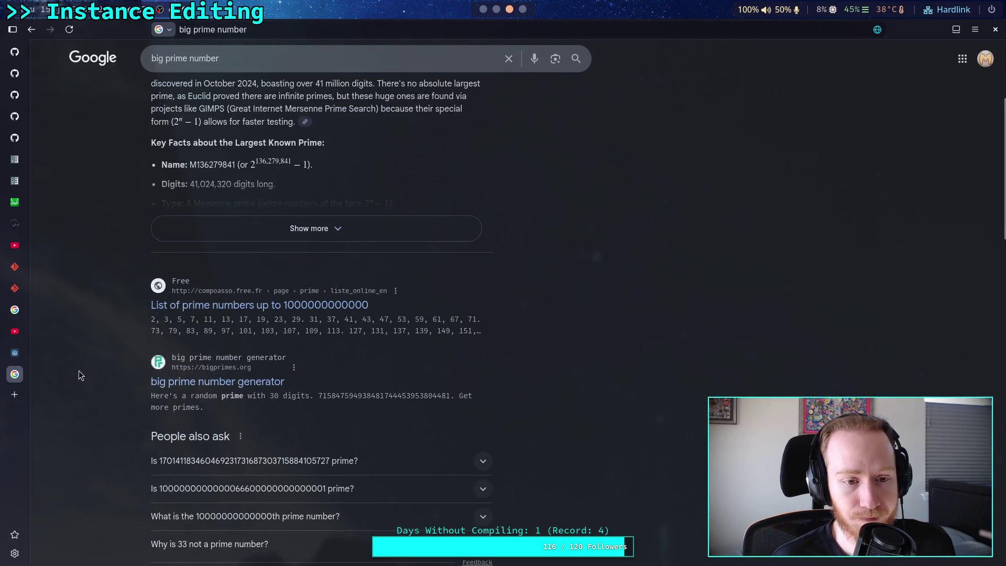
click(196, 303)
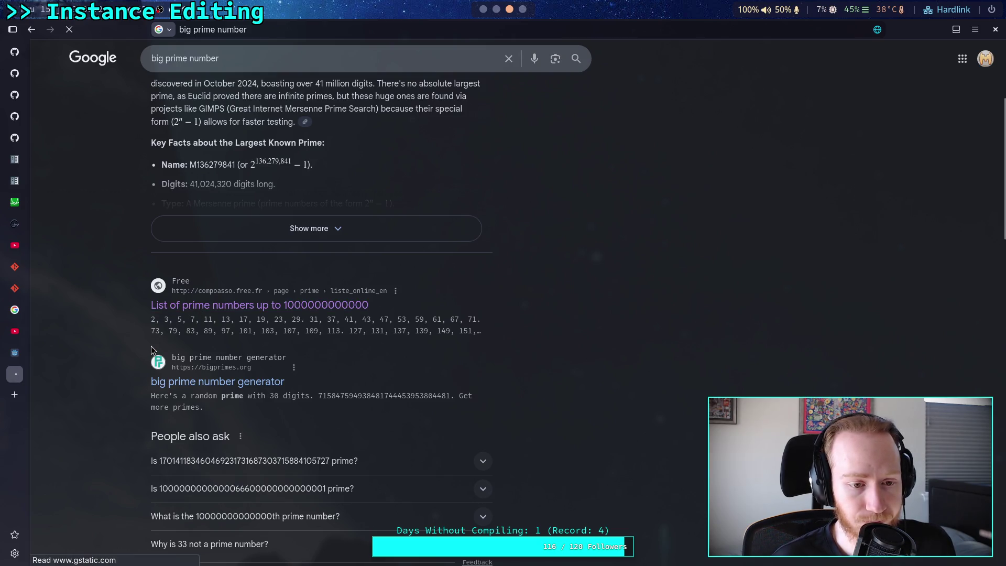
click(238, 382)
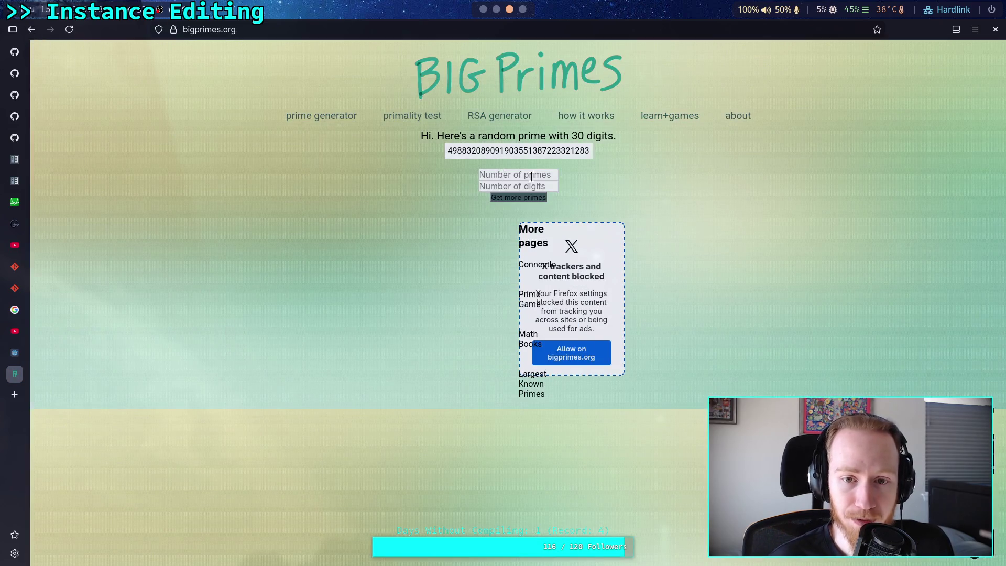
Select the 30-digit prime, go back to the results, open a blank tab, and switch to the terminal.
double_click(544, 151)
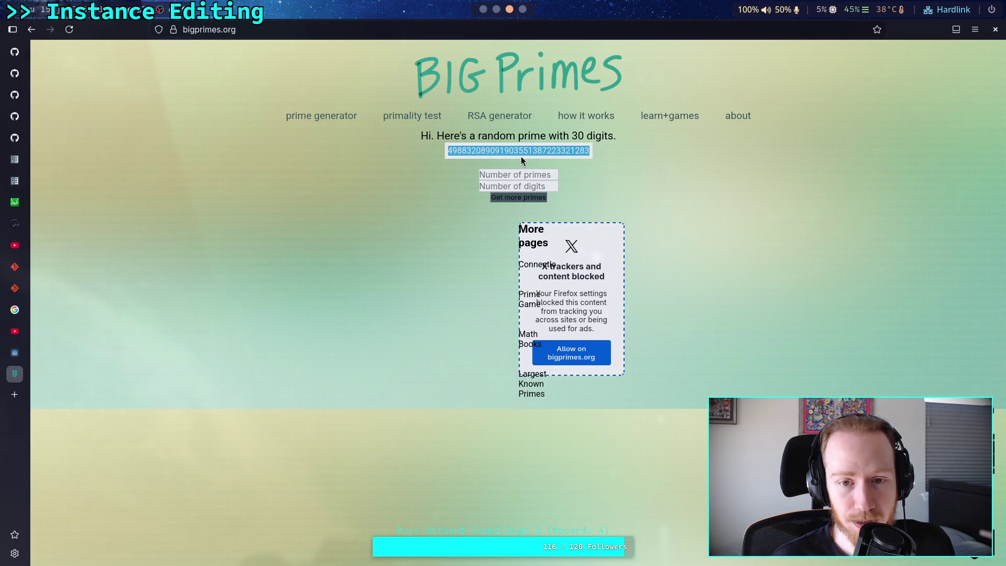
click(524, 152)
double_click(524, 152)
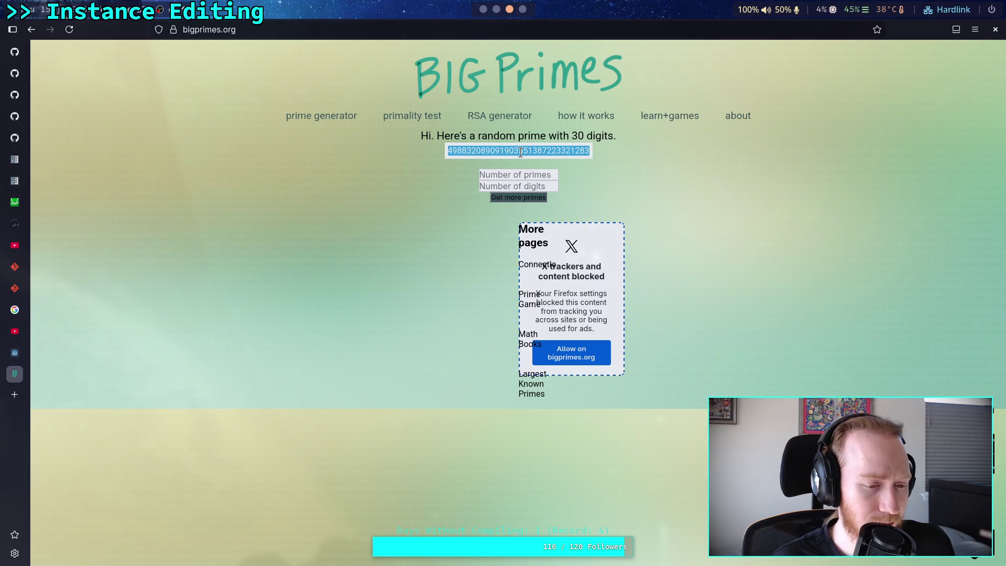
click(520, 151)
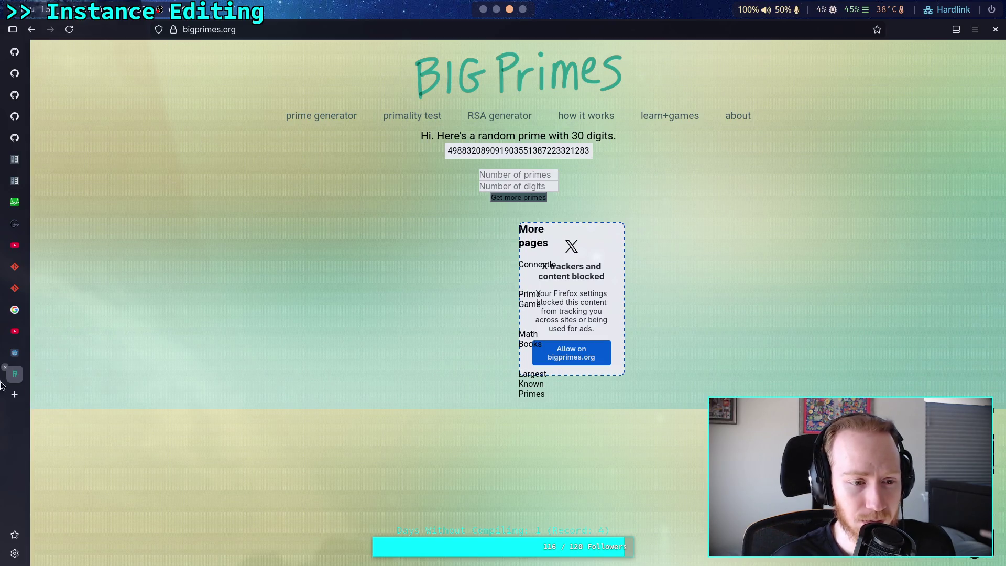
key(alt+Left)
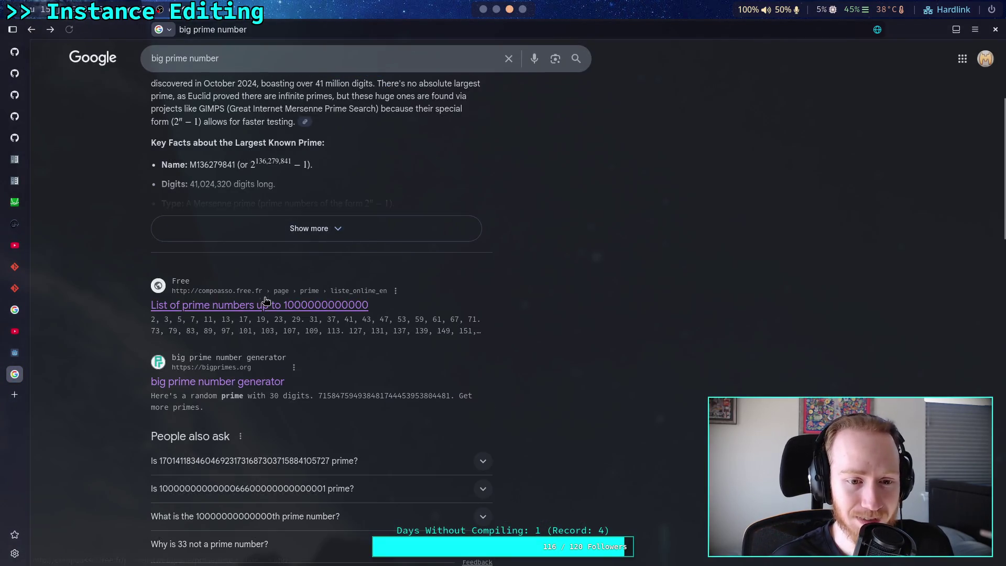
key(ctrl+t)
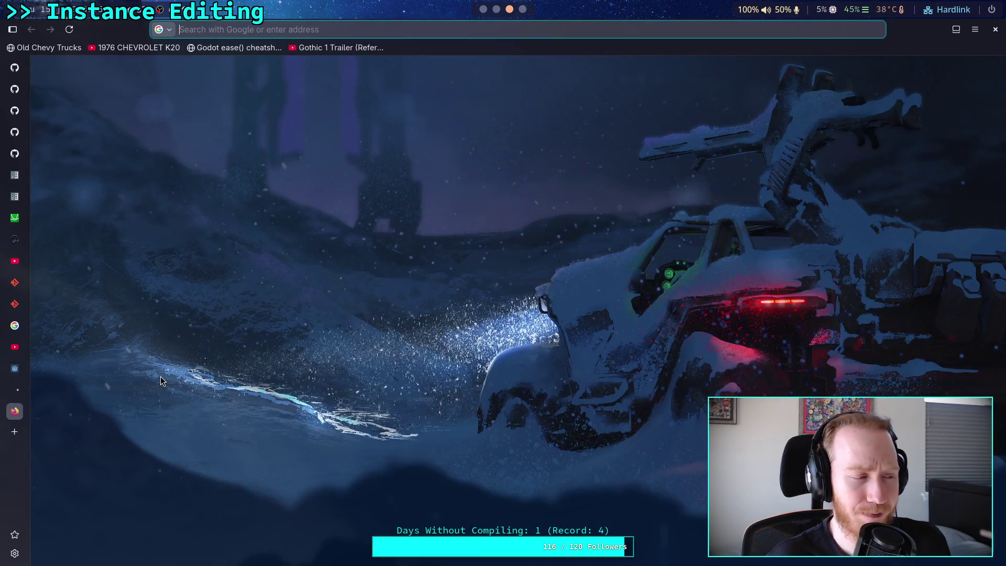
key(alt+Tab)
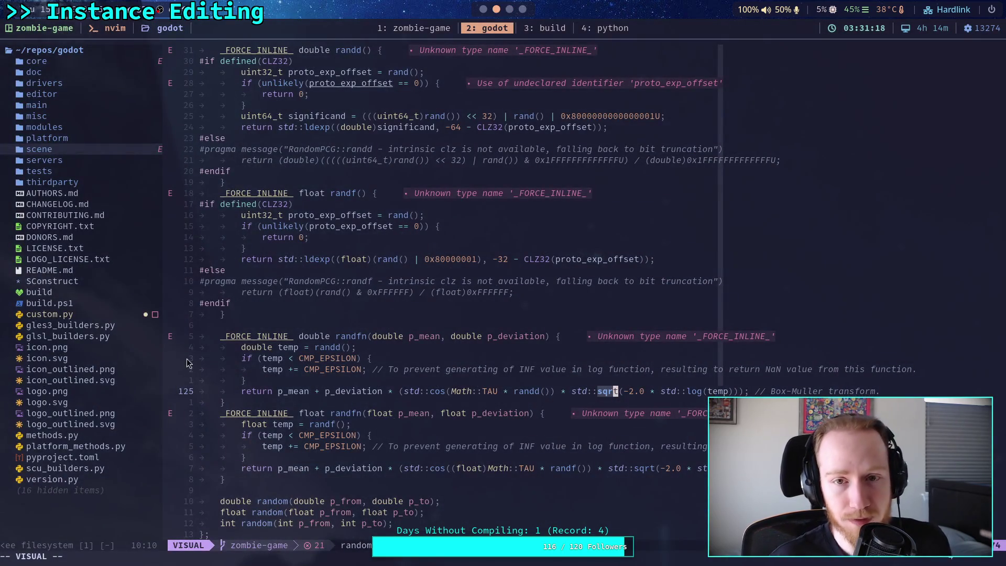
click(564, 32)
click(616, 29)
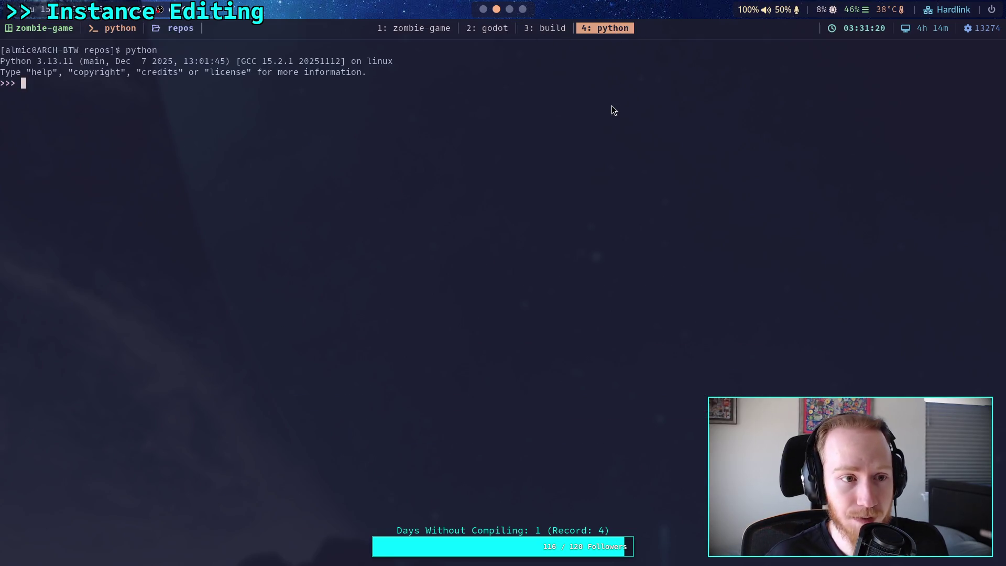
text(2 ** 32 - 1)
key(Return)
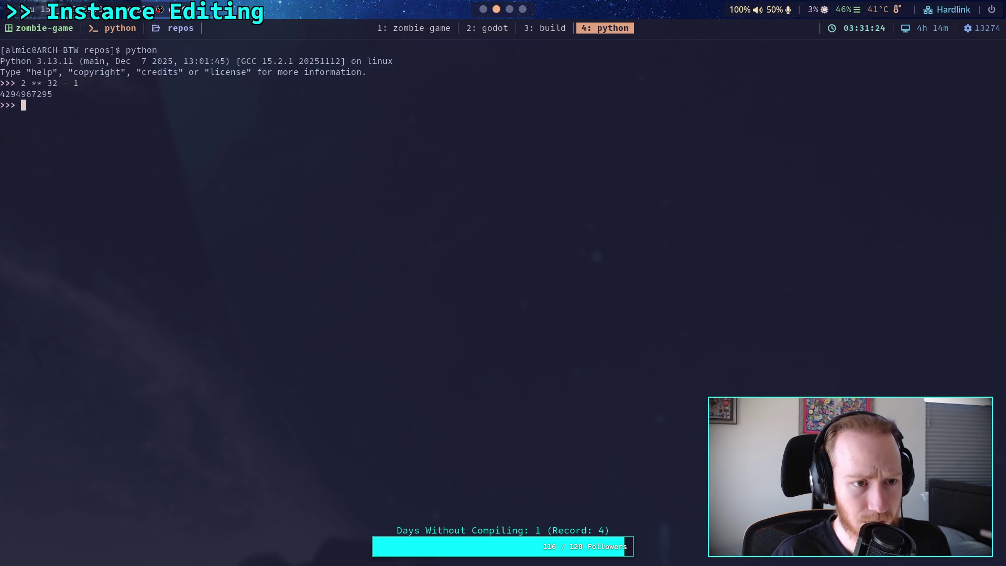
drag(36, 96, 27, 95)
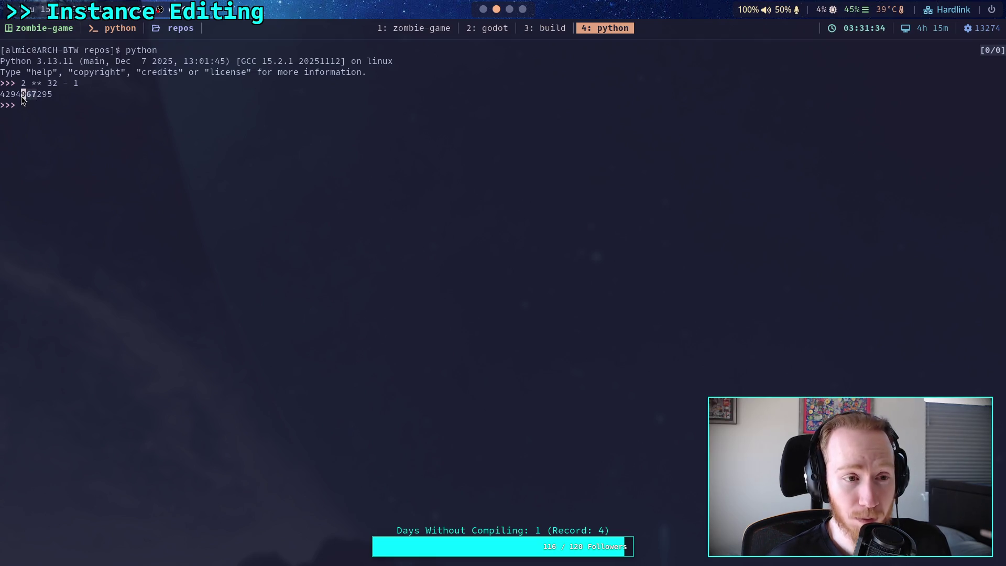
key(q)
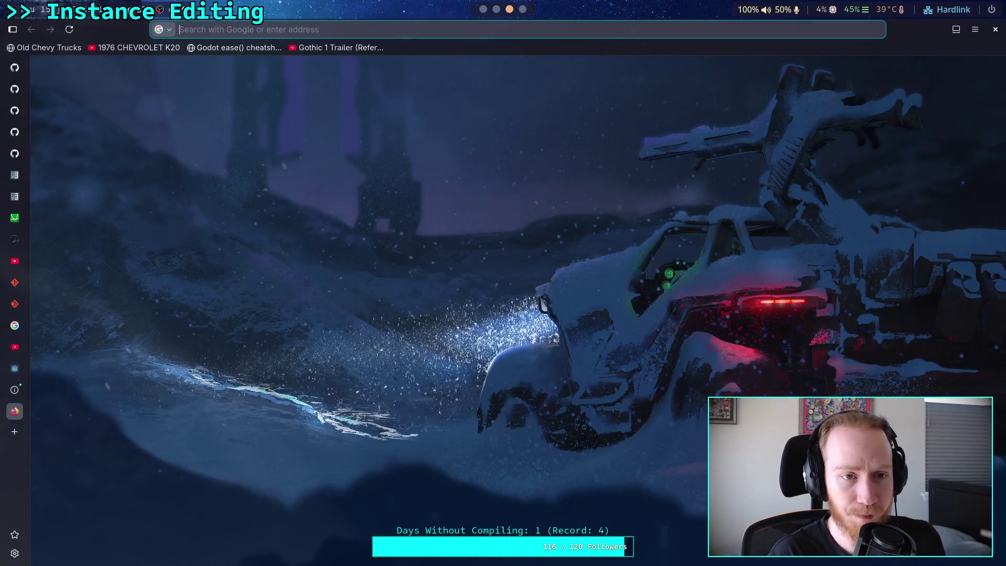
Search for 'list of prime numbers' and open the University of Chicago complete list of primes.
click(7, 406)
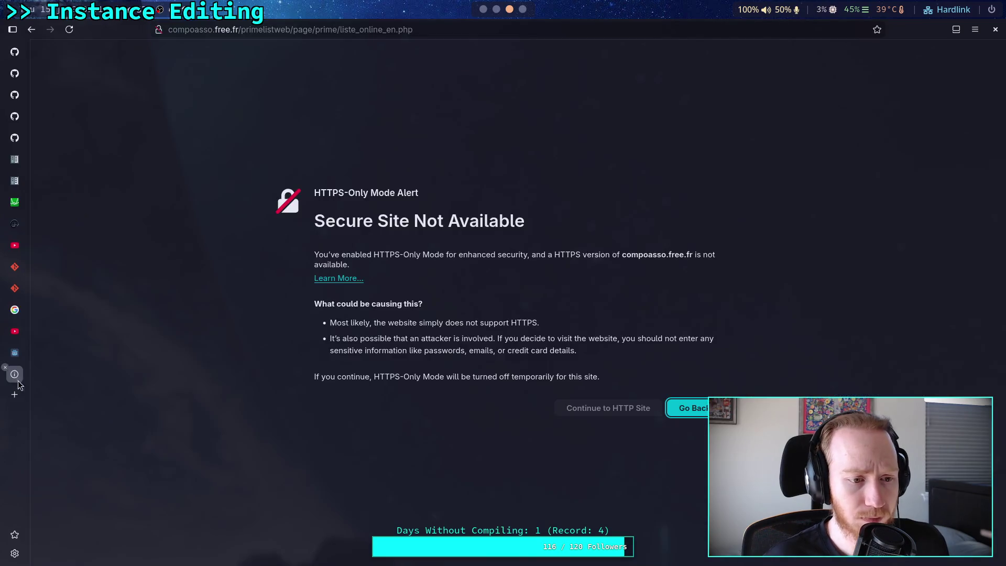
click(32, 29)
scroll(143, 262, down, 5)
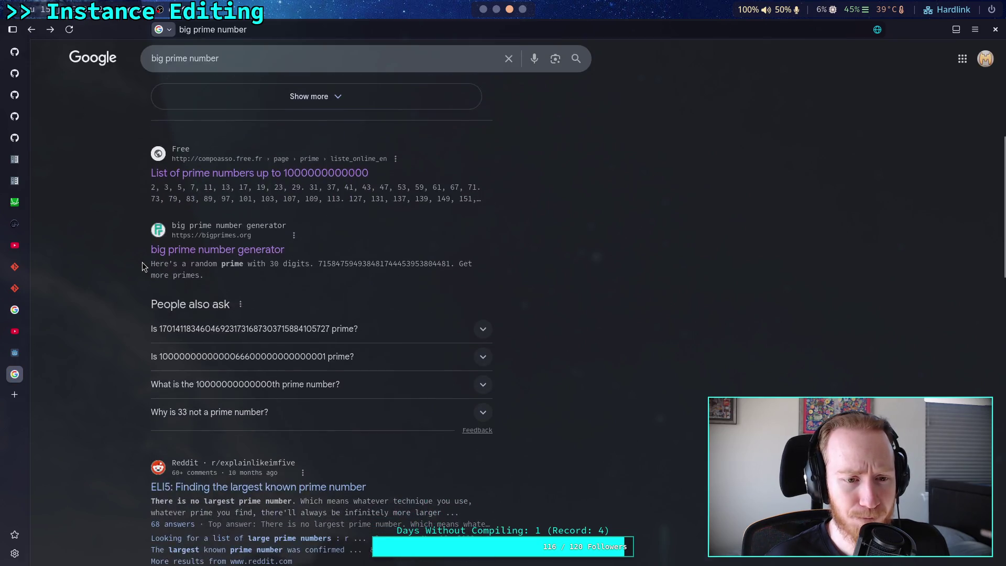
triple_click(202, 66)
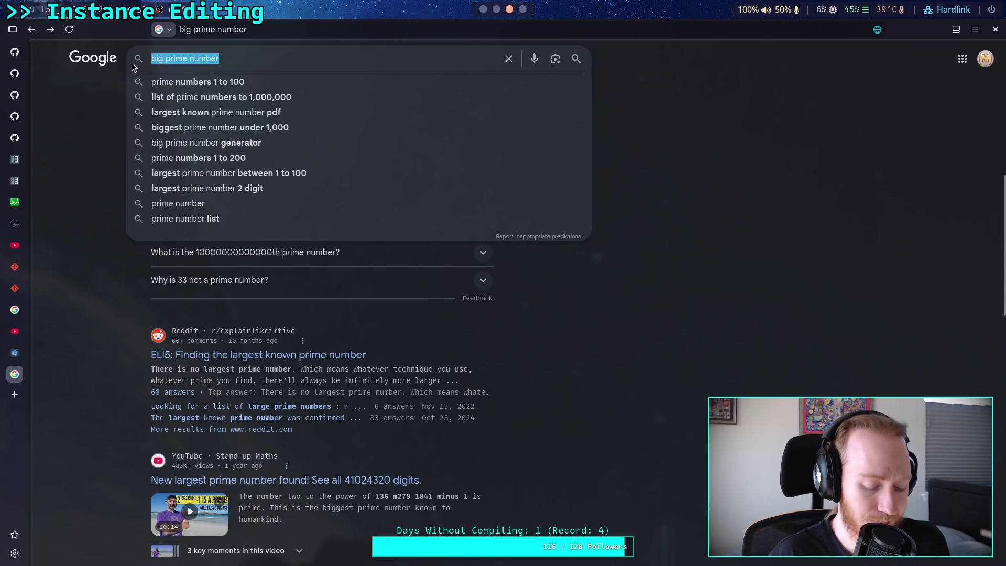
text(list of)
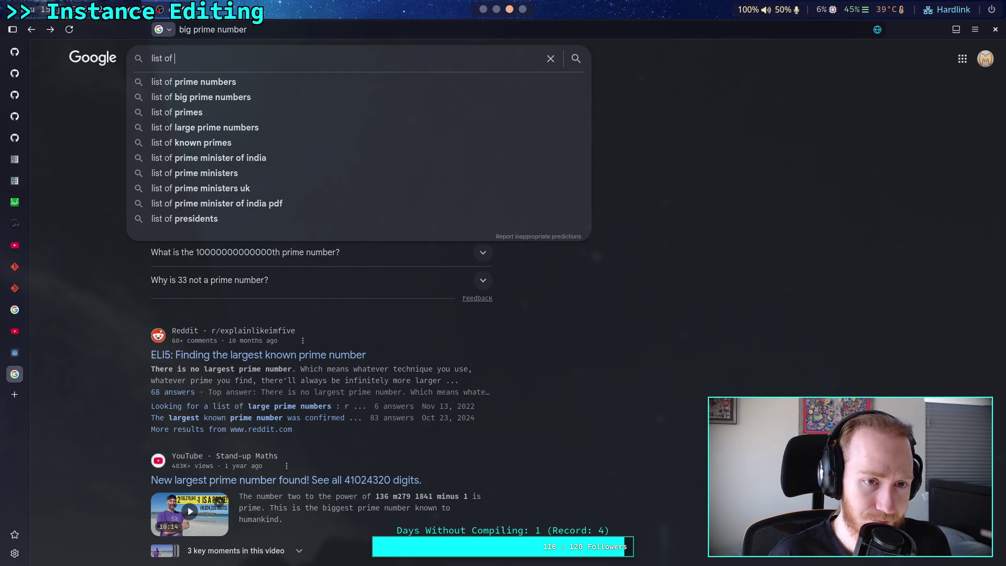
key(Down)
key(Return)
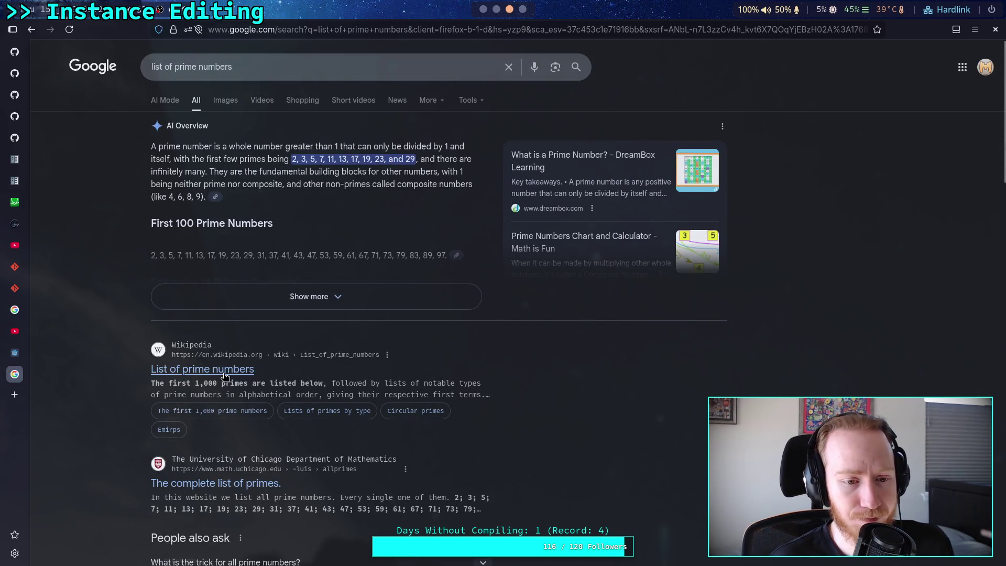
scroll(229, 293, down, 4)
click(230, 286)
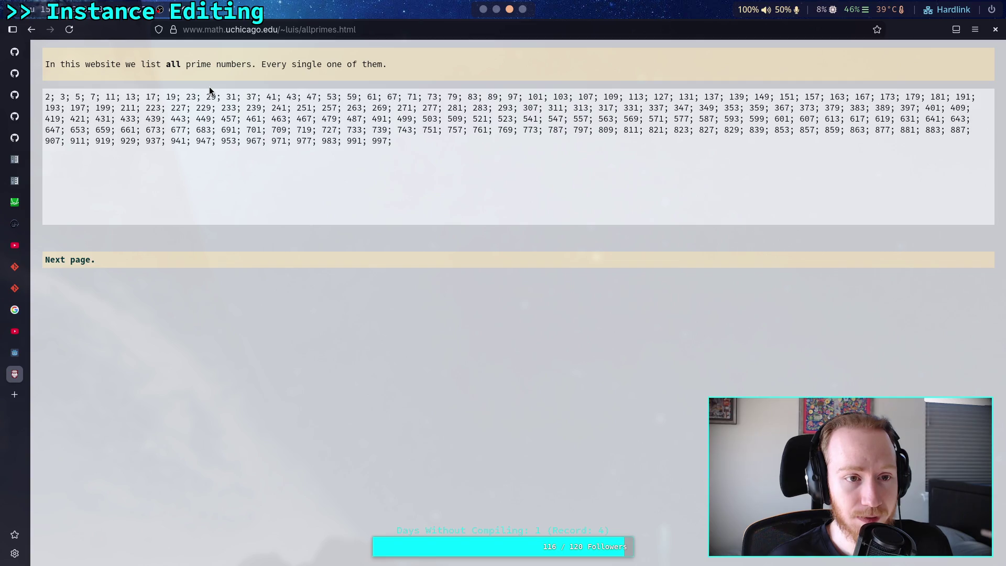
Page forward through the prime list until primes 106013 to 106993 are shown.
click(80, 263)
click(79, 266)
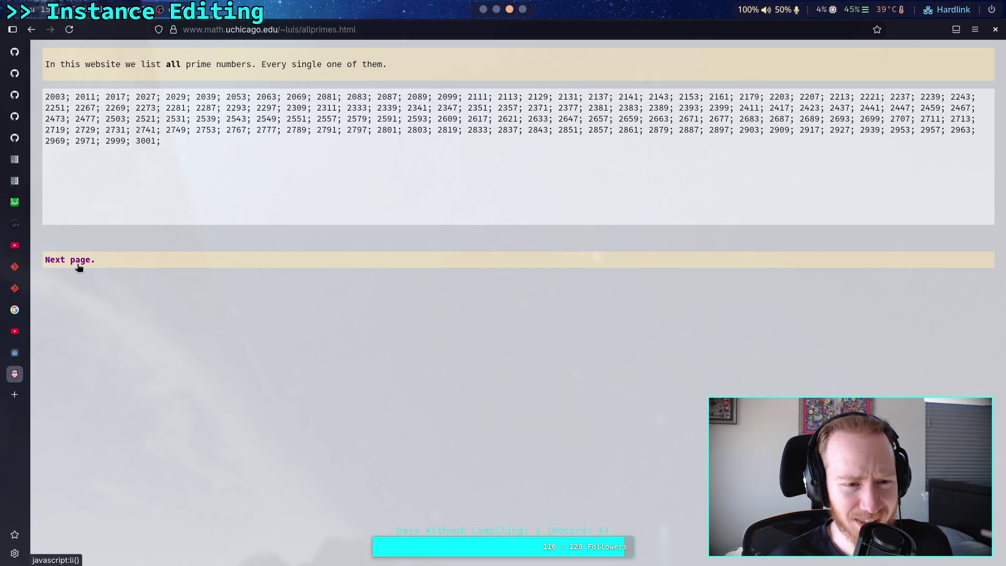
click(79, 266)
click(79, 266)
click(78, 266)
click(78, 266)
click(79, 266)
click(78, 266)
click(79, 266)
click(78, 266)
click(79, 266)
click(78, 266)
click(78, 266)
click(78, 266)
click(78, 266)
click(78, 266)
click(79, 266)
click(79, 266)
click(79, 266)
click(78, 266)
click(78, 266)
click(79, 266)
click(79, 266)
click(79, 266)
click(78, 266)
click(78, 266)
click(79, 266)
click(78, 266)
click(78, 266)
click(79, 266)
click(78, 266)
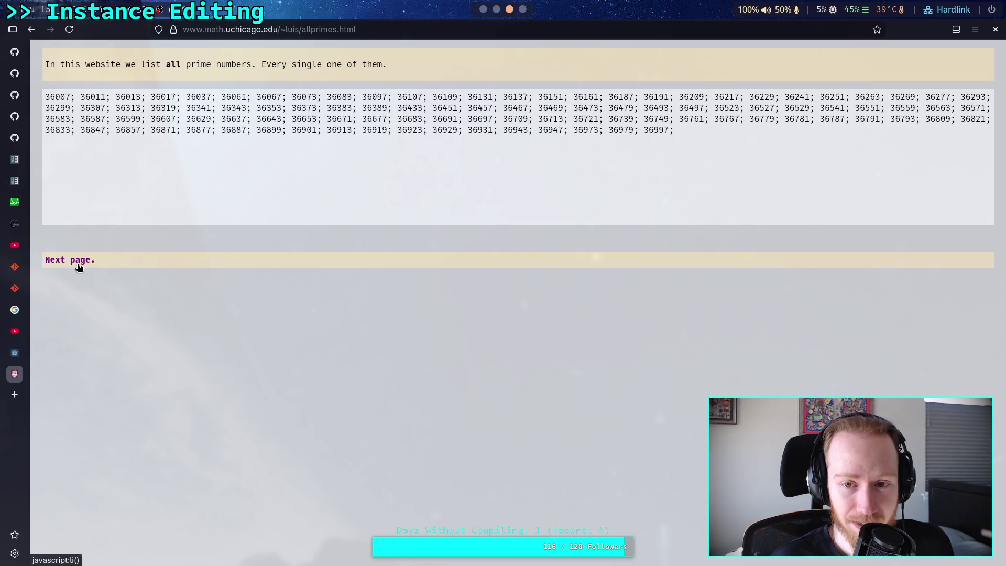
click(78, 266)
click(79, 266)
click(79, 266)
click(78, 266)
click(79, 266)
click(79, 266)
click(78, 266)
click(78, 266)
click(79, 266)
click(79, 266)
click(78, 266)
click(78, 267)
click(79, 266)
click(78, 266)
click(79, 266)
click(79, 266)
click(79, 266)
click(78, 266)
click(79, 267)
click(78, 266)
click(79, 266)
click(79, 266)
click(79, 266)
click(78, 266)
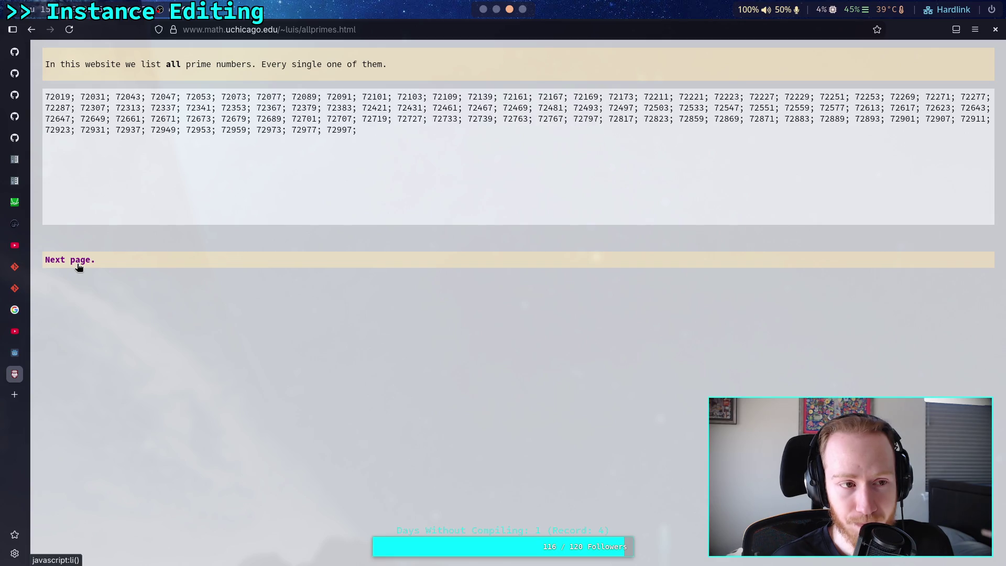
click(79, 266)
click(78, 266)
click(78, 266)
click(79, 266)
click(78, 266)
click(78, 266)
click(79, 266)
click(79, 266)
click(79, 266)
click(79, 266)
click(78, 266)
click(79, 266)
click(79, 266)
click(79, 266)
click(78, 266)
click(79, 266)
click(79, 266)
click(78, 266)
click(79, 267)
click(79, 266)
click(79, 266)
click(78, 266)
click(78, 266)
click(79, 266)
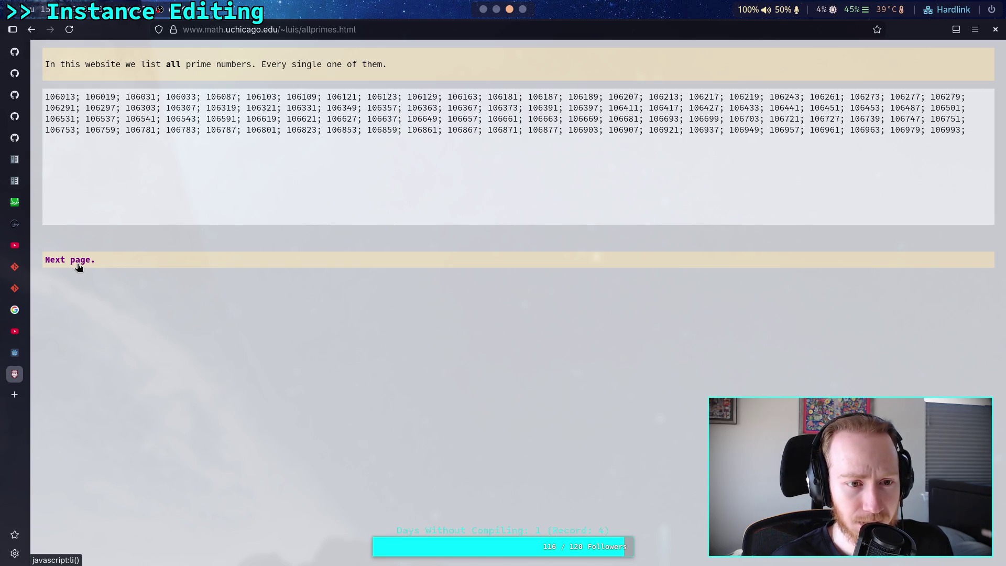
Go back from the primes list to the 'list of prime numbers' search results.
right_click(32, 31)
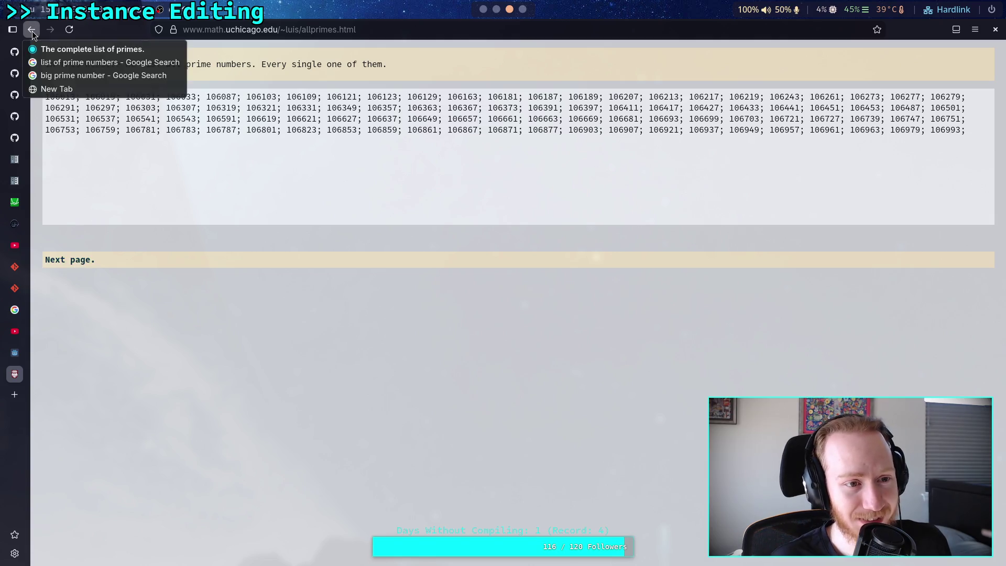
click(32, 30)
click(32, 30)
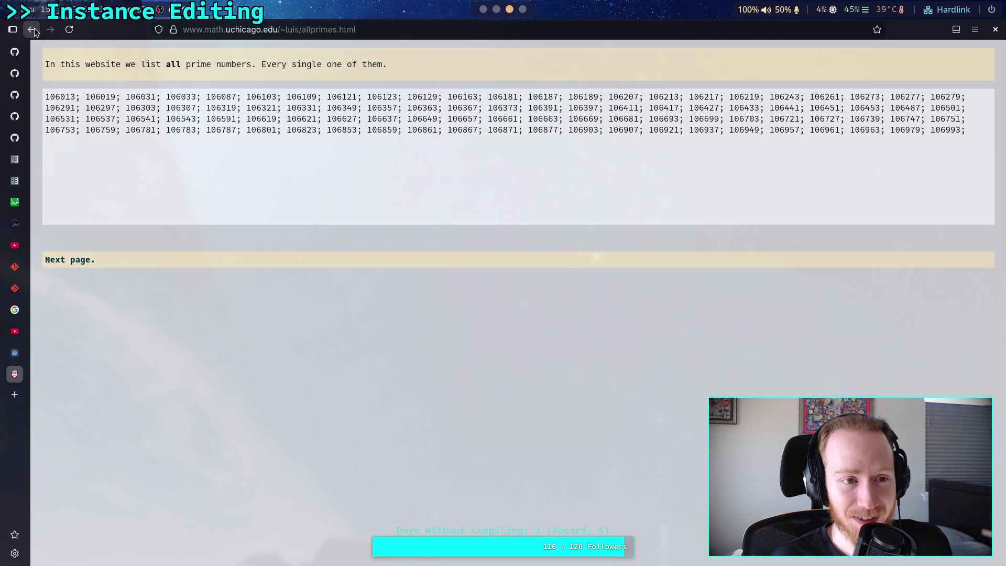
Return to the bigprimes.org generator and focus its Number of digits field.
scroll(73, 233, down, 4)
scroll(72, 240, down, 4)
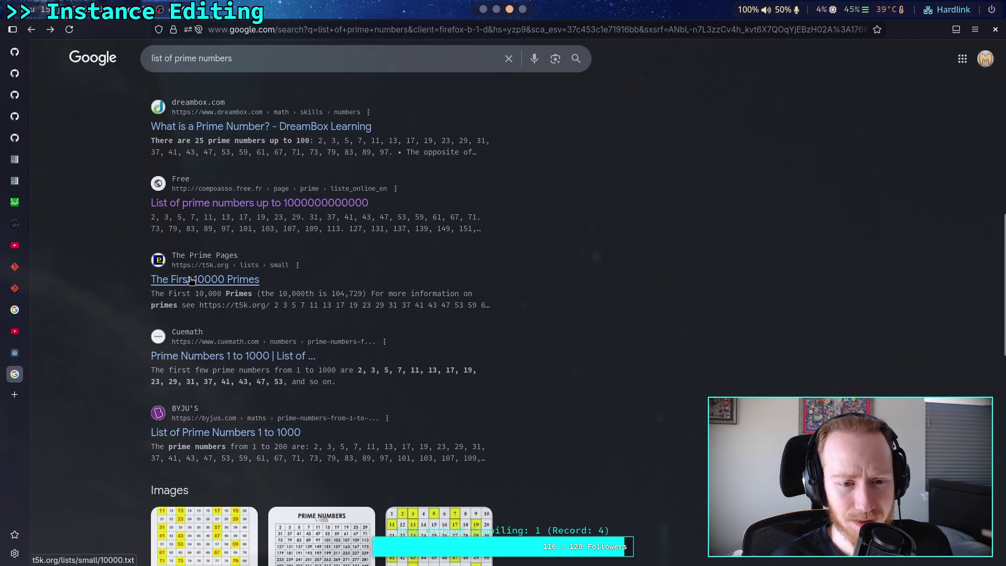
scroll(148, 225, up, 10)
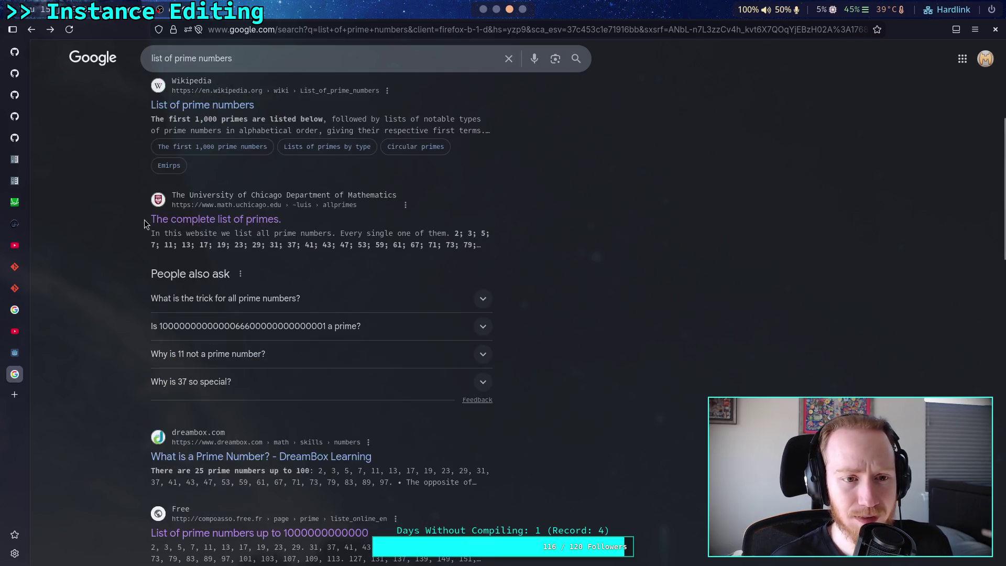
scroll(180, 409, up, 2)
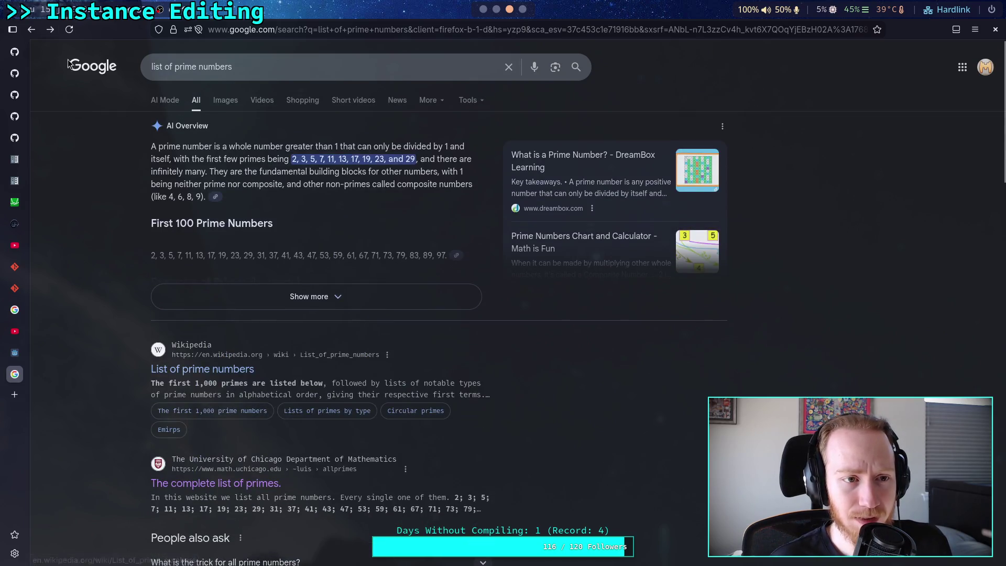
scroll(147, 249, down, 20)
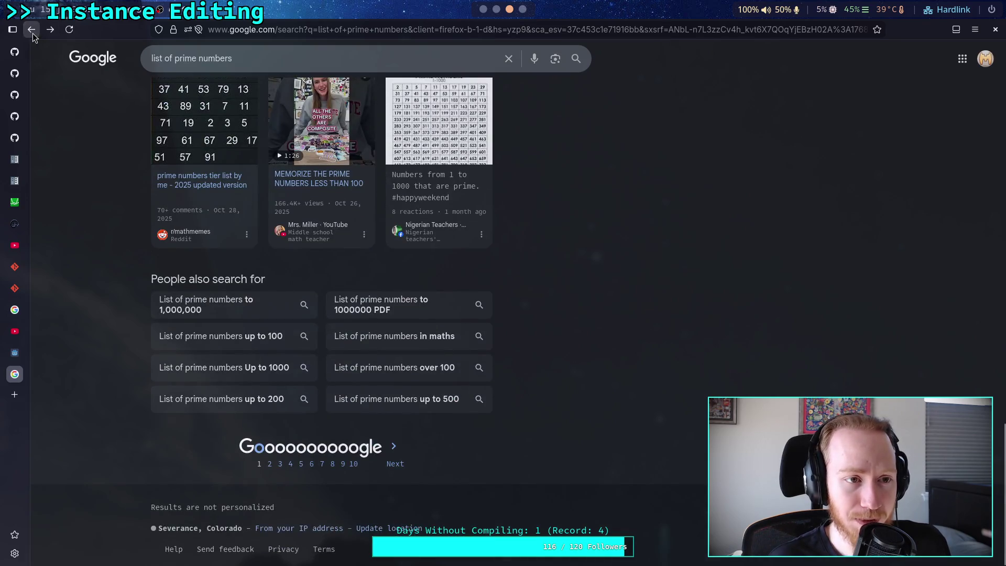
click(31, 29)
click(212, 317)
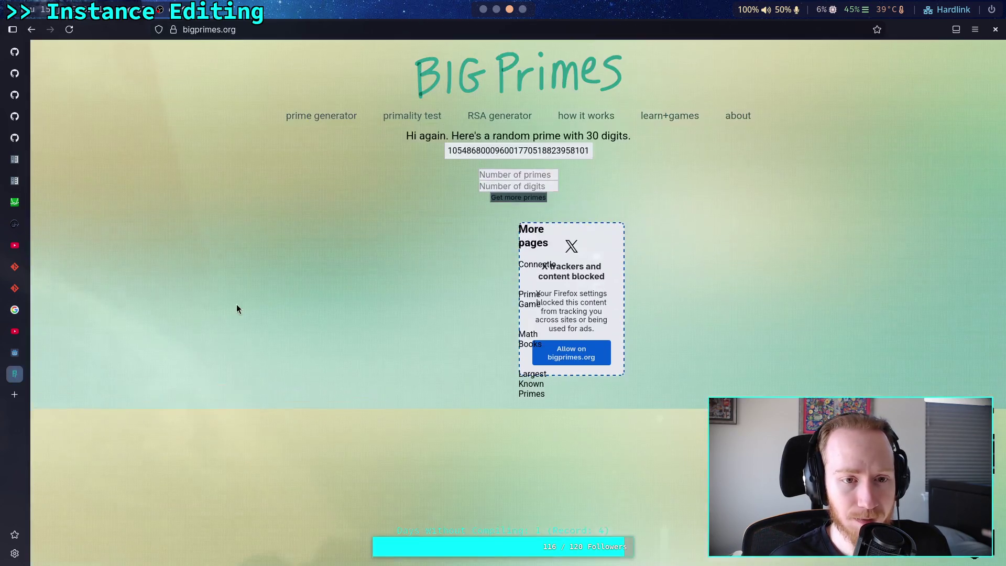
click(543, 186)
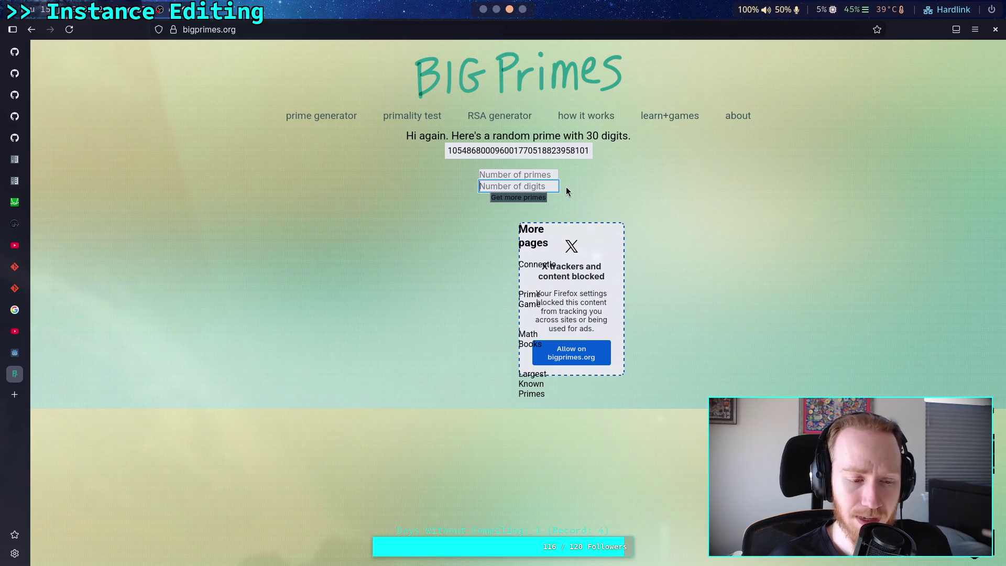
Check the Python terminal and Godot editor, then enter 10 as the number of digits.
key(super+2)
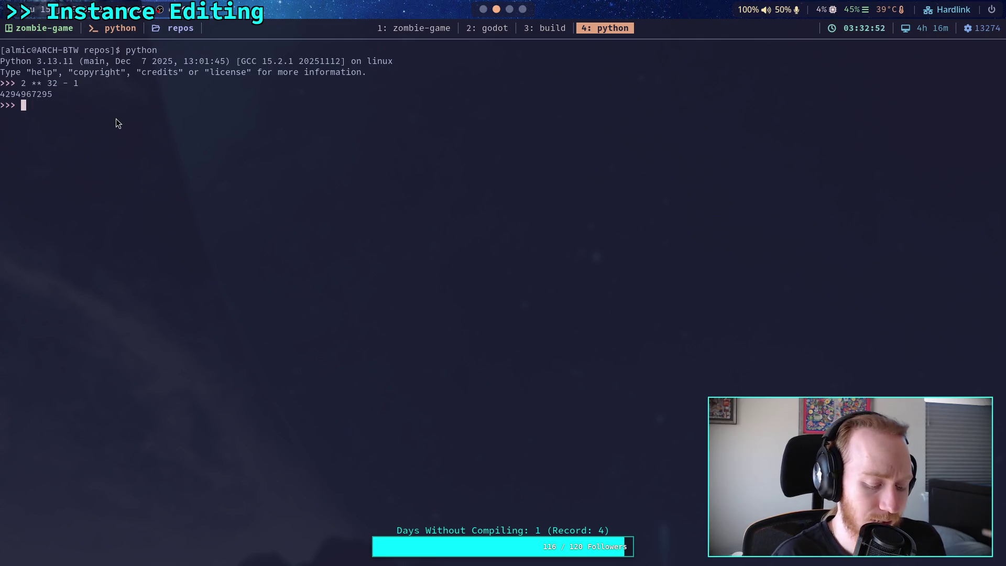
key(super+1)
key(super+2)
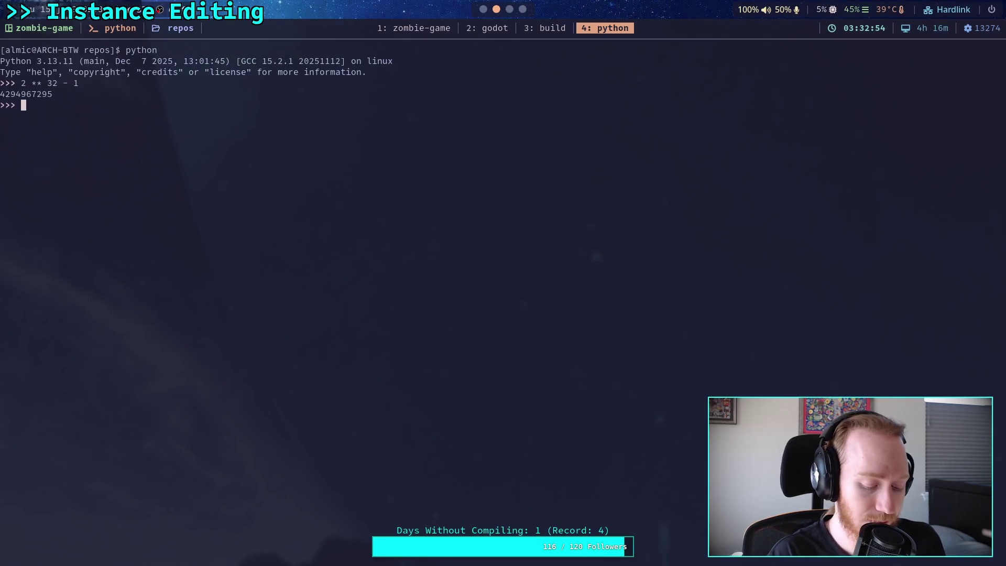
key(super+1)
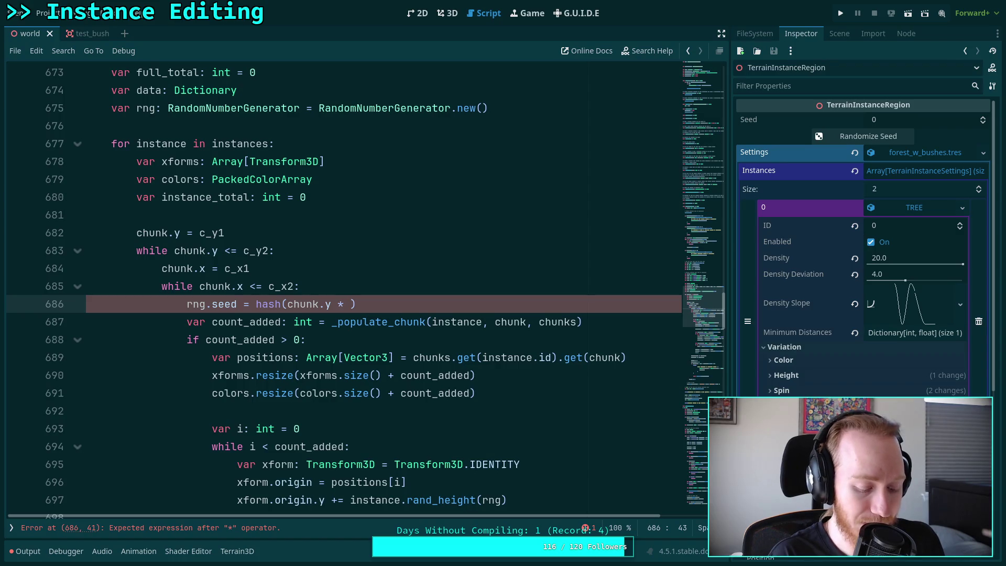
key(super+3)
text(10)
click(524, 199)
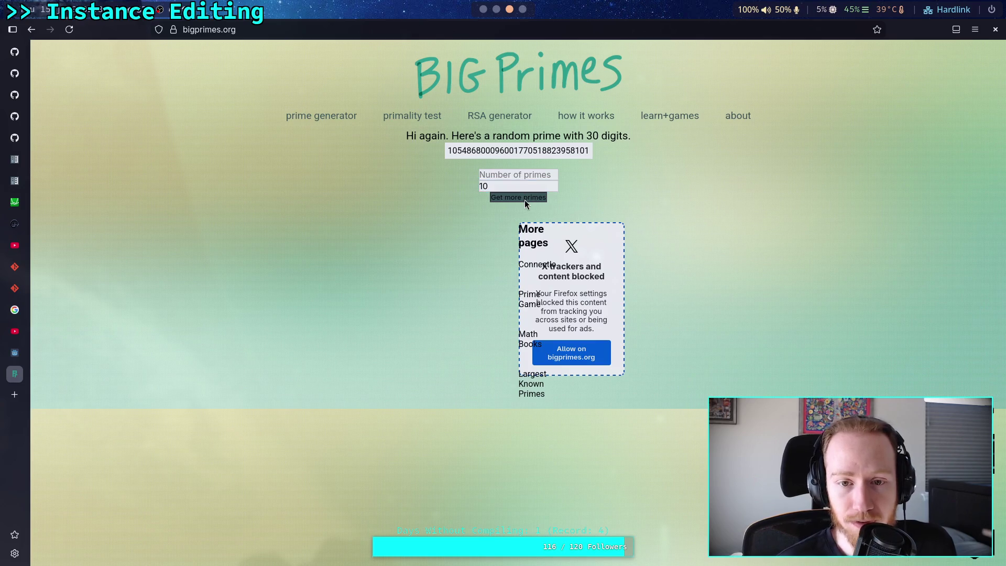
click(522, 200)
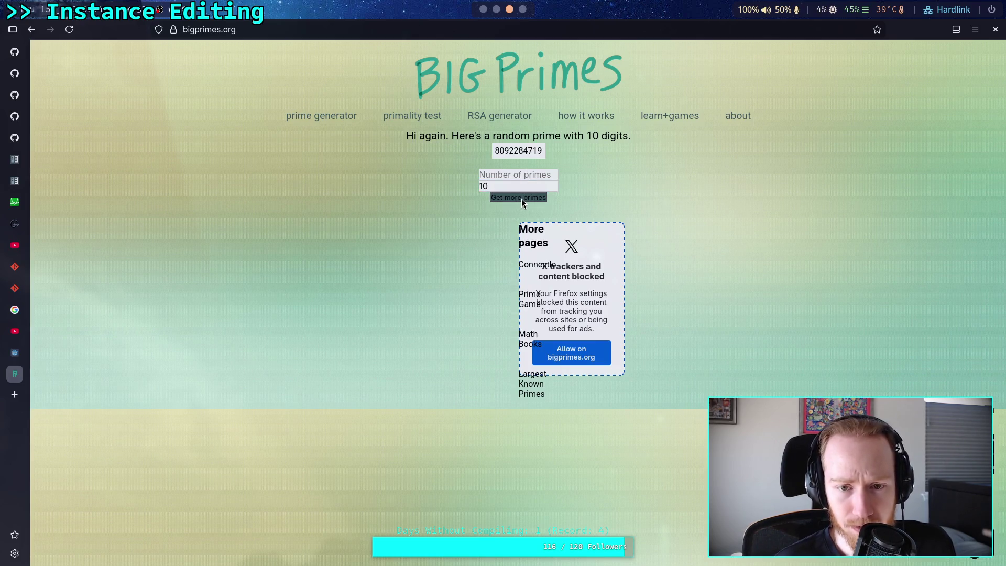
click(521, 200)
click(521, 199)
click(521, 199)
click(521, 200)
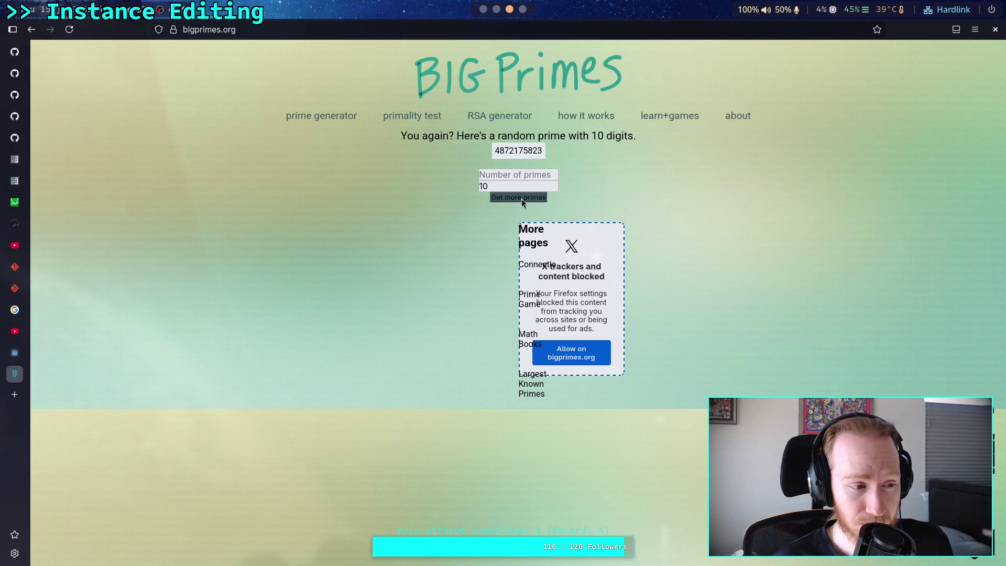
scroll(510, 14, up, 1)
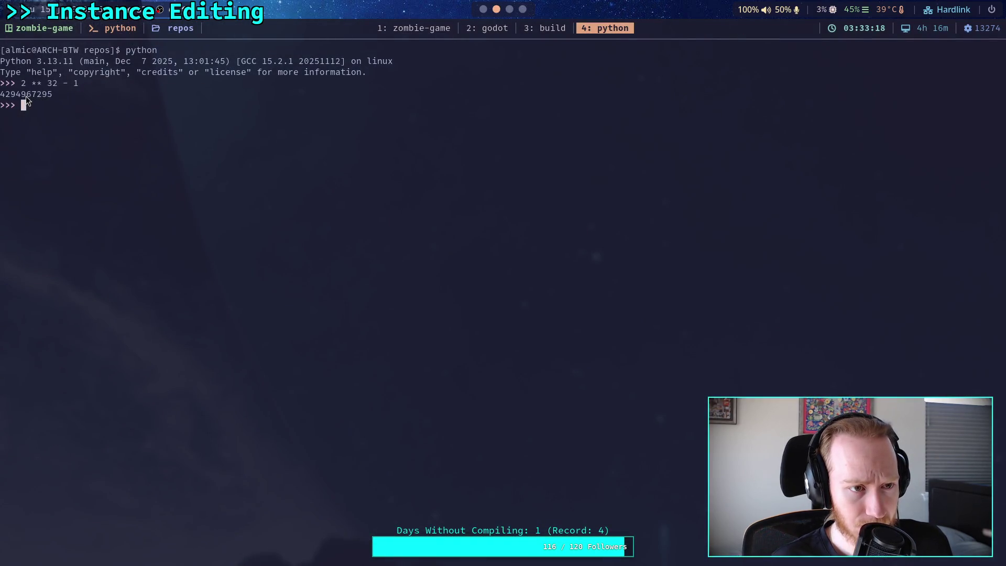
click(509, 9)
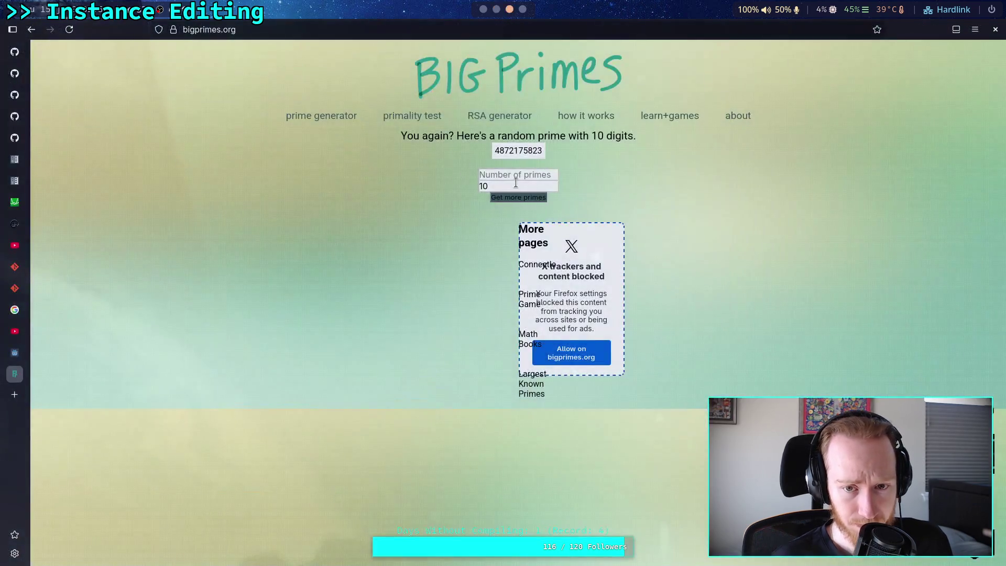
click(519, 198)
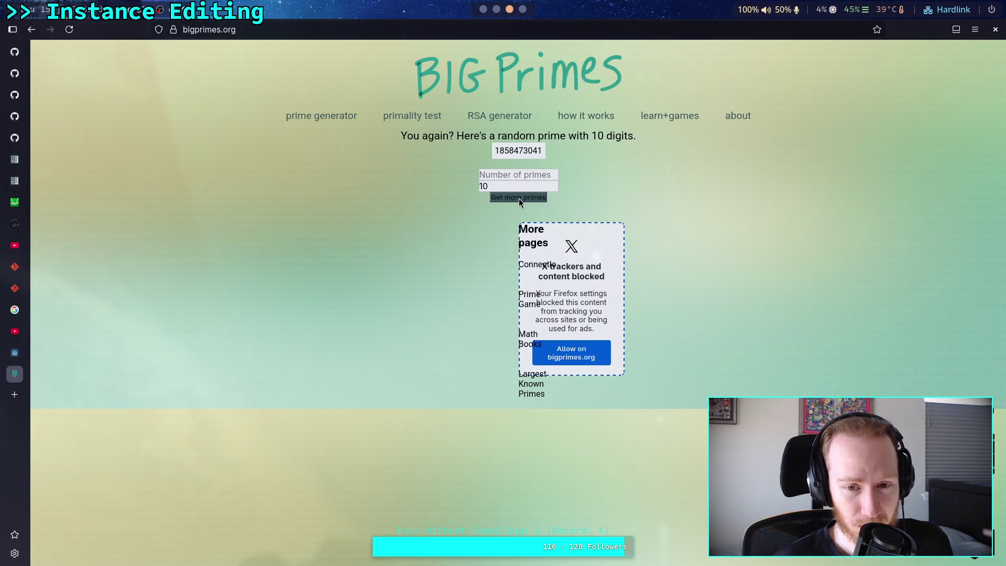
click(519, 198)
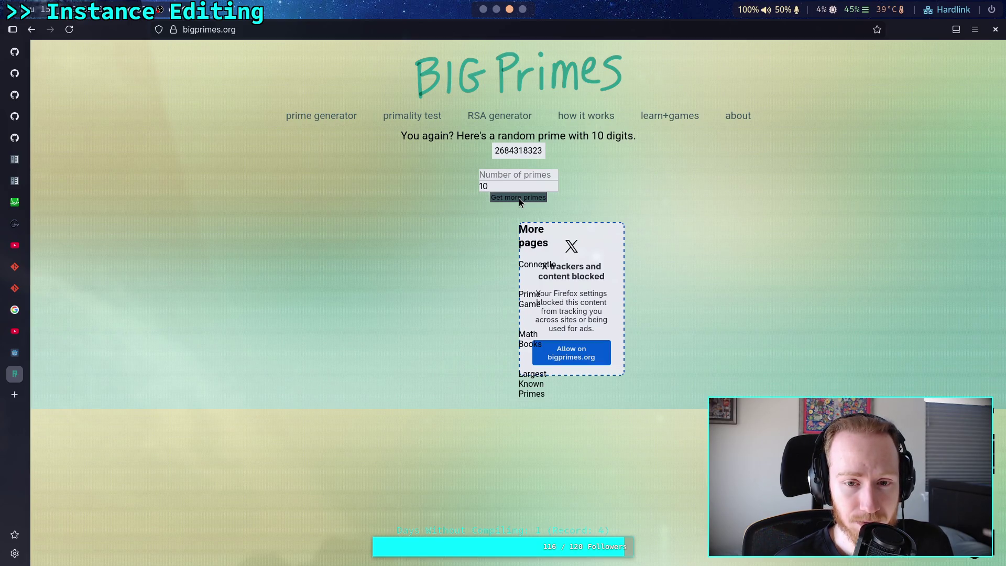
click(507, 200)
click(517, 199)
click(516, 199)
click(516, 199)
click(517, 199)
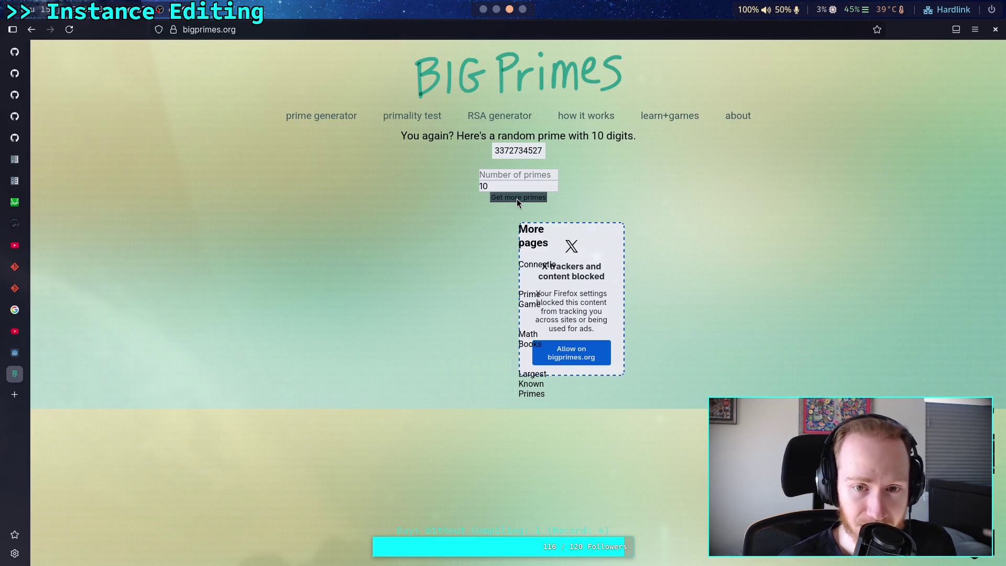
drag(495, 150, 545, 152)
right_click(556, 152)
click(634, 166)
key(super+4)
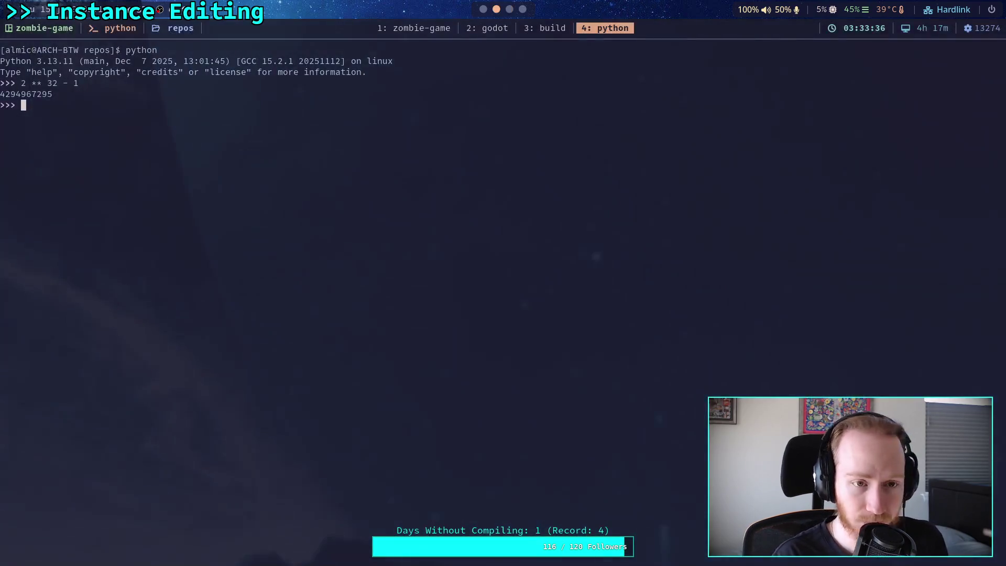
key(super+2)
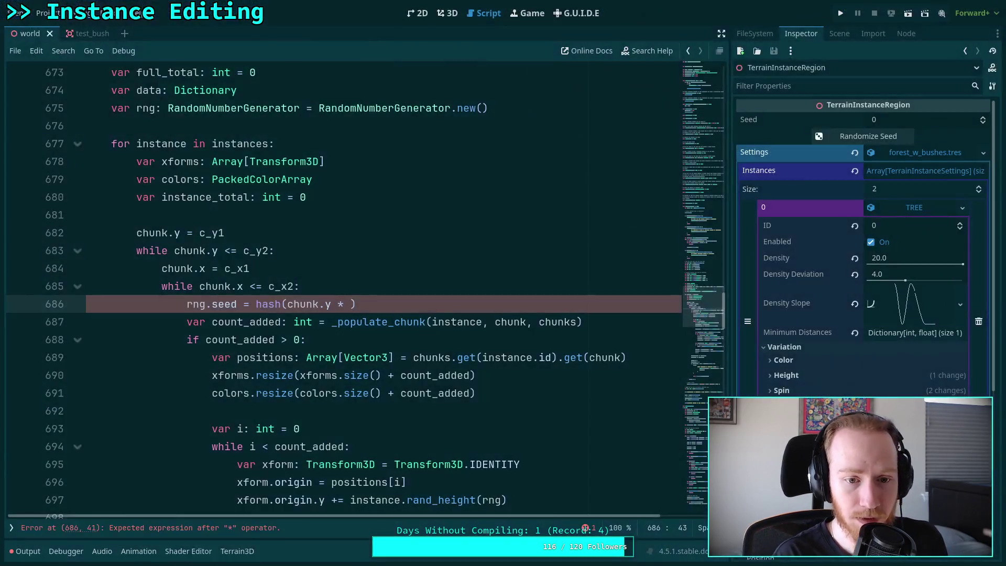
key(ctrl+v)
key(shift+Left)
key(shift+Left)
key(shift+Left)
key(shift+Left)
key(shift+Left)
key(shift+Left)
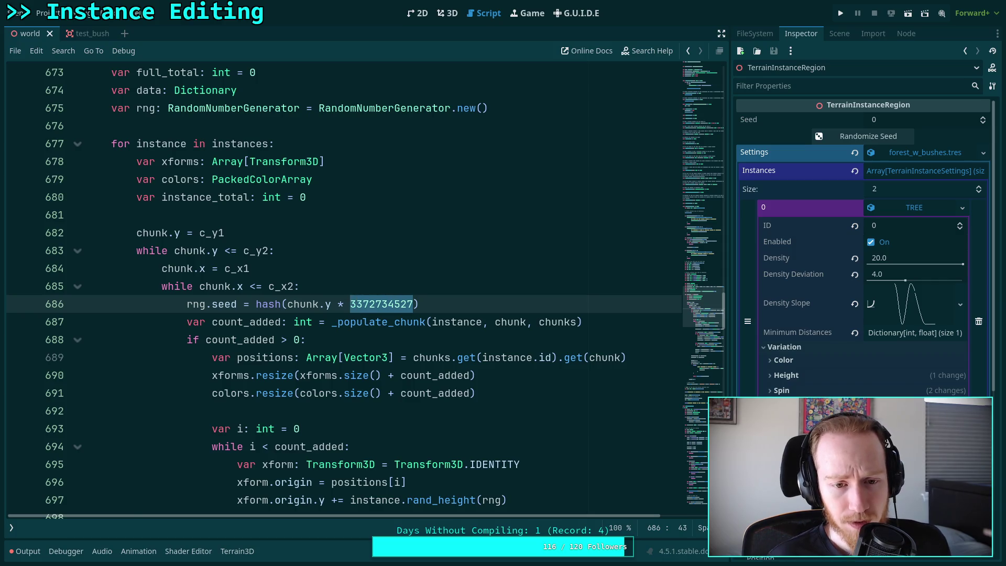
key(Right)
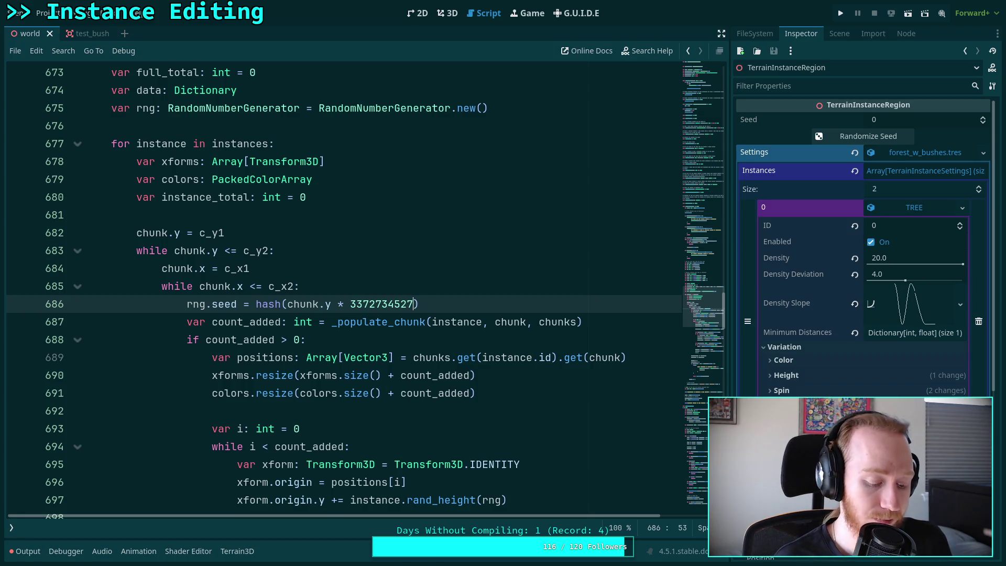
click(286, 304)
text(()
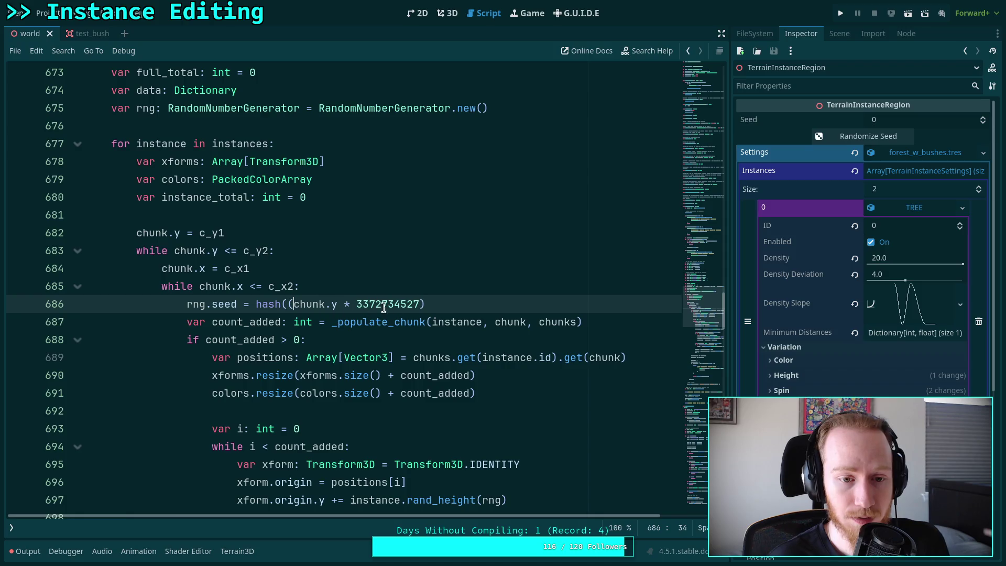
click(419, 304)
text() %)
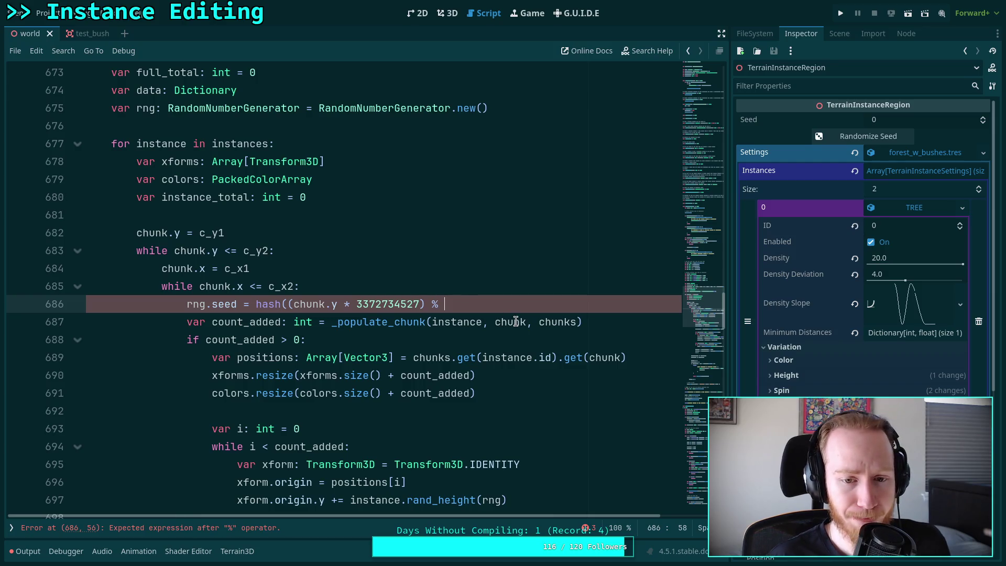
Insert an empty line after chunk.x = c_x1 in the row loop.
scroll(437, 320, up, 1)
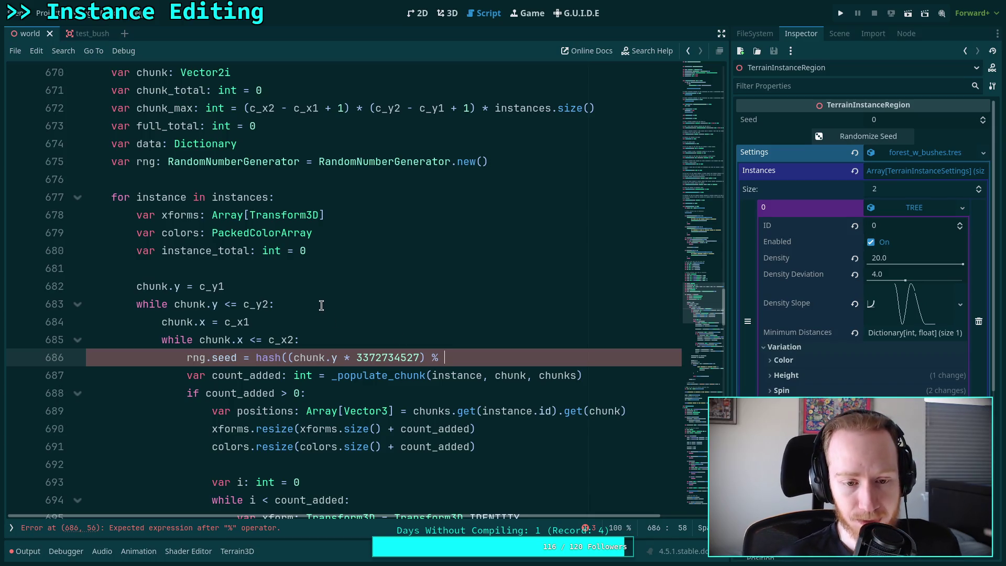
click(328, 323)
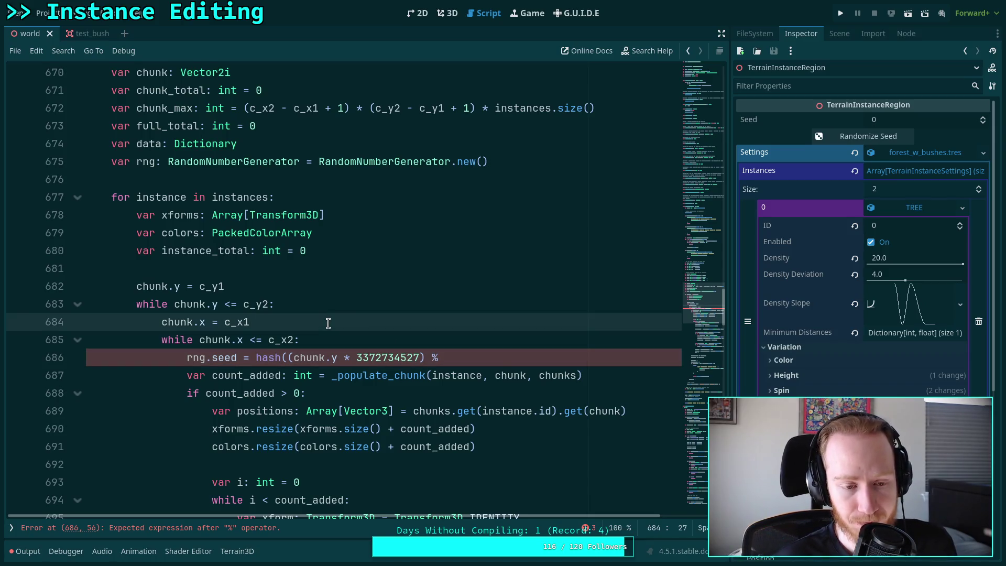
scroll(328, 323, down, 3)
click(77, 179)
scroll(276, 314, up, 3)
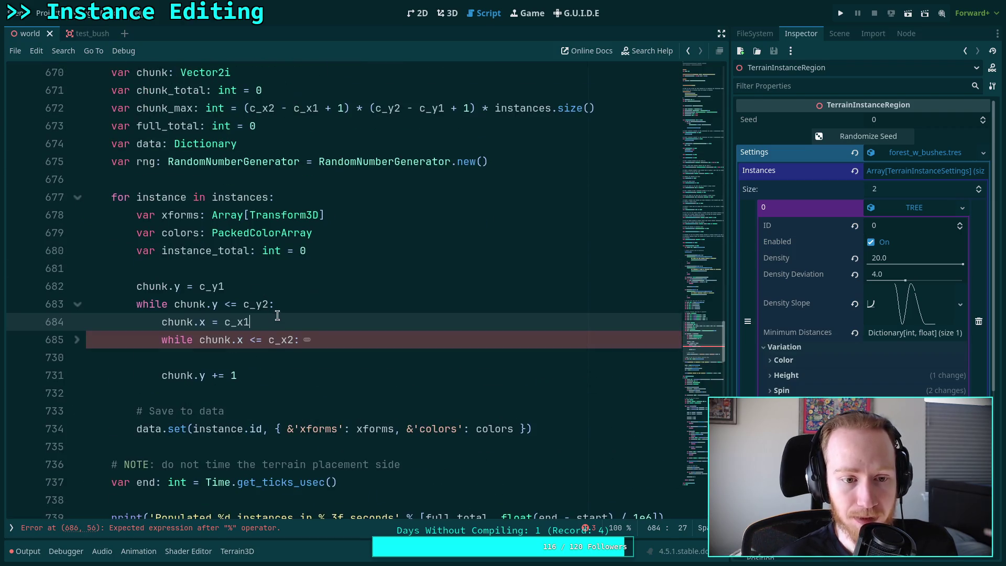
click(78, 340)
scroll(252, 320, down, 1)
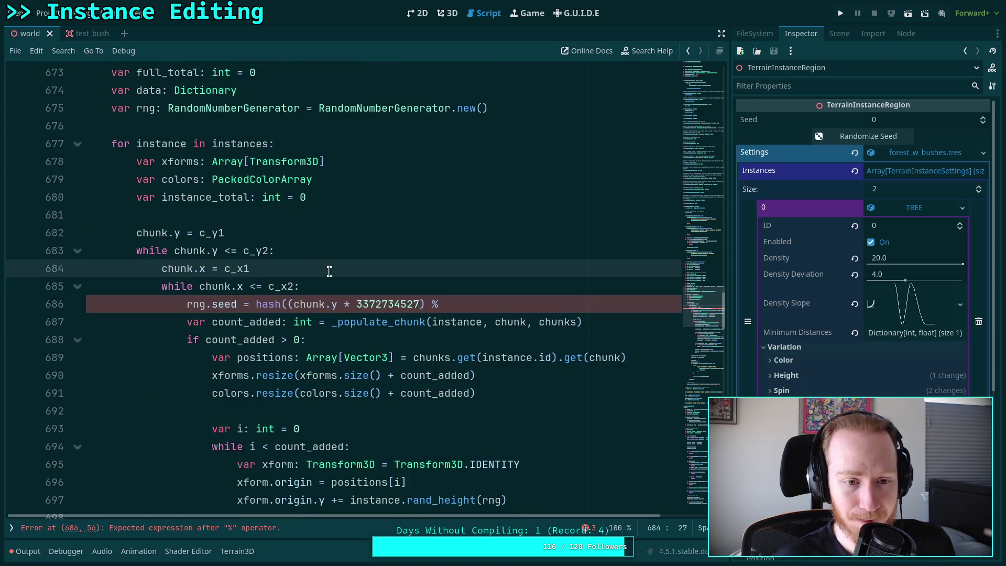
key(Return)
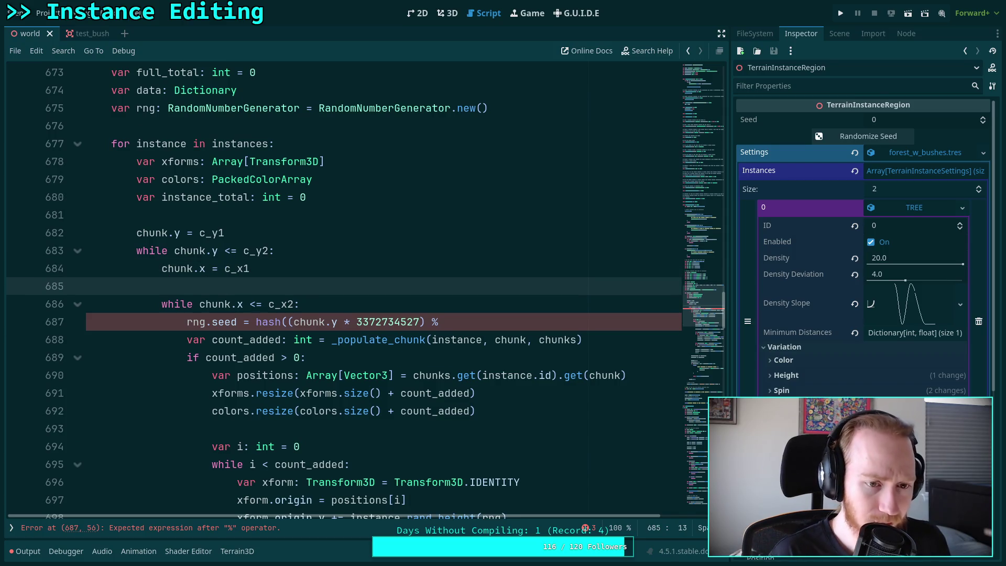
Declare var hash_y: int below the rng declaration.
scroll(283, 230, up, 2)
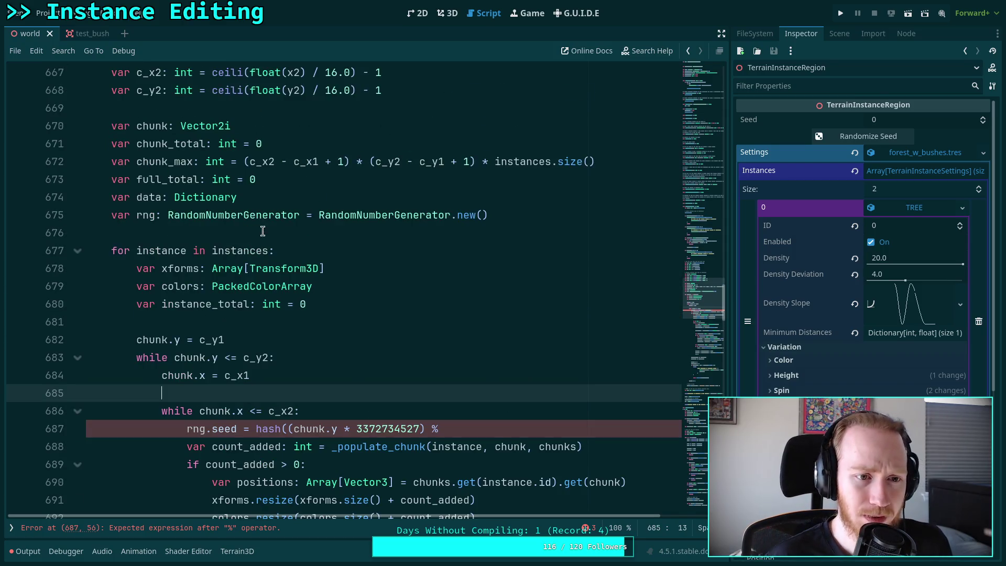
click(519, 215)
key(Return)
text(var seed)
key(BackSpace)
key(BackSpace)
key(BackSpace)
text(hash_y: int)
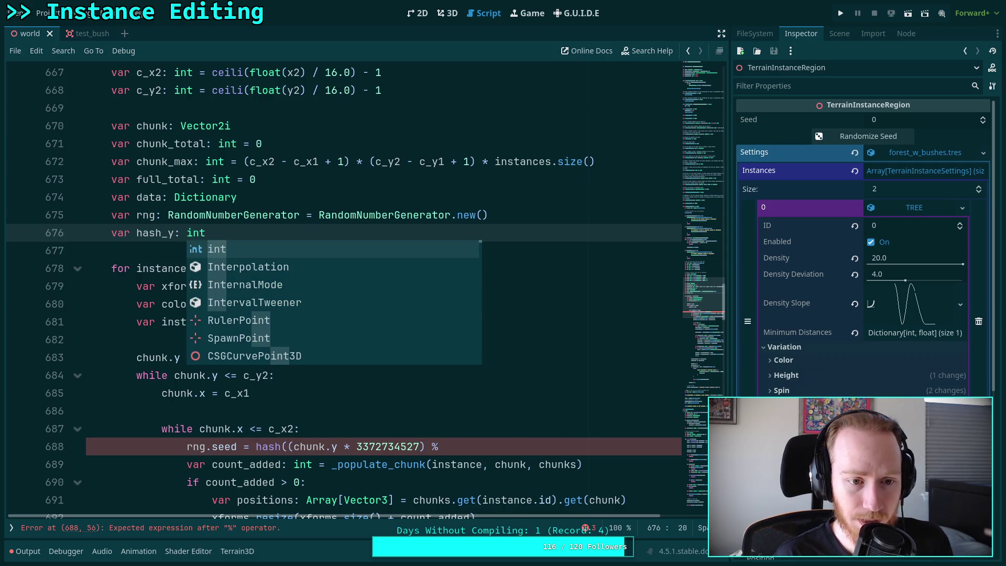
Start hash_y = hash(chunk.y * in the row loop and move the prime into it.
click(308, 414)
text(hash_y = hash)
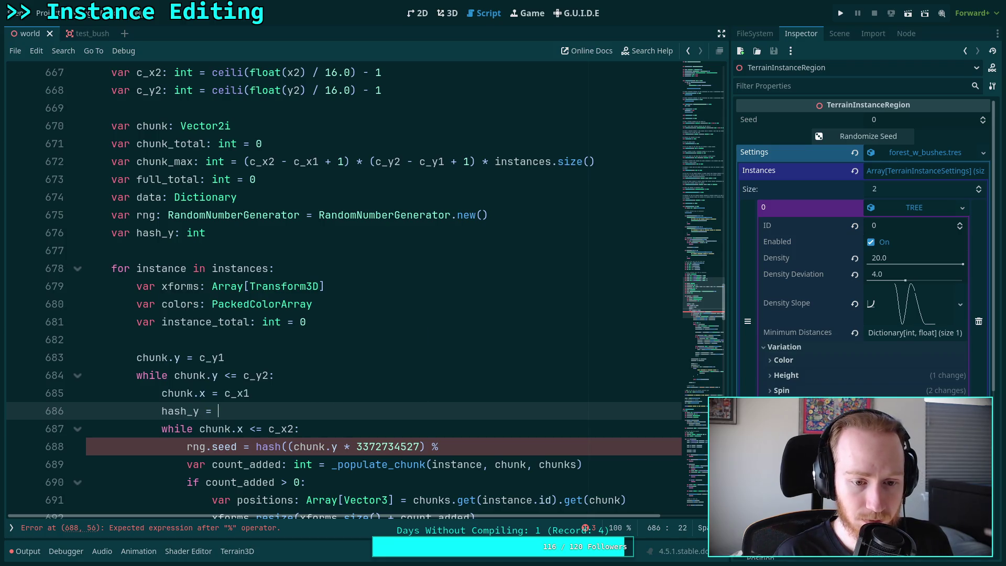
text((chunk)
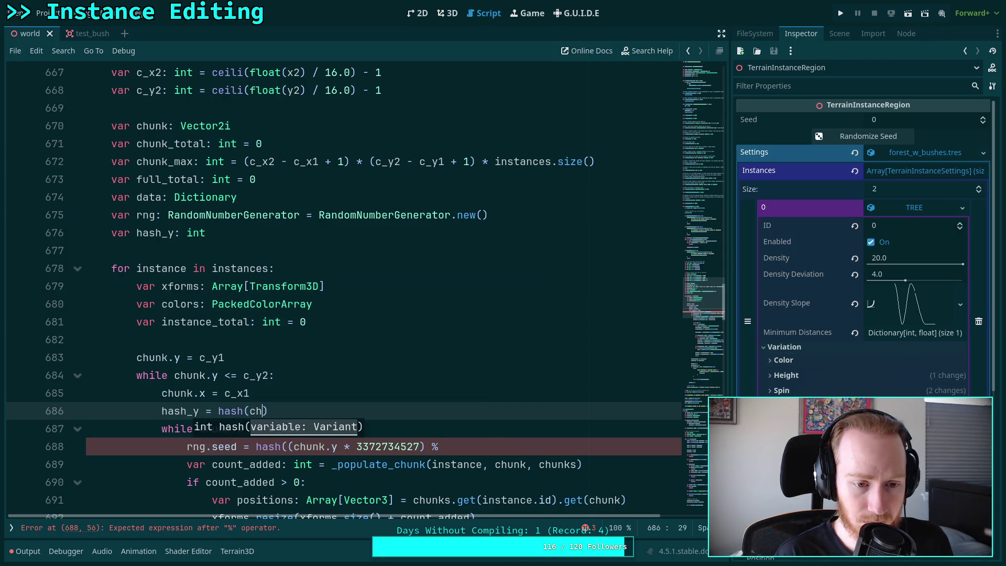
text(.y *)
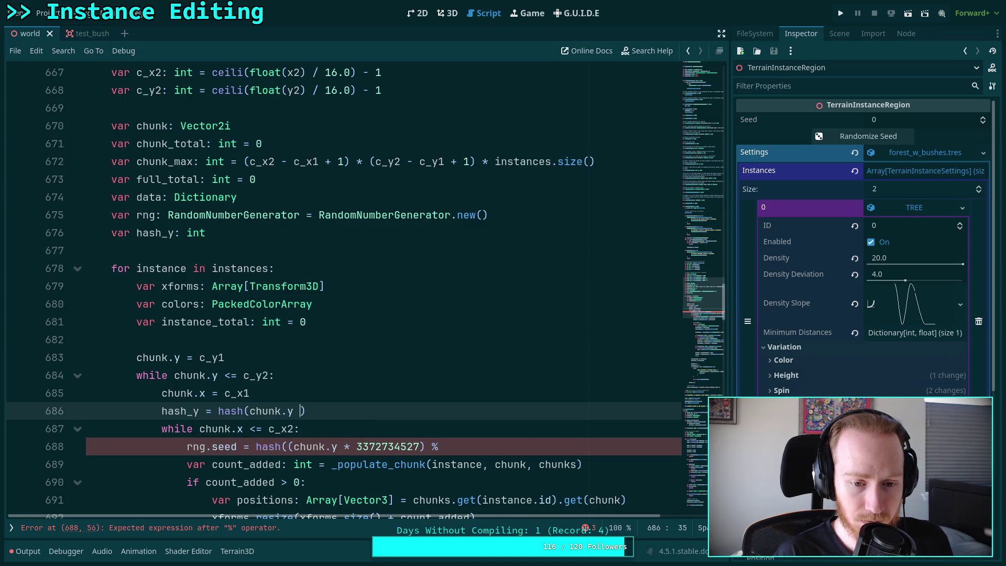
drag(344, 446, 422, 446)
key(ctrl+x)
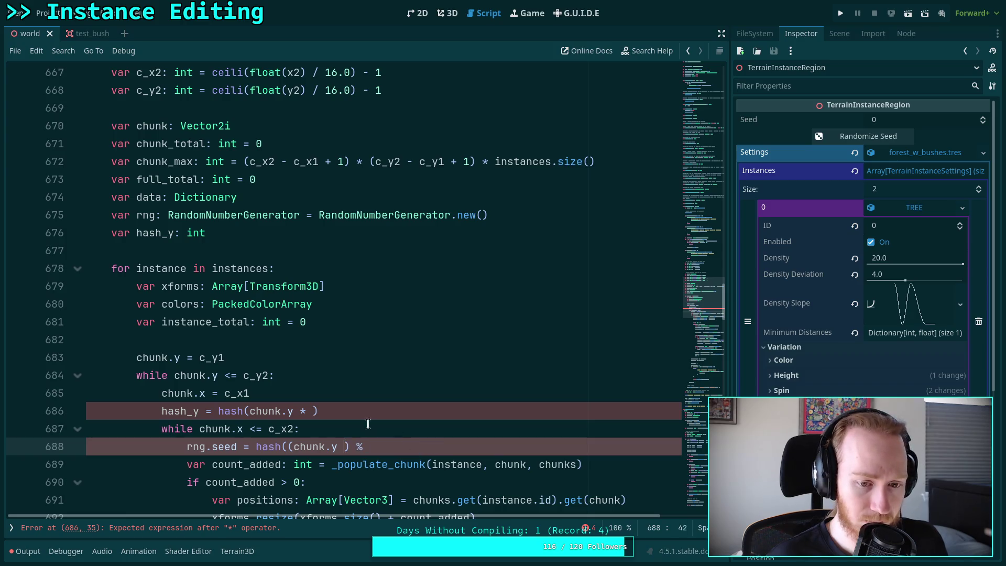
click(311, 410)
key(ctrl+v)
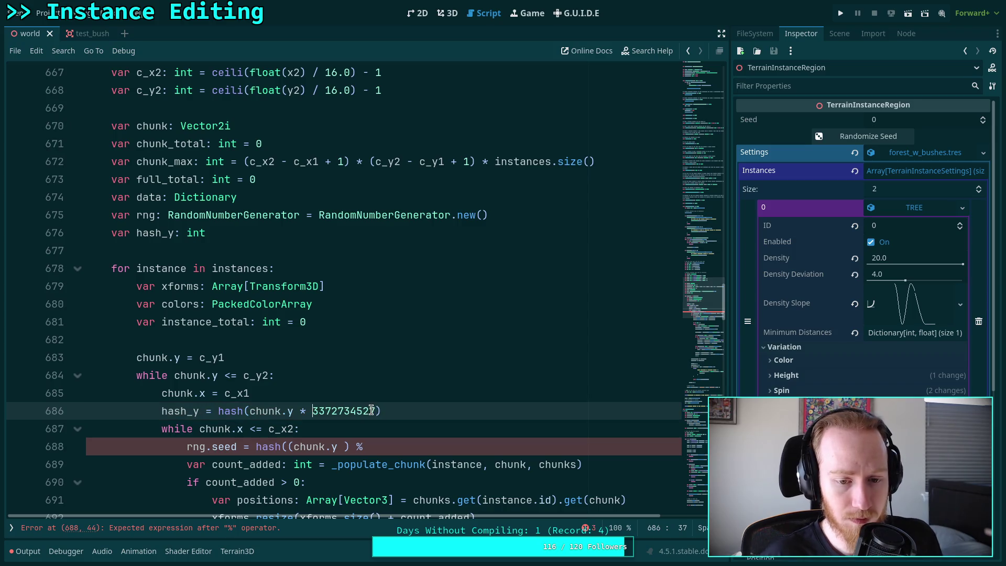
click(253, 410)
text(int()
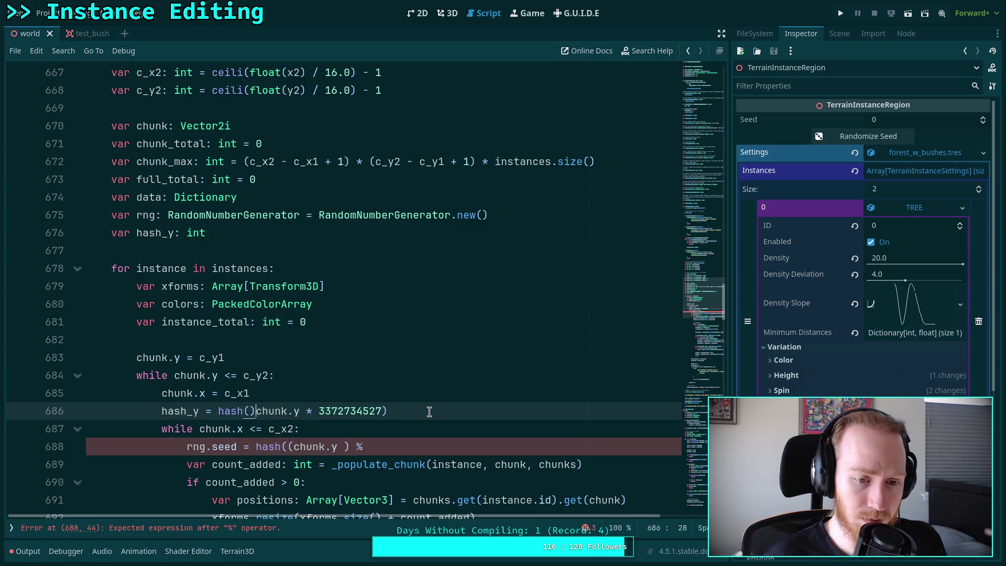
key(ctrl+z)
text(()
key(End)
text(% IN)
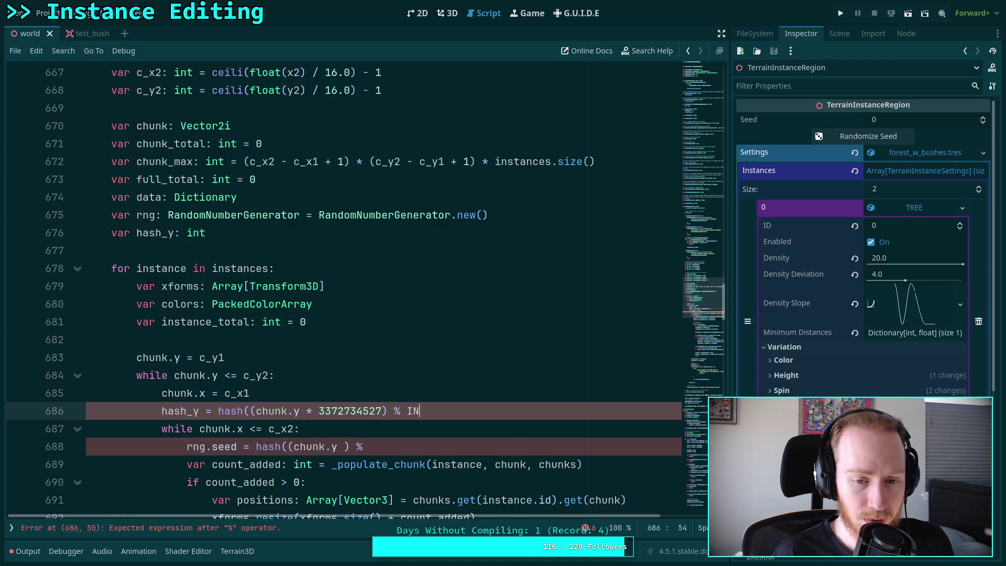
text(T)
key(Return)
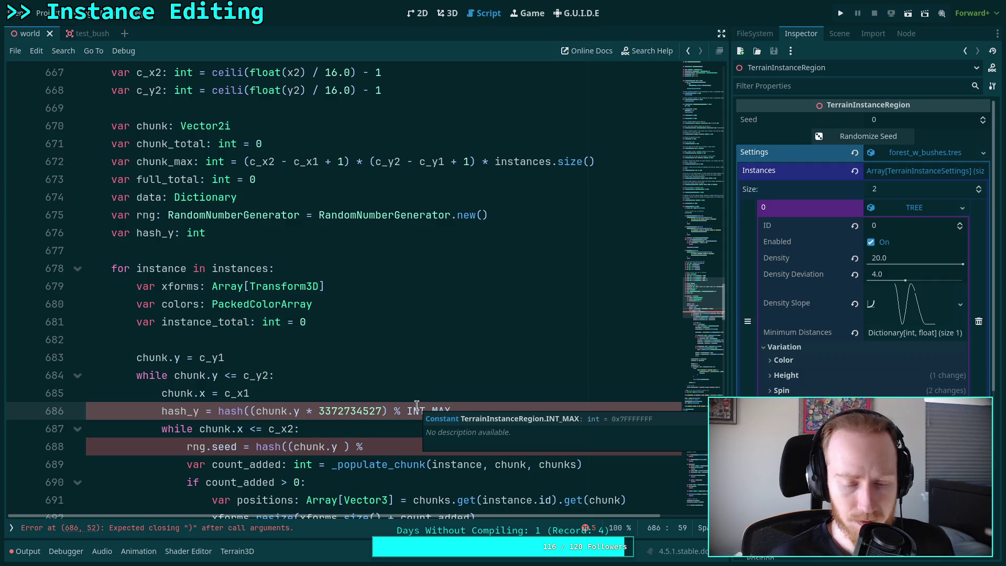
text())
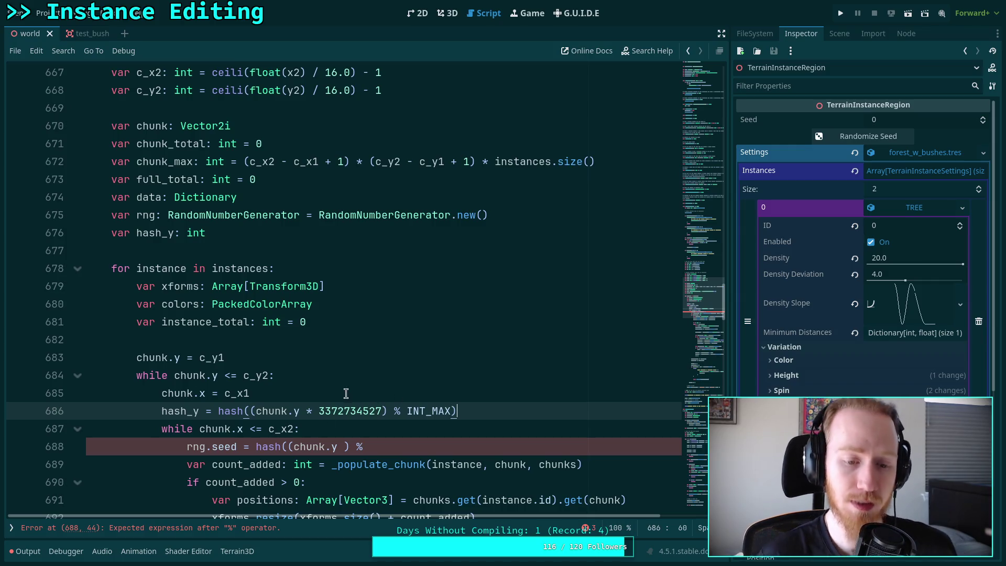
Replace the rng seed expression with hash_y ^ hash(chunk.x) and save.
drag(255, 447, 381, 440)
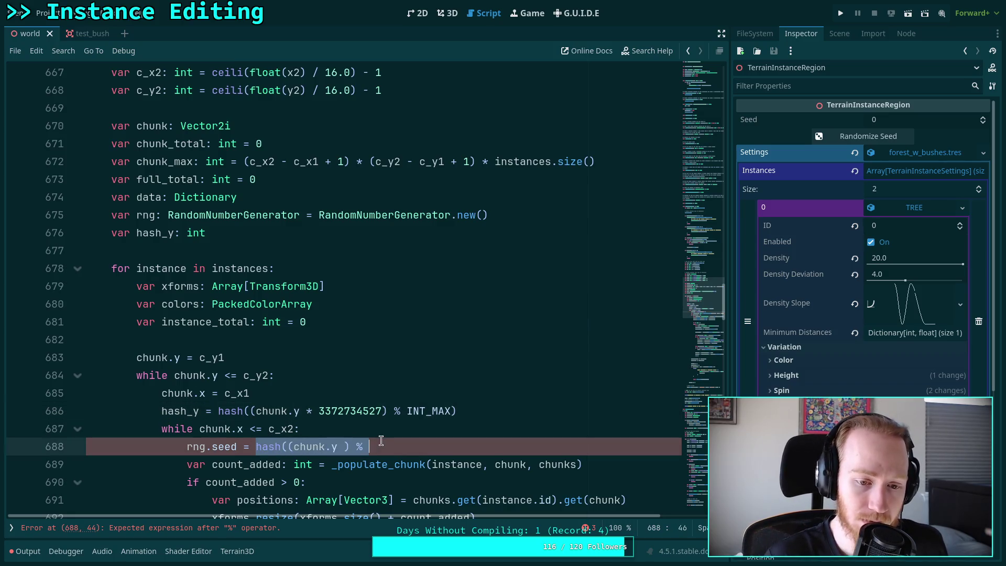
text(hash_y ^ )
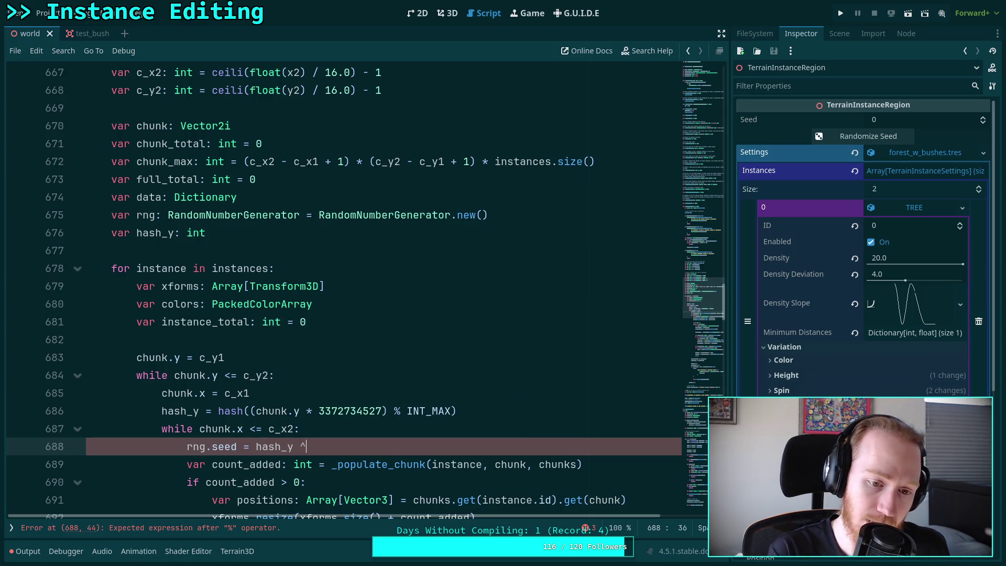
text(hash(chunk)
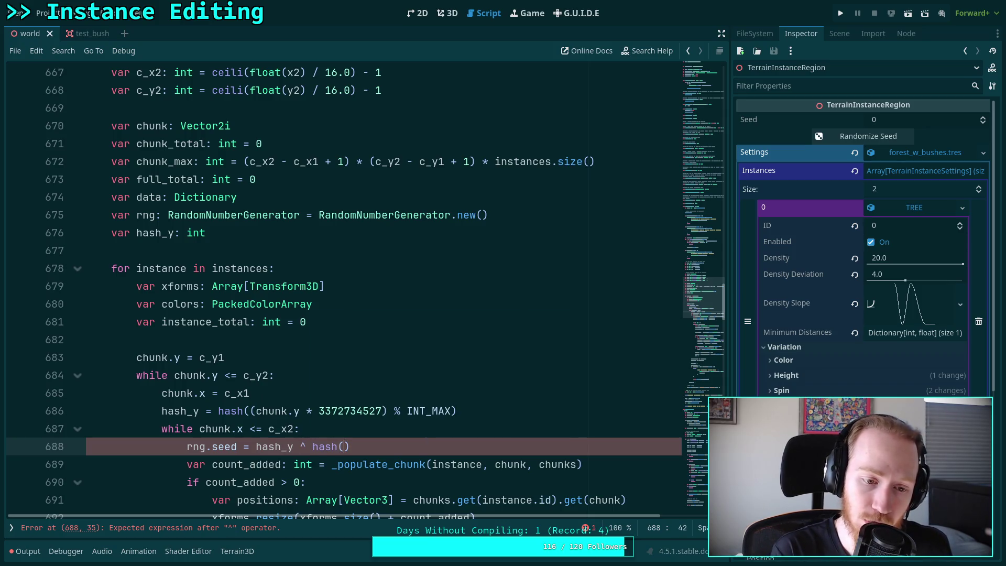
text(.x)
key(Right)
key(ctrl+s)
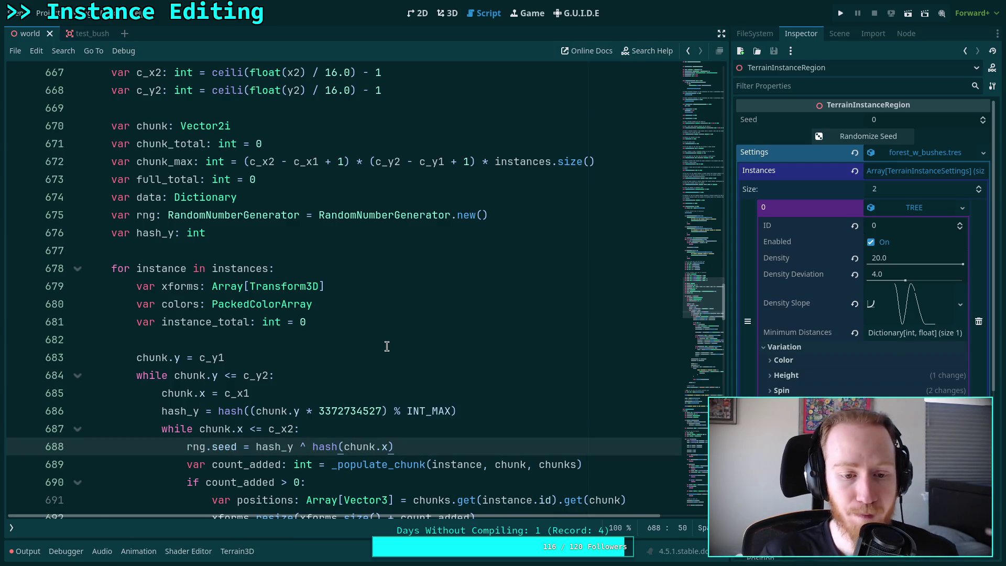
scroll(388, 341, down, 1)
scroll(388, 336, down, 1)
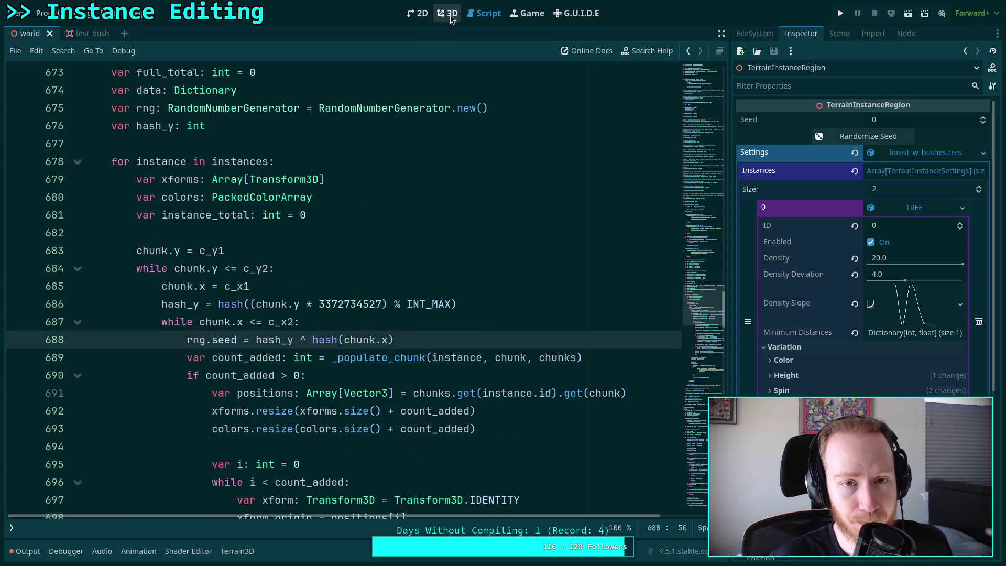
scroll(422, 257, up, 20)
scroll(422, 257, up, 20)
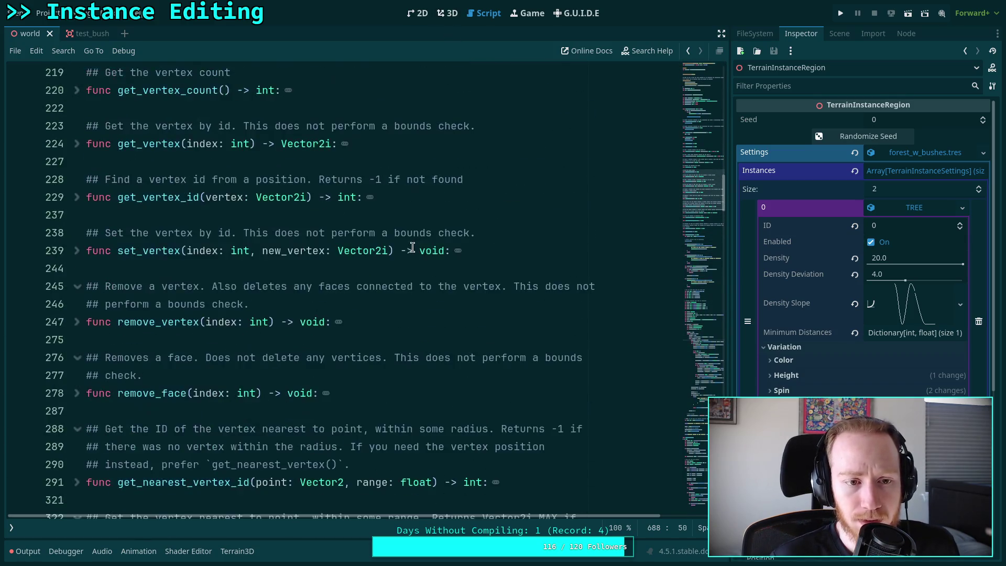
scroll(402, 244, up, 10)
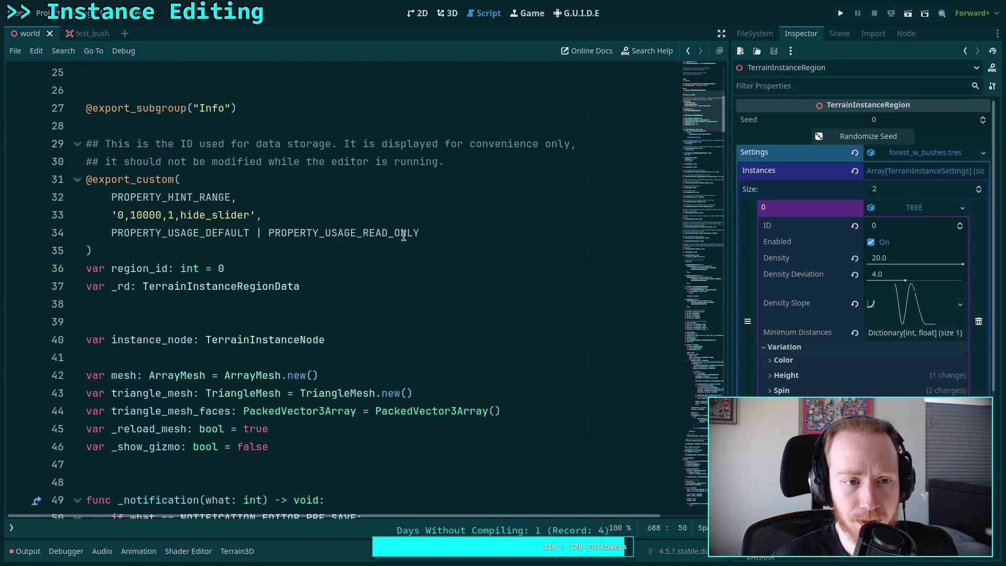
scroll(403, 236, up, 5)
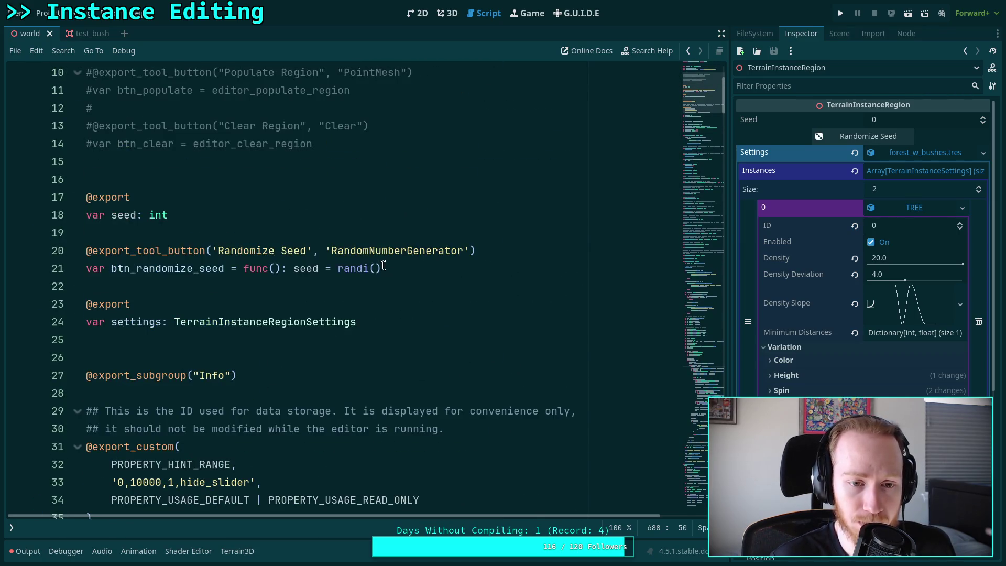
click(427, 324)
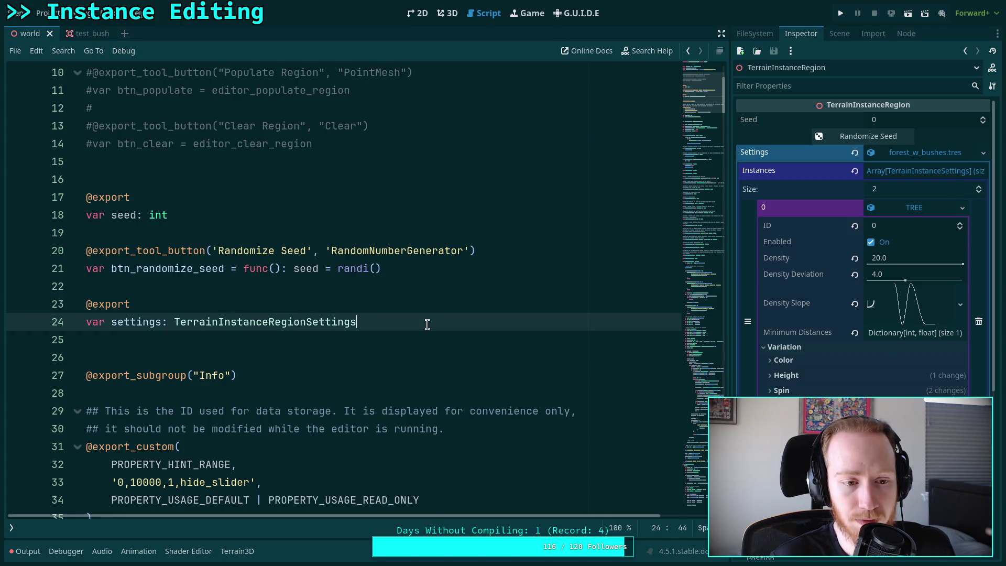
click(452, 264)
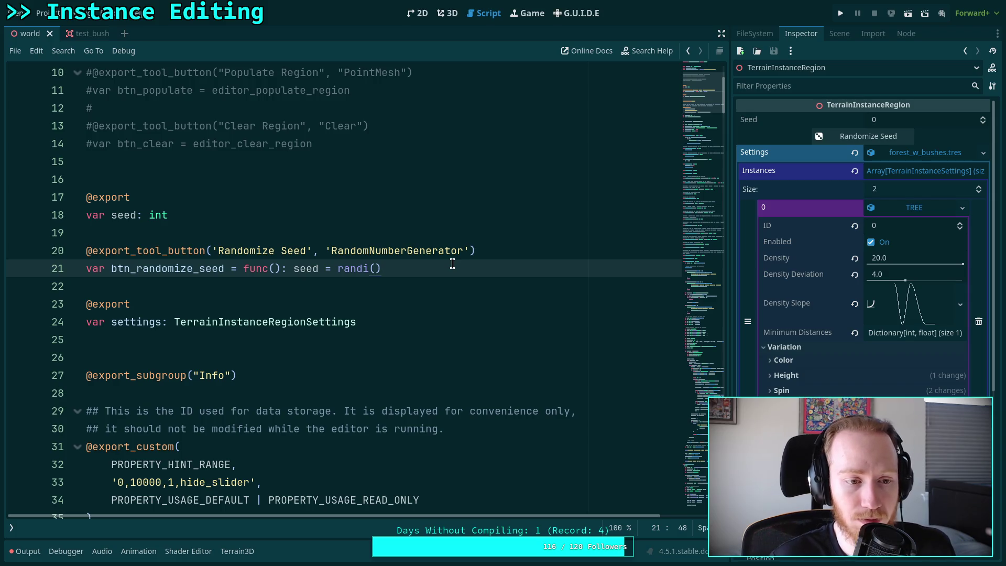
key(Return)
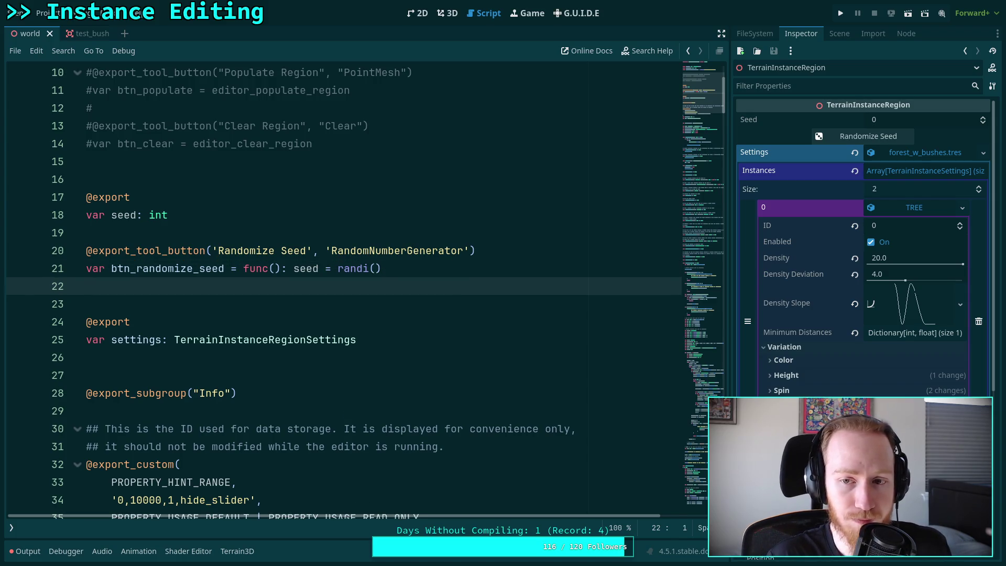
key(Return)
text(@ex)
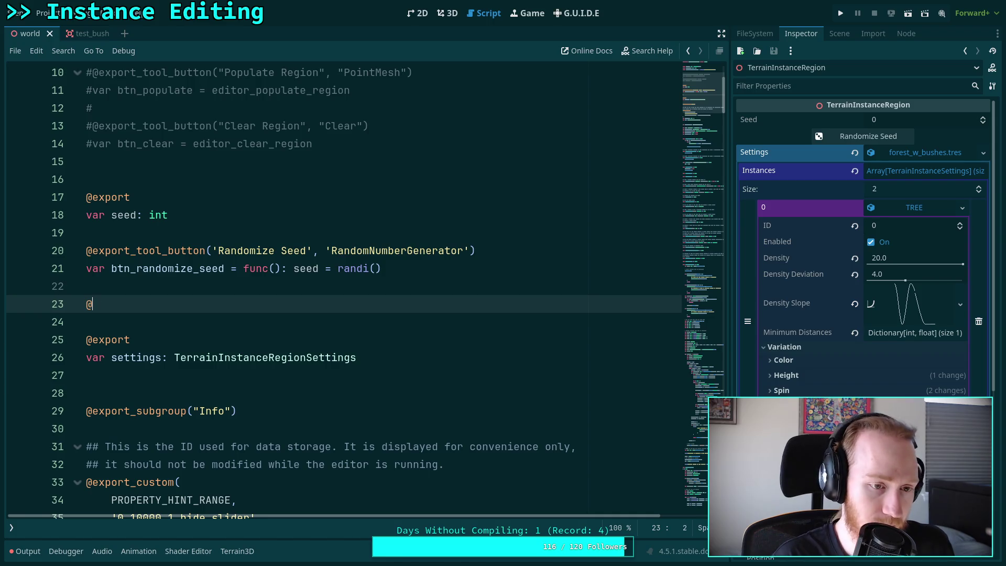
text(port_t)
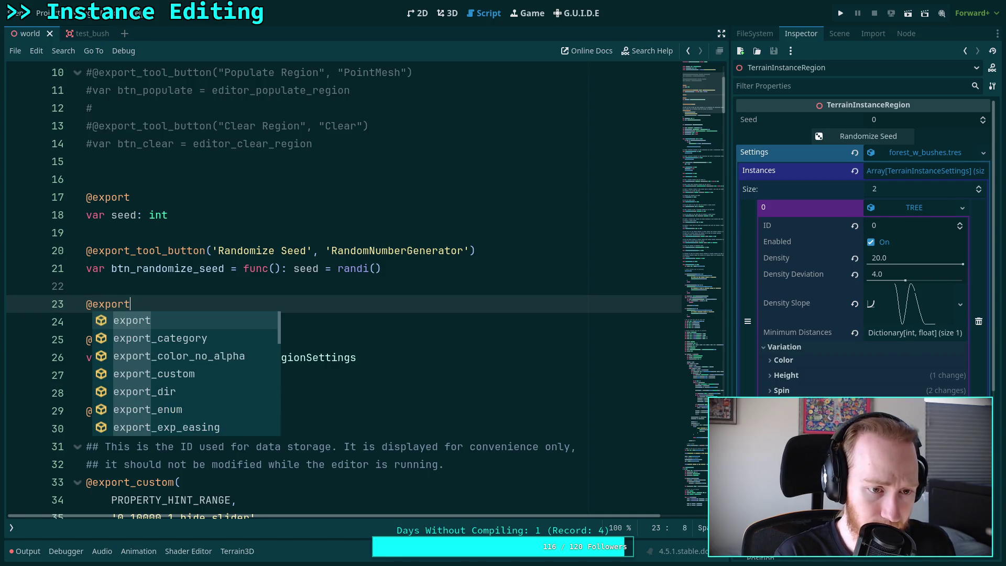
key(Return)
Label it 'Test hashing' and bind var btn_test_hashing to test_hashing.
text(")
key(BackSpace)
text('Test hashing')
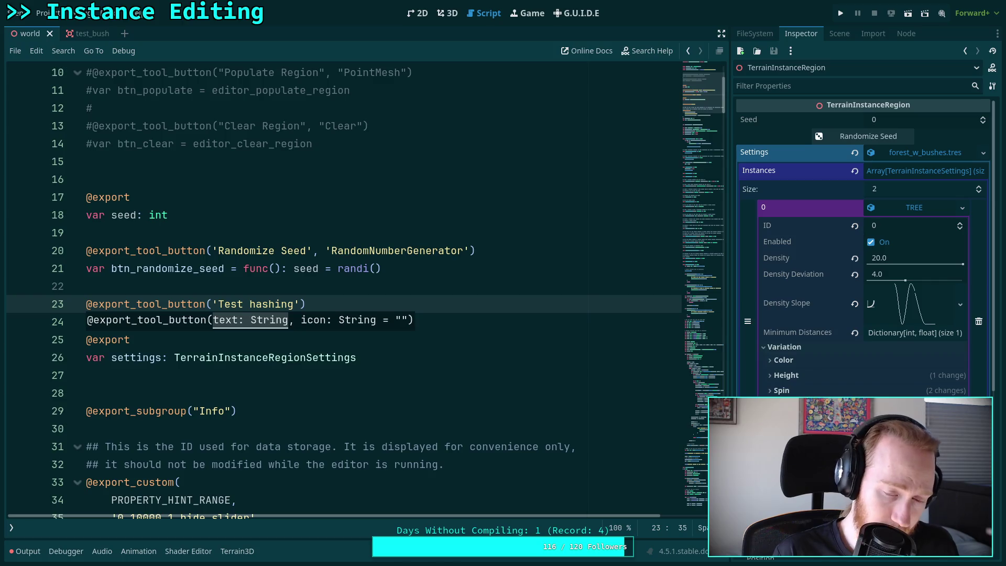
text())
key(Return)
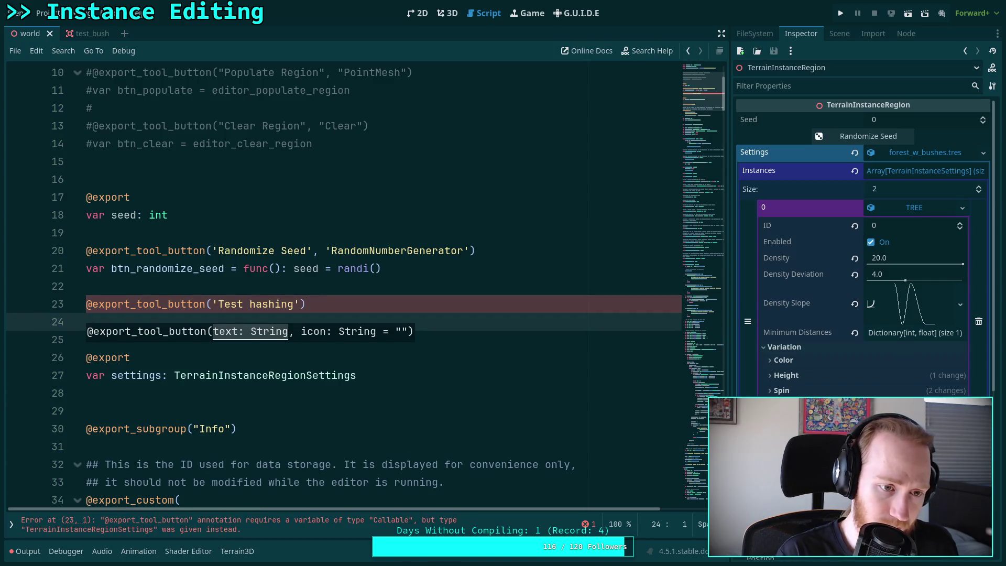
text(var btn_test_hashing;)
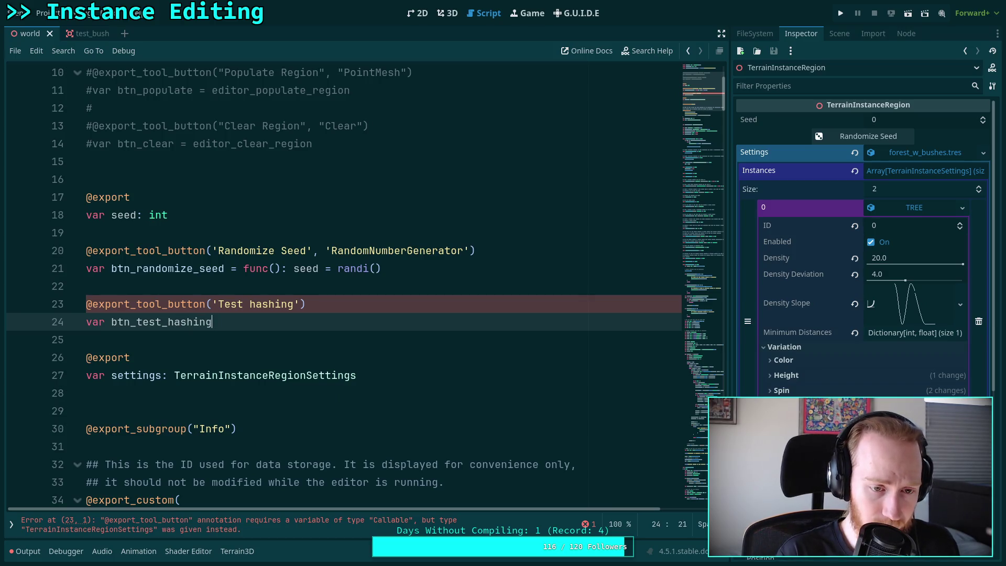
text(tesh_)
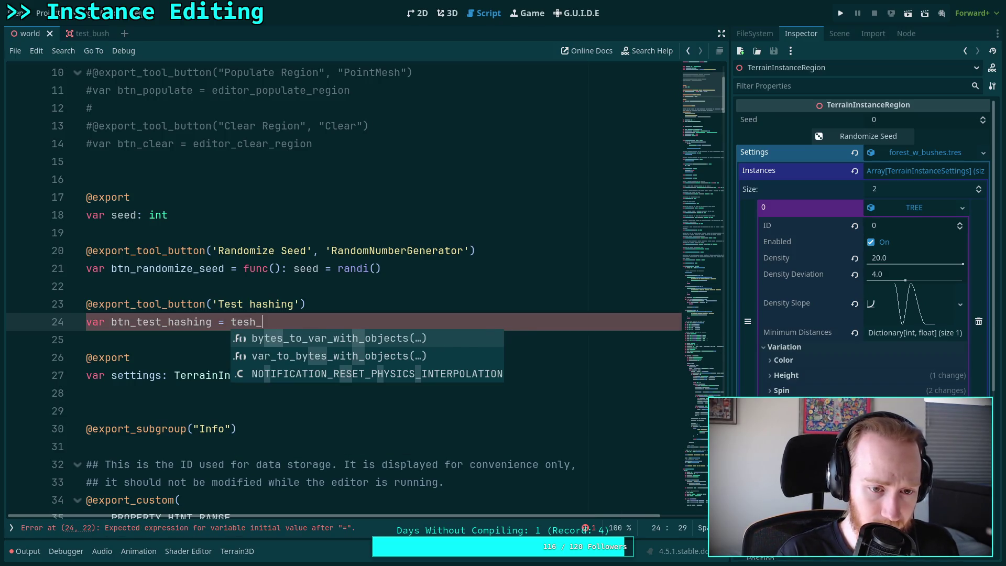
key(BackSpace)
key(BackSpace)
text(t_hash)
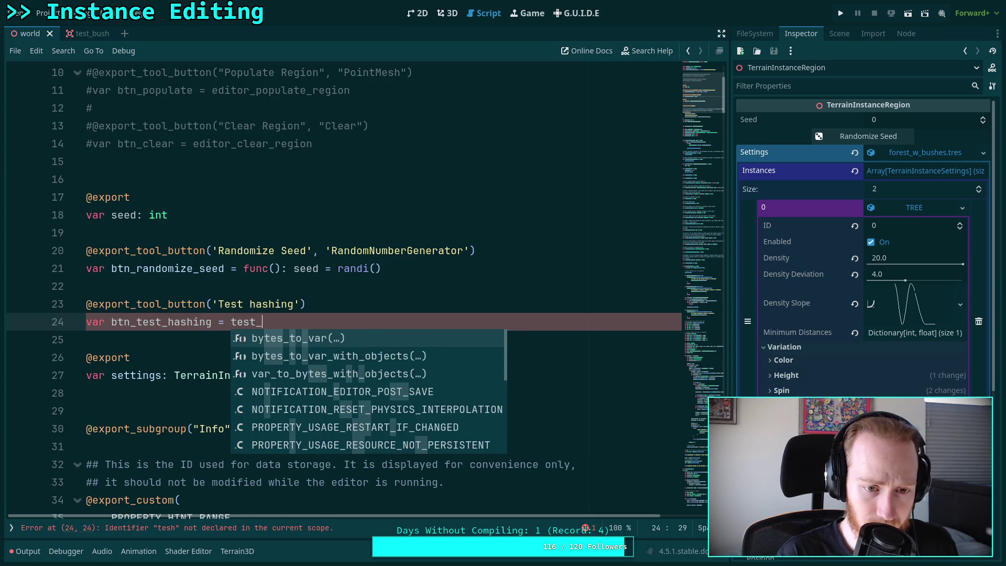
text(ing)
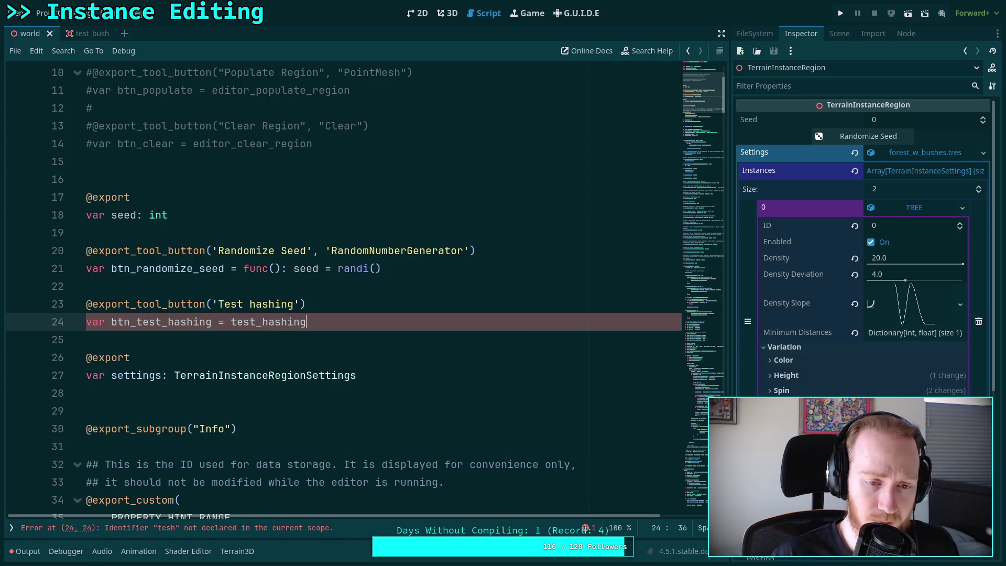
mouse_move(706, 116)
mouse_down()
mouse_move(706, 302)
mouse_move(707, 254)
mouse_up()
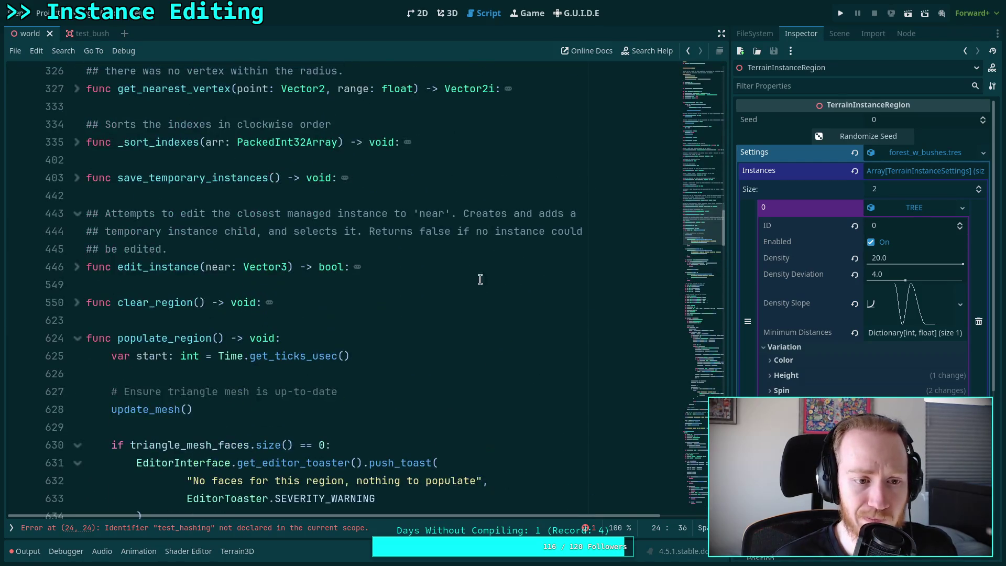
Write func test_hashing() -> void: with a pass body after clear_region.
click(109, 321)
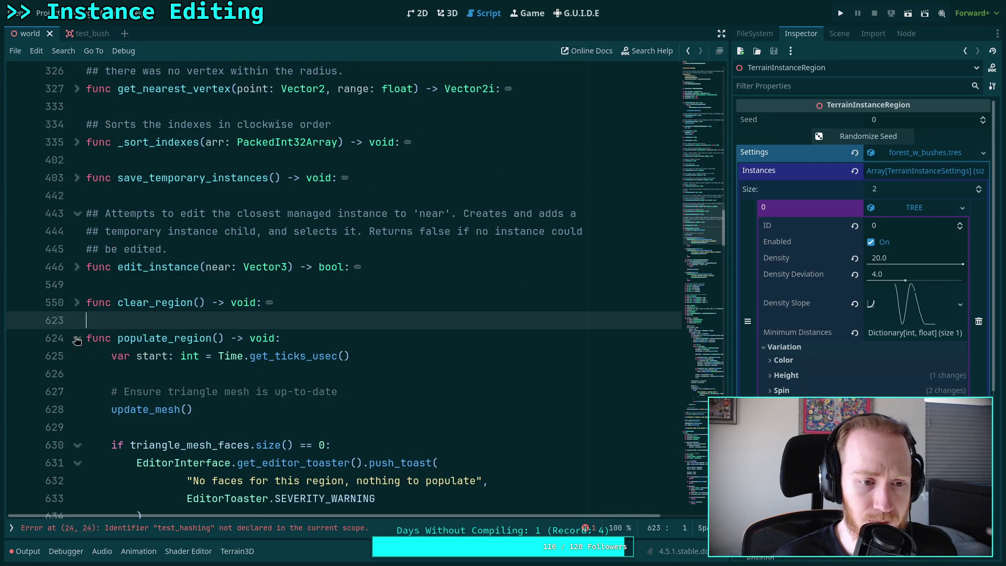
scroll(510, 303, down, 6)
scroll(327, 305, up, 5)
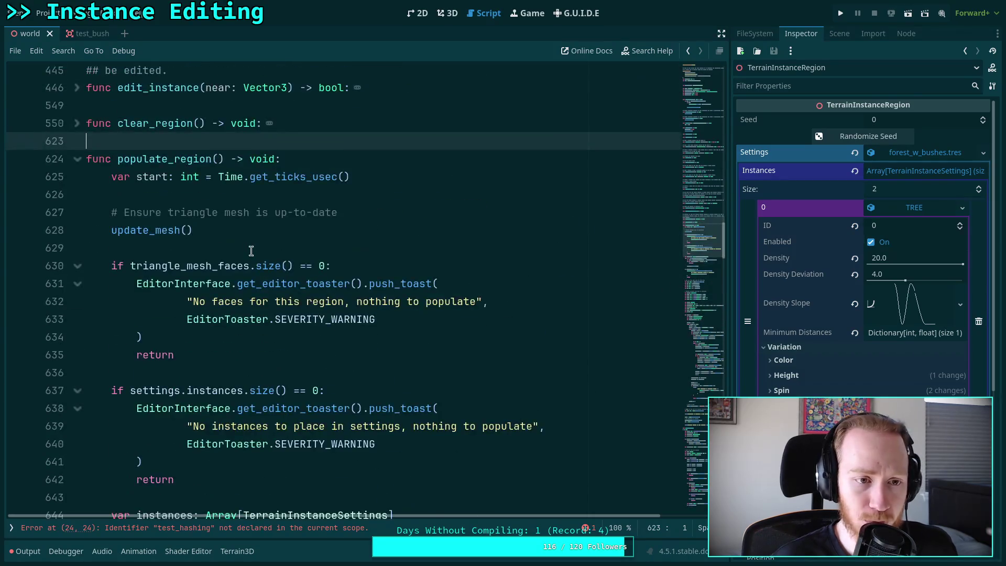
key(Return)
key(Return)
key(Up)
text(fung)
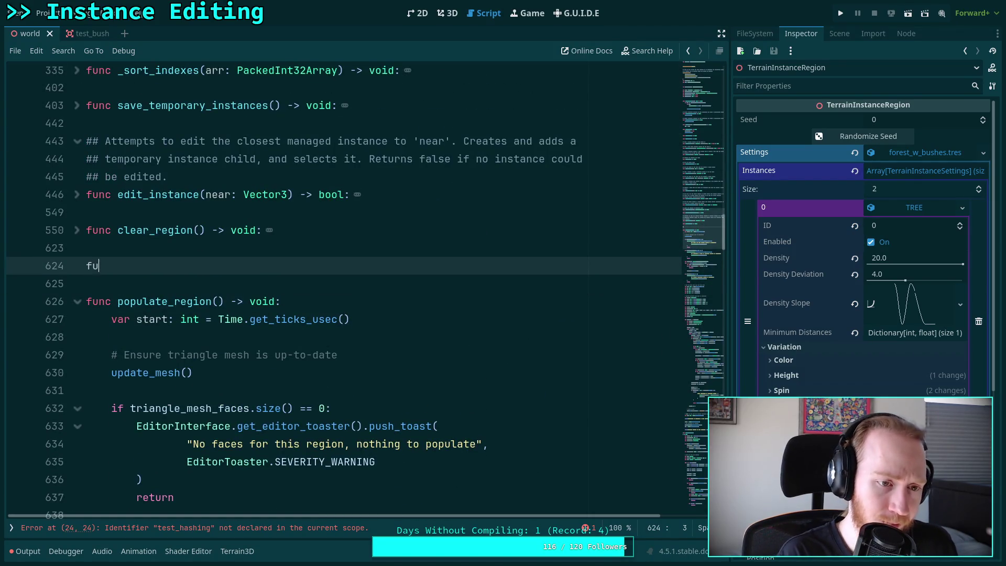
key(BackSpace)
text(c test_hashing)
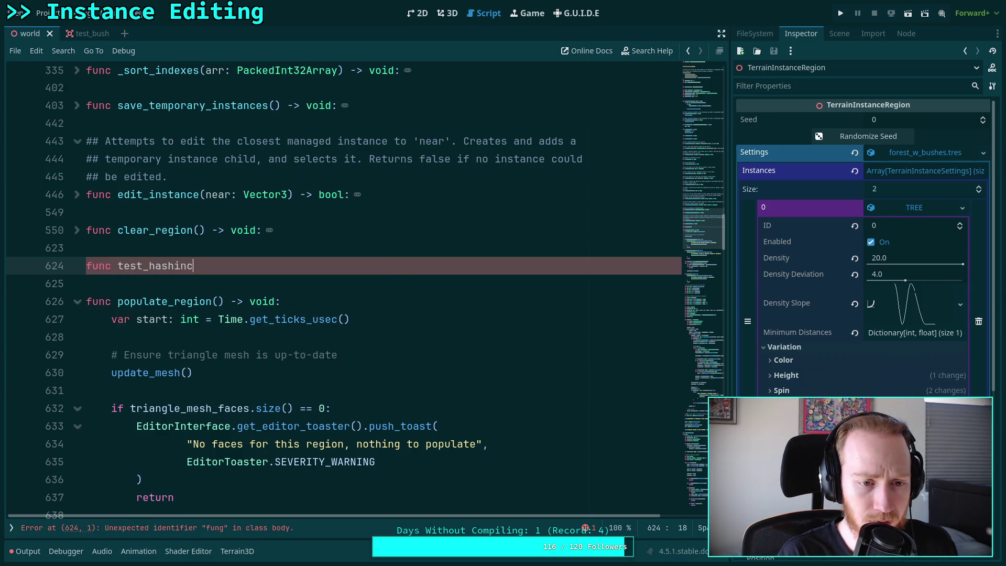
text(() ->)
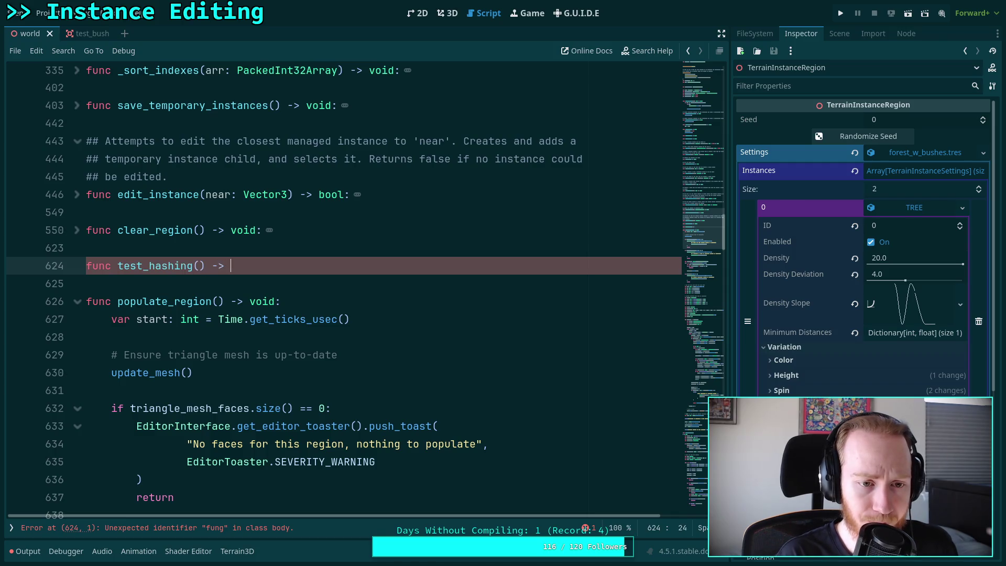
key(BackSpace)
text(oid:)
key(Return)
text(pass)
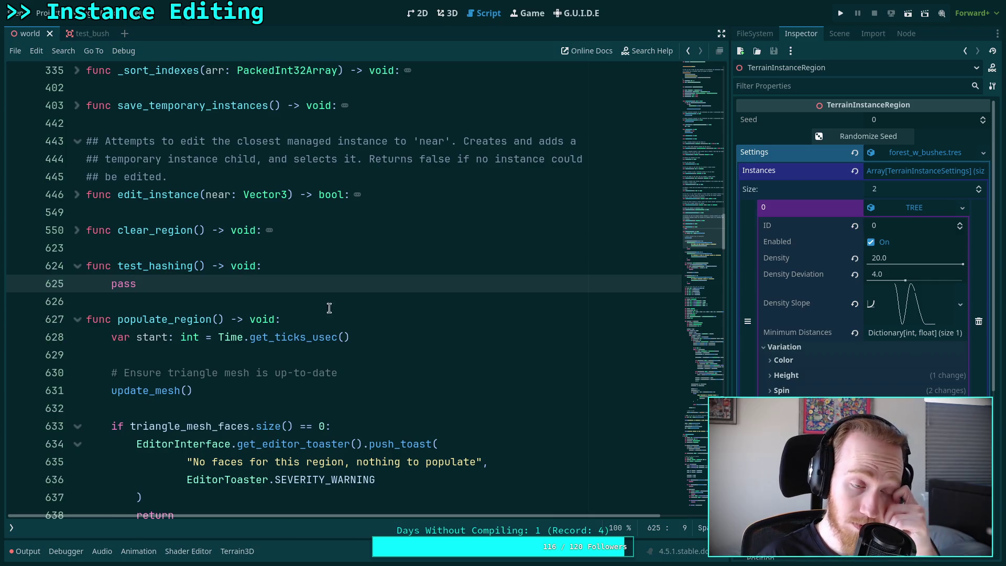
Reload the current project, show the Output log, and select the TerrainInstanceRegion node.
click(43, 13)
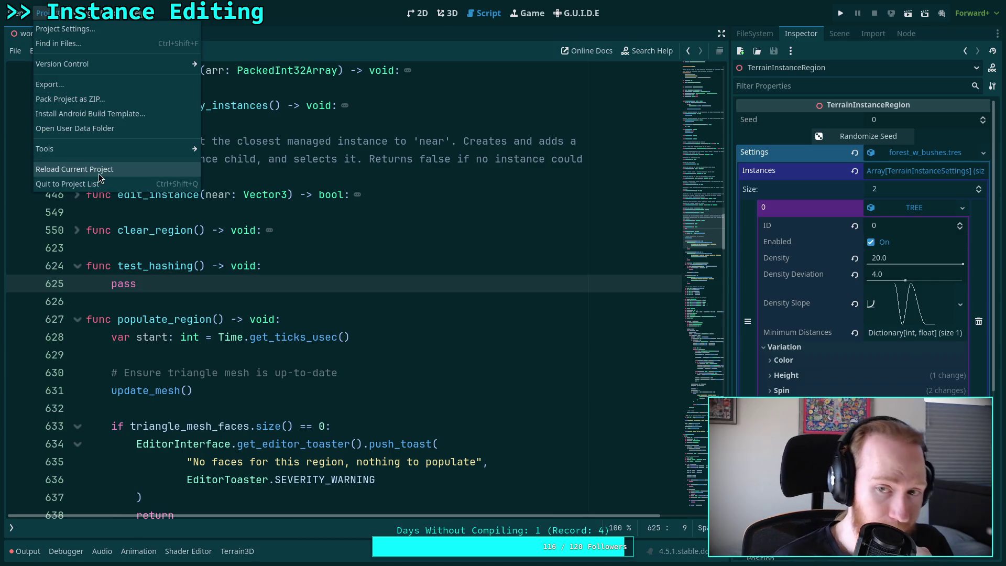
click(99, 174)
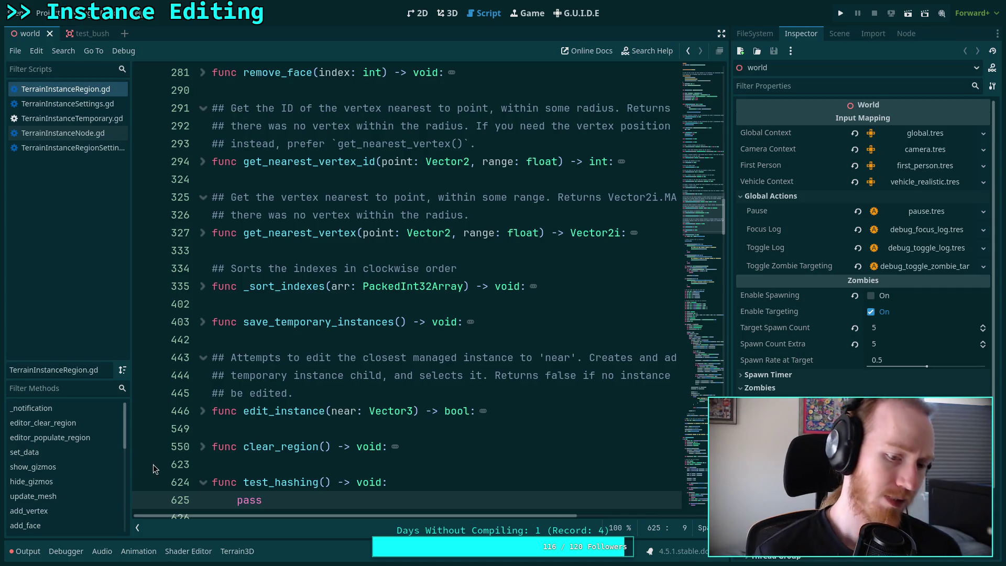
scroll(463, 417, down, 2)
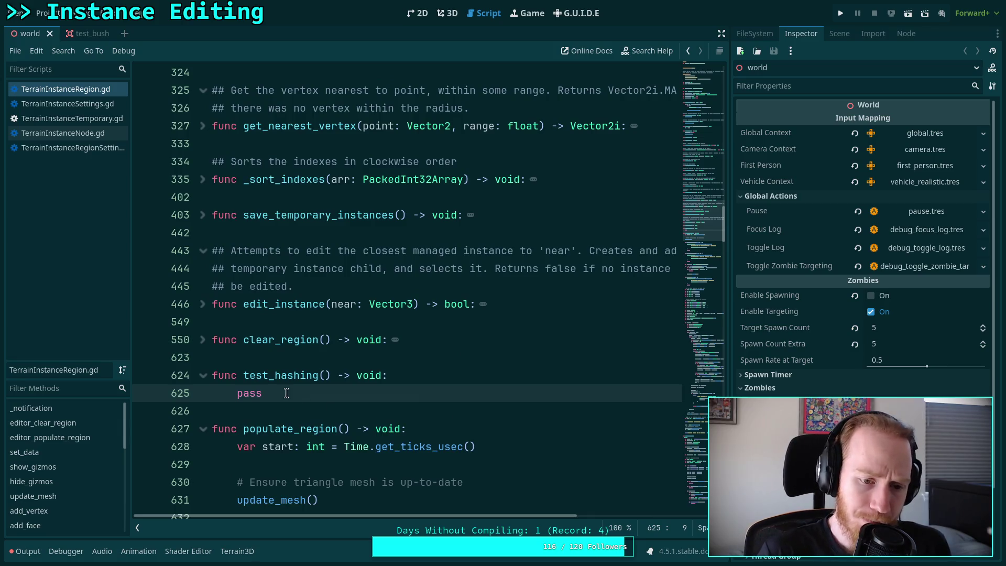
click(24, 551)
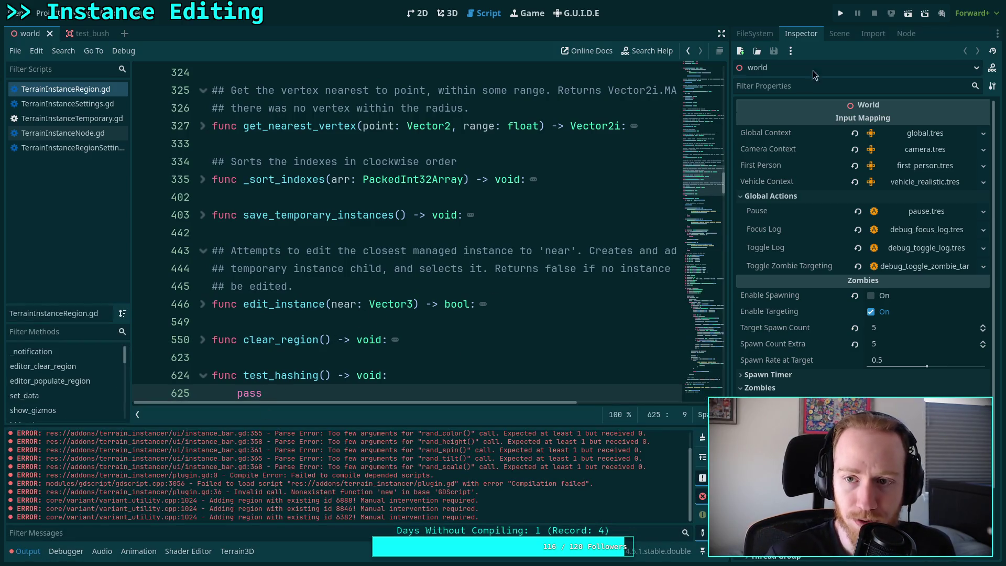
click(839, 33)
click(815, 299)
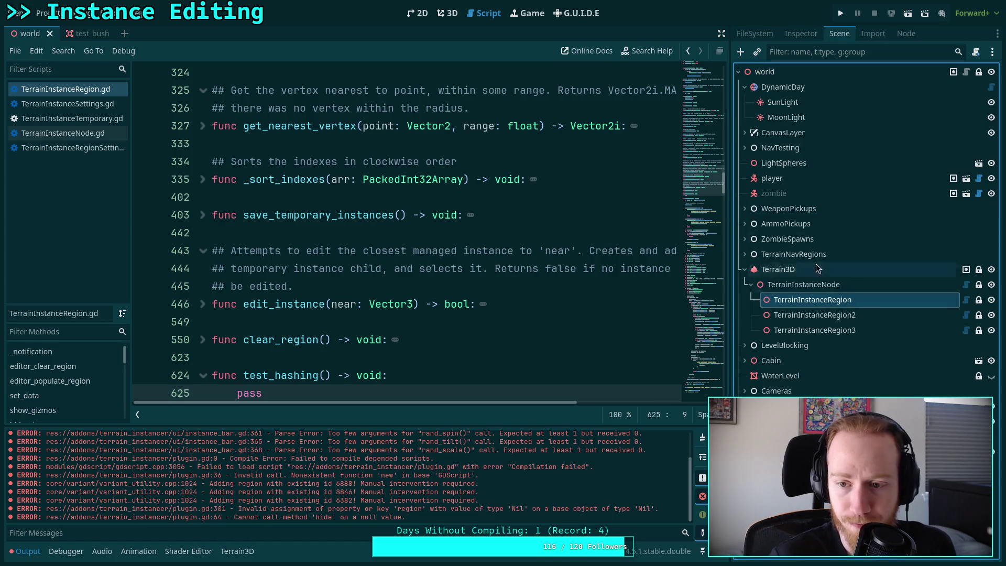
Clear the Output, replace pass with print('testing!') in test_hashing, and save.
click(702, 438)
scroll(524, 325, down, 2)
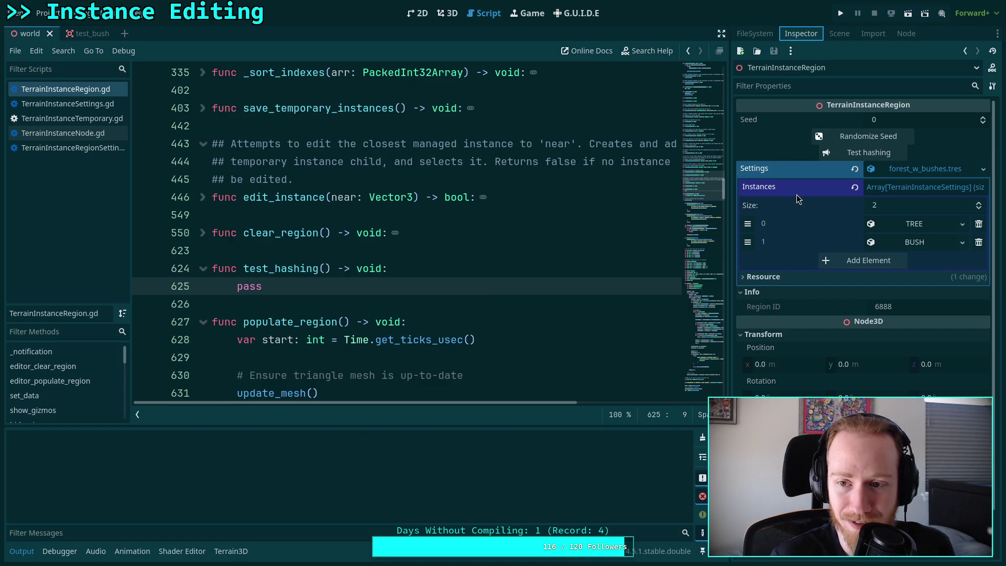
drag(274, 286, 234, 286)
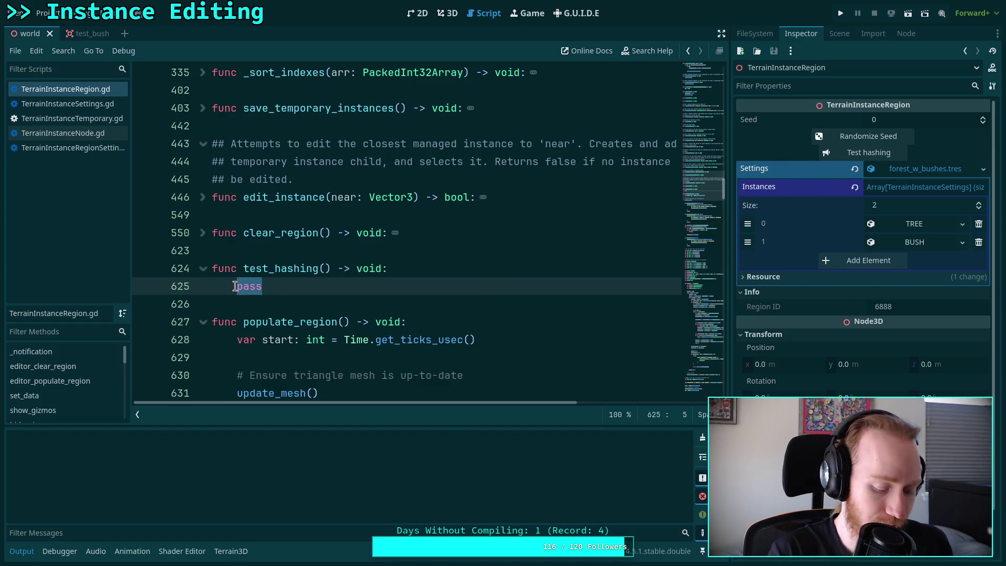
text(print('tasth)
key(BackSpace)
key(BackSpace)
key(BackSpace)
text(o)
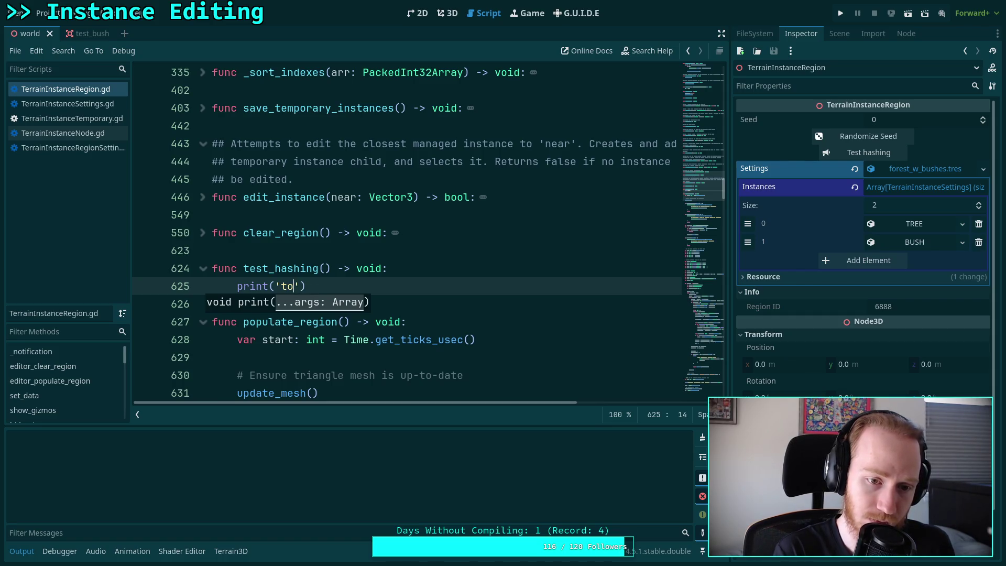
key(BackSpace)
text(esti)
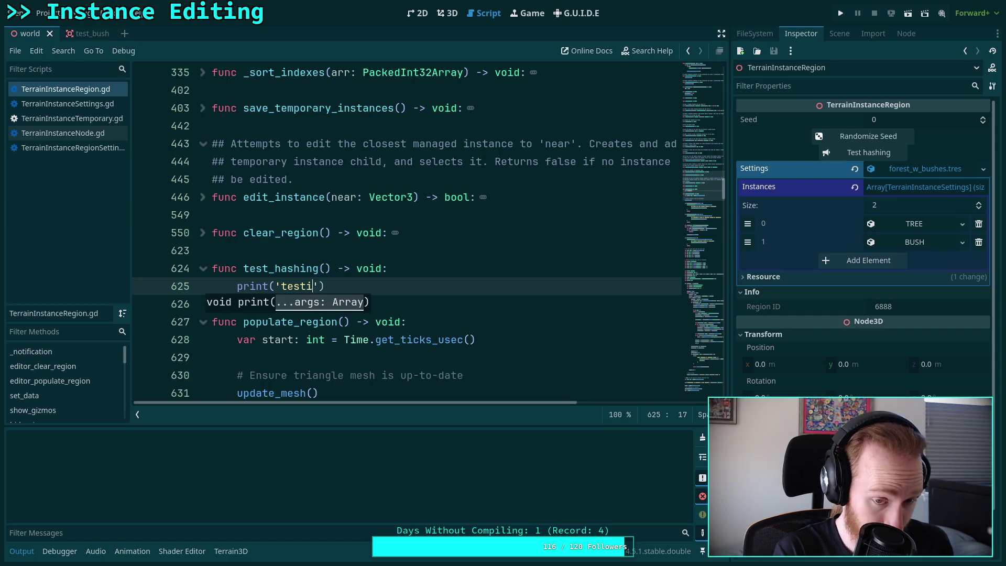
text(ng!)
key(ctrl+s)
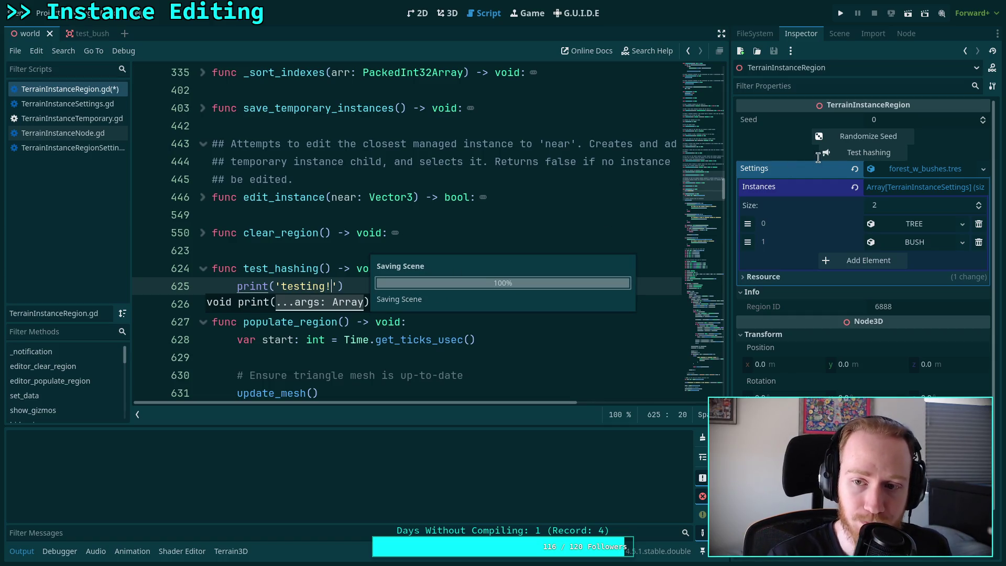
Run Test hashing three times, then overwrite the print line with var.
click(851, 157)
click(852, 159)
click(852, 158)
drag(360, 286, 237, 287)
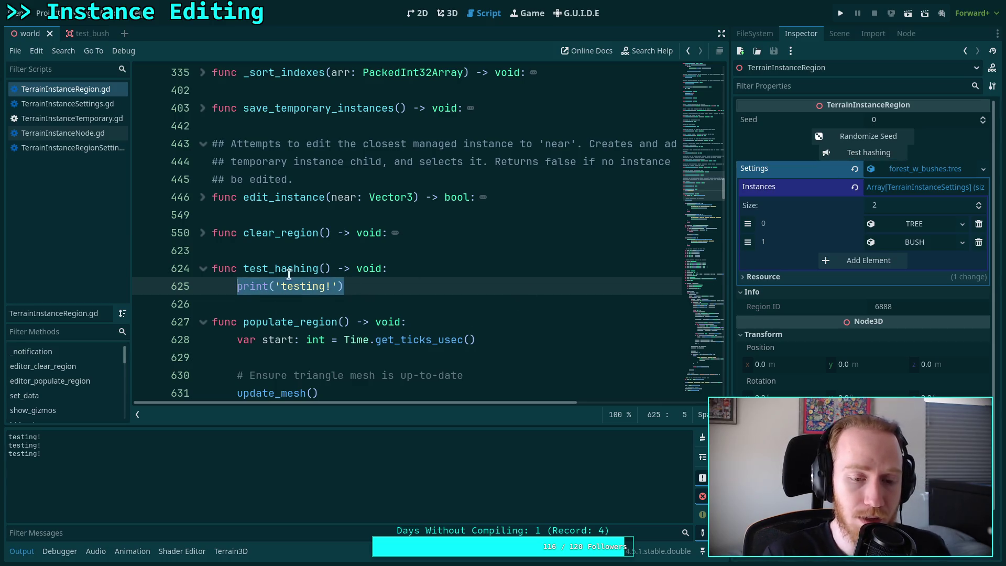
text(var)
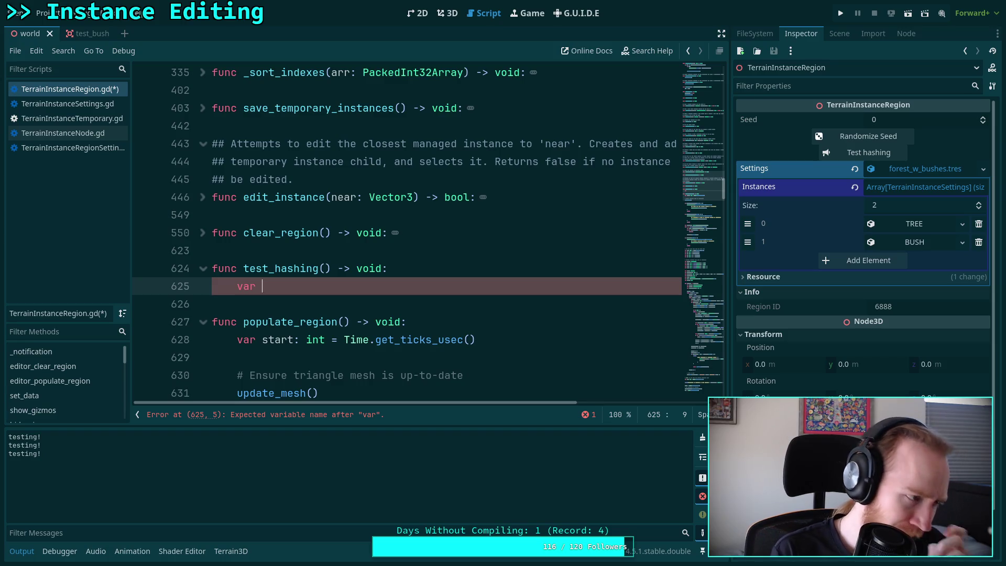
Declare r: int = 65432 on line 625, correcting the mistyped digits.
text(r: int = h)
key(BackSpace)
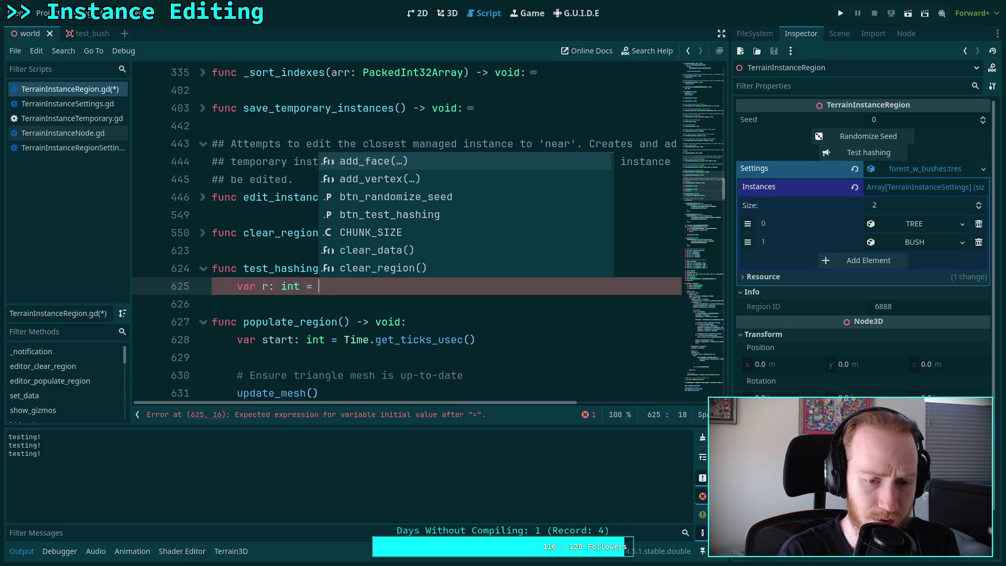
text(65432)
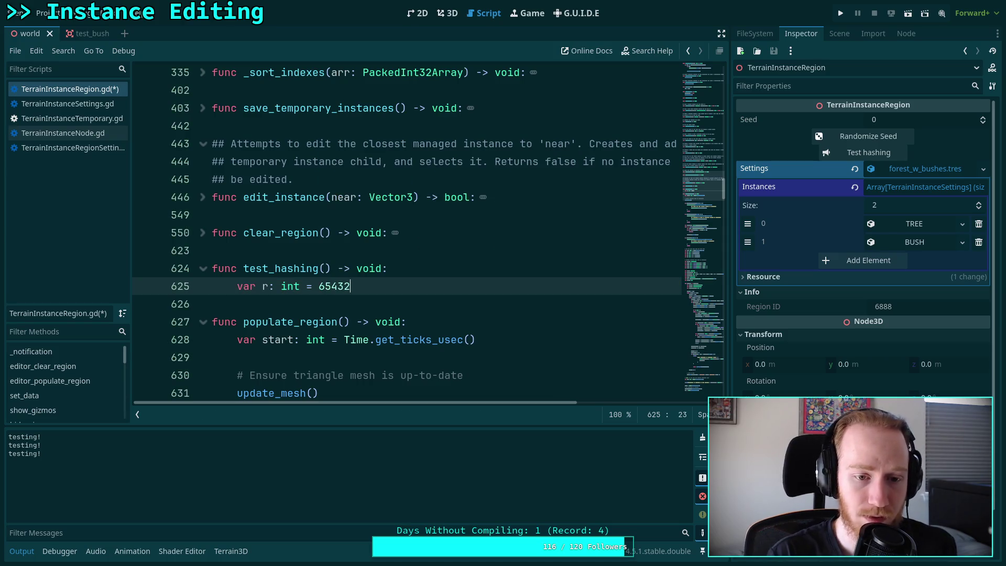
text(3)
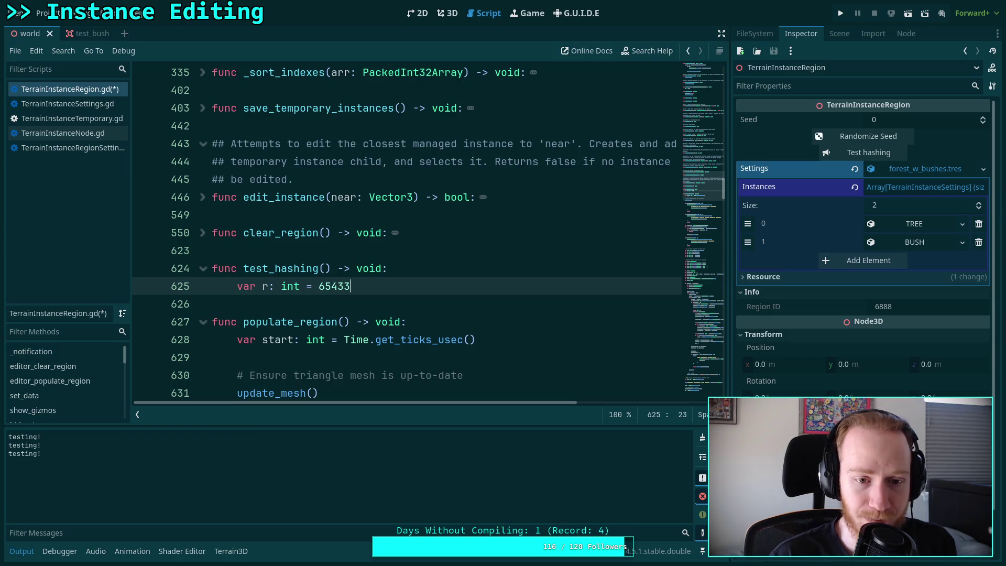
drag(361, 286, 318, 290)
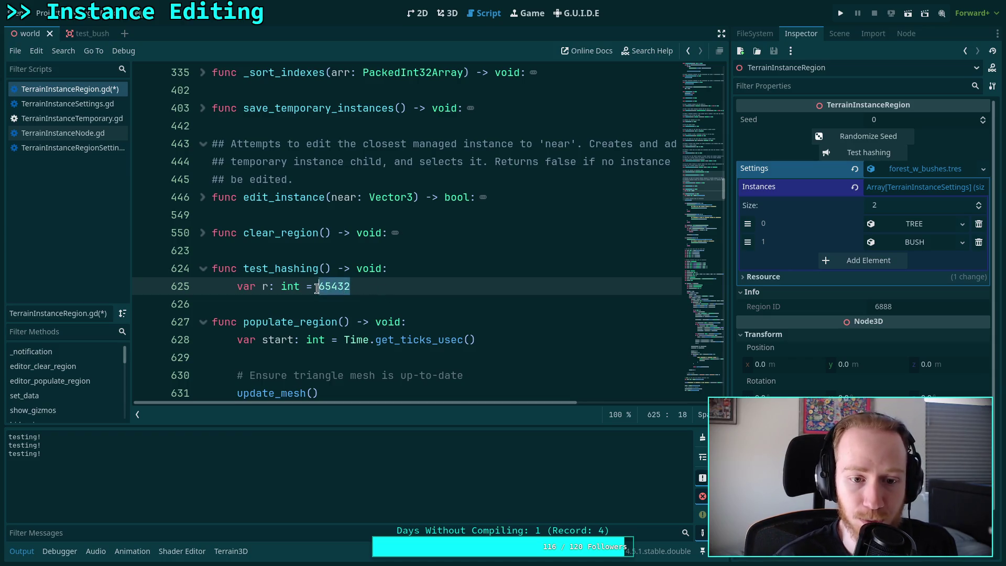
click(330, 287)
text(3)
key(BackSpace)
key(BackSpace)
text(3)
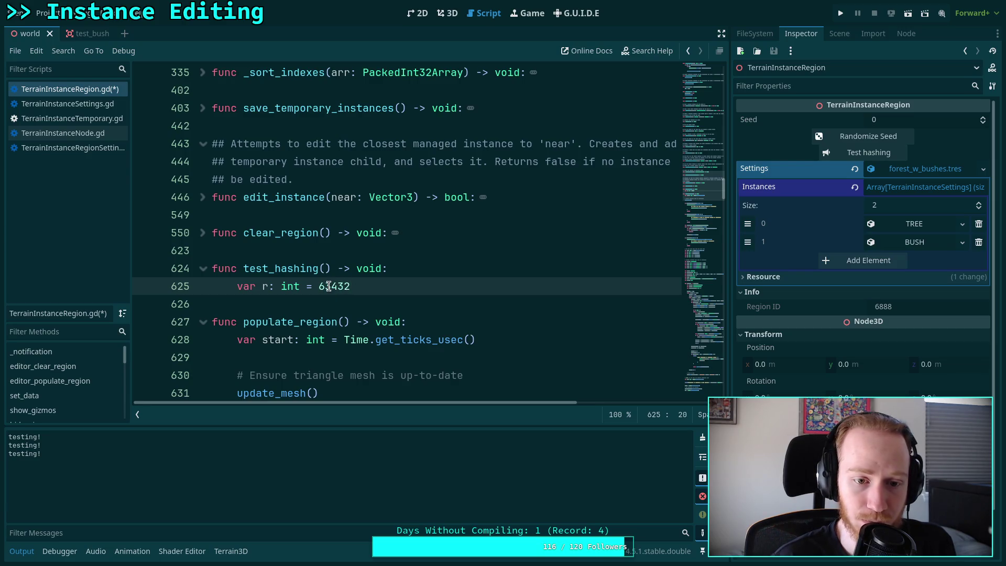
key(BackSpace)
text(5)
click(386, 287)
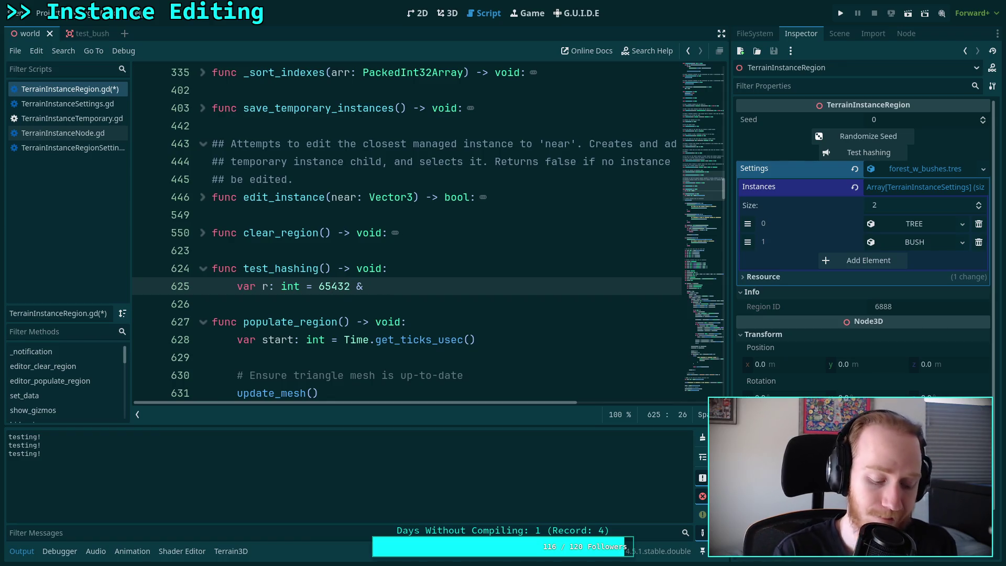
scroll(430, 322, down, 10)
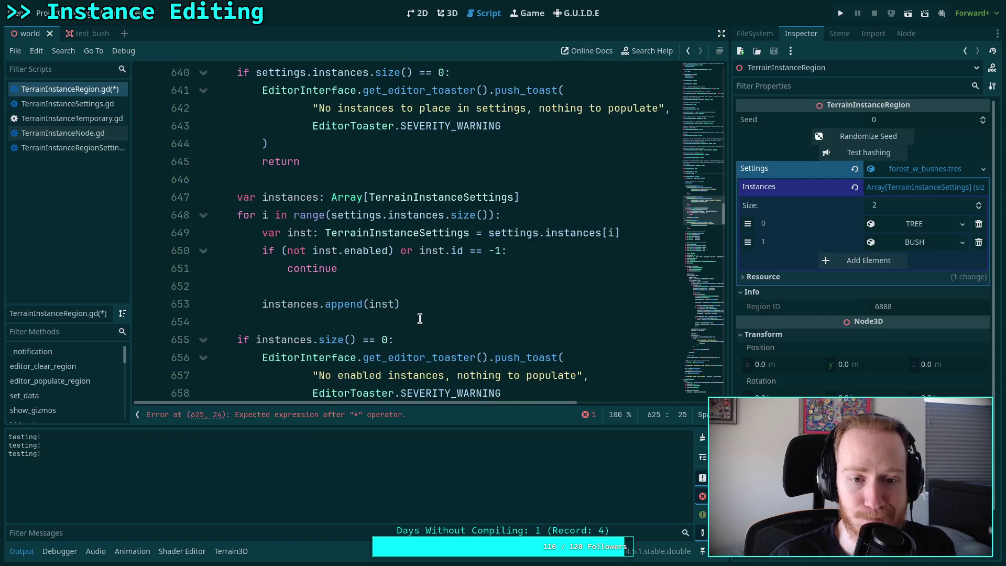
Fold the empty-faces, no-instances, instance-gathering loop and no-enabled-instances blocks in populate_region.
scroll(410, 300, up, 6)
click(203, 108)
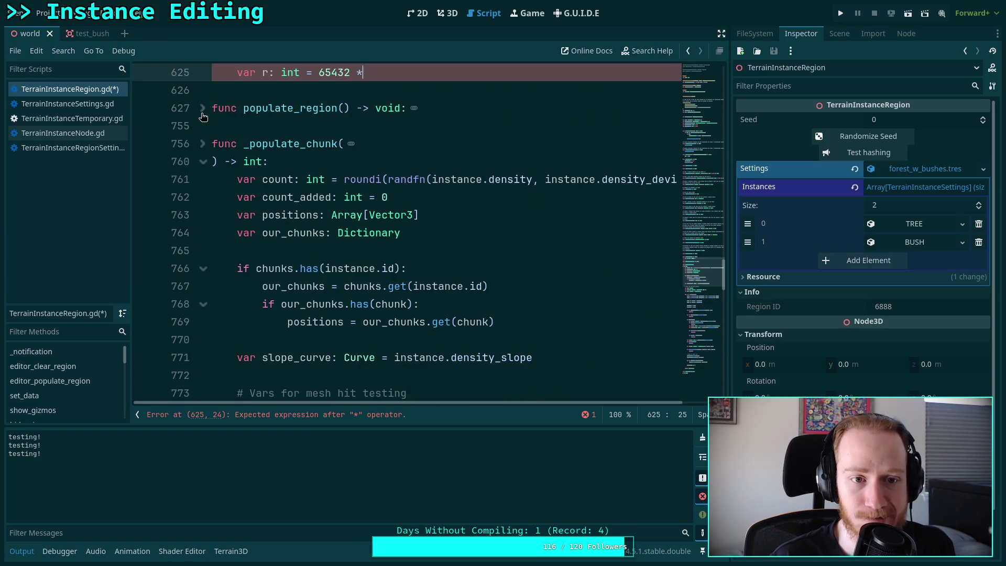
click(203, 108)
scroll(209, 157, down, 1)
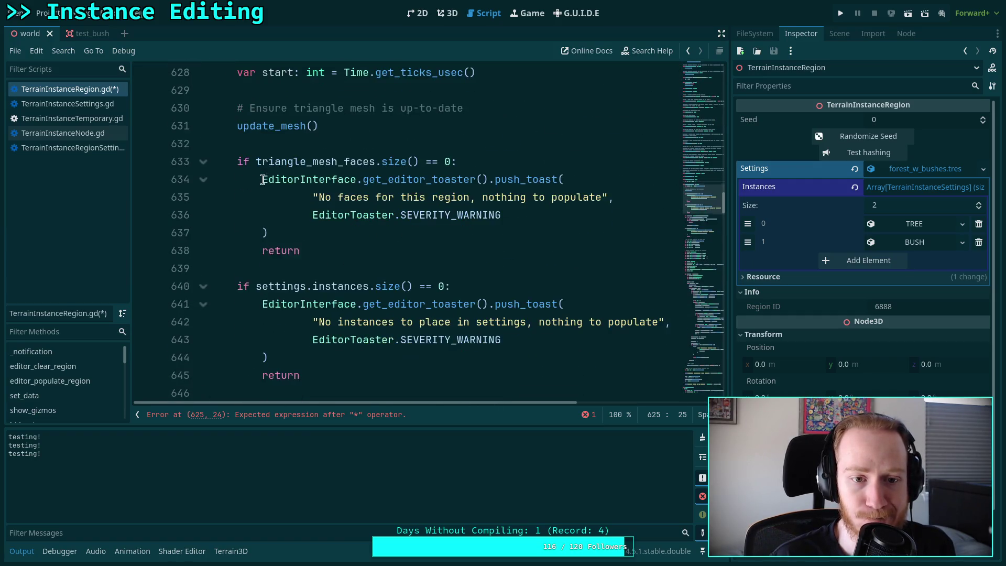
click(203, 161)
click(203, 198)
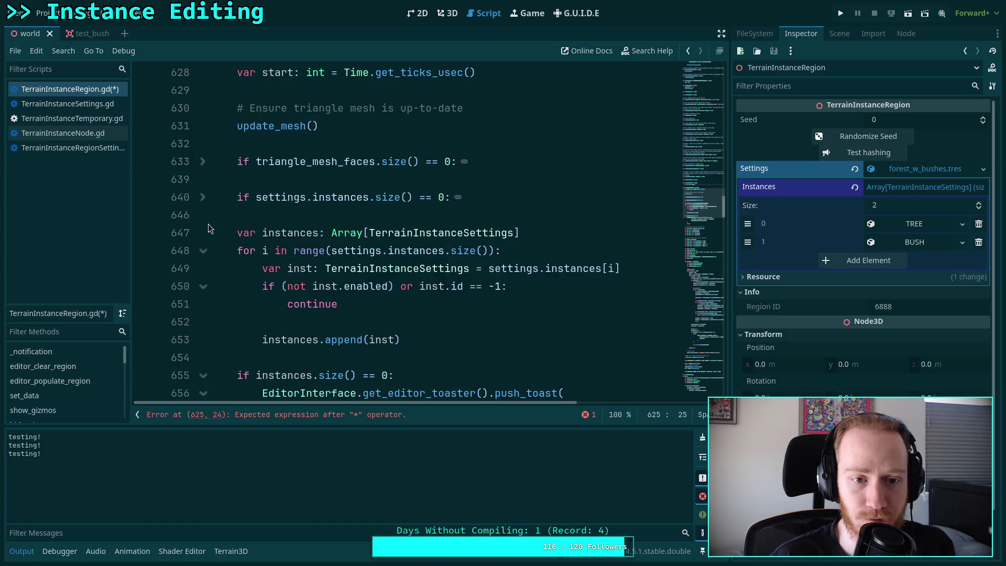
click(203, 251)
scroll(224, 263, down, 1)
scroll(225, 266, down, 1)
click(203, 179)
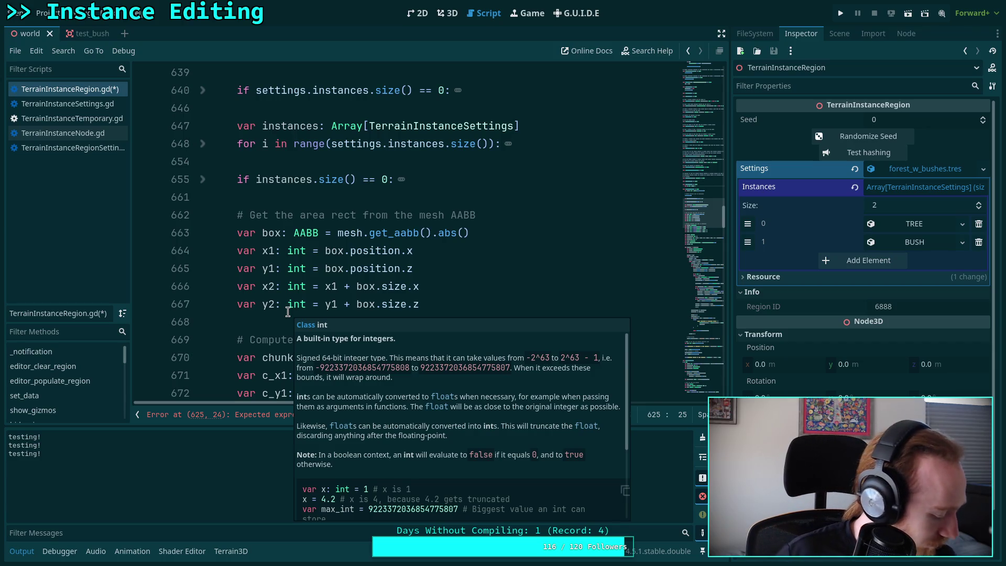
click(236, 320)
scroll(293, 267, down, 3)
scroll(376, 293, down, 3)
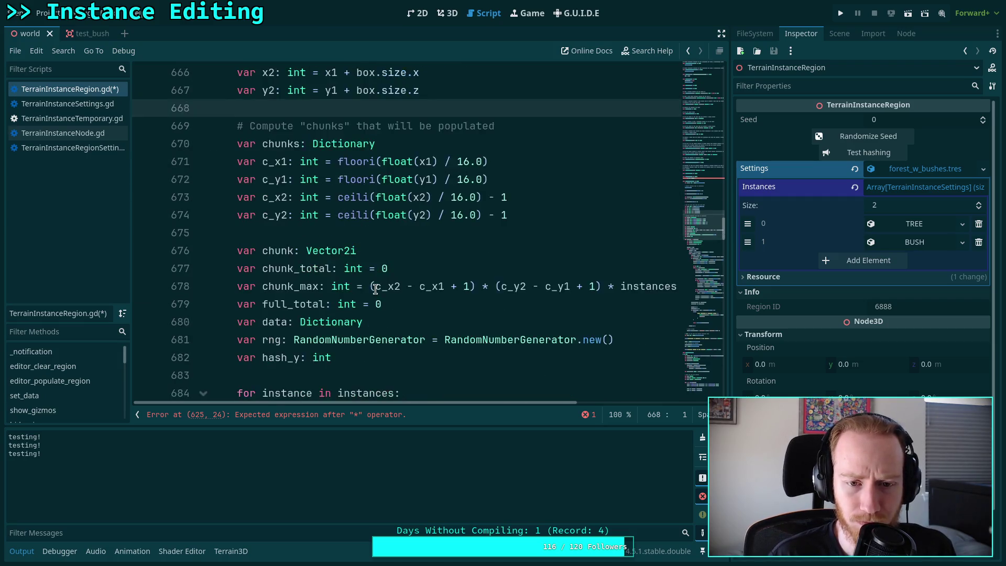
scroll(424, 276, down, 3)
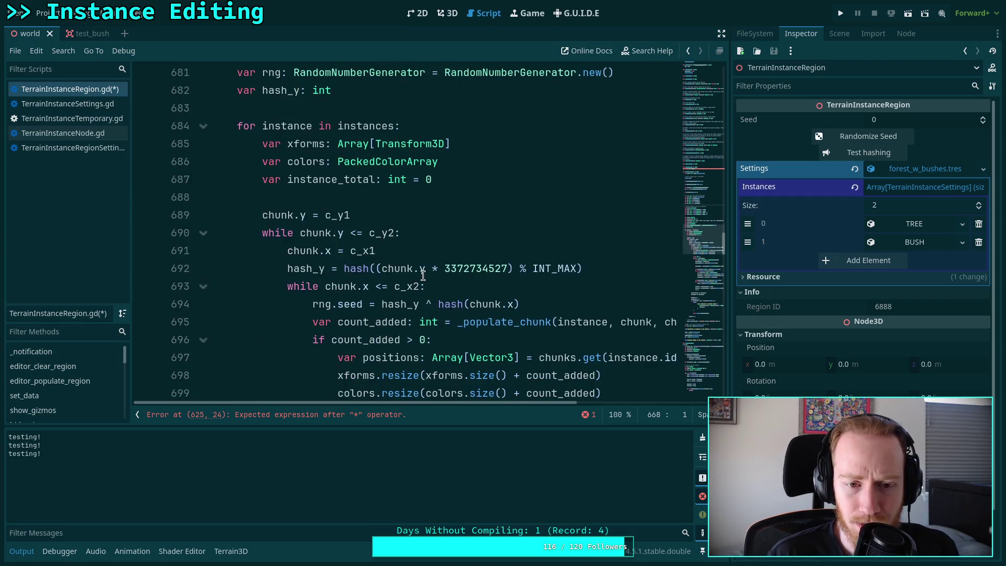
drag(344, 268, 590, 265)
right_click(539, 268)
click(558, 325)
Insert a blank line right after the test_hashing header.
scroll(444, 273, up, 6)
scroll(444, 273, up, 15)
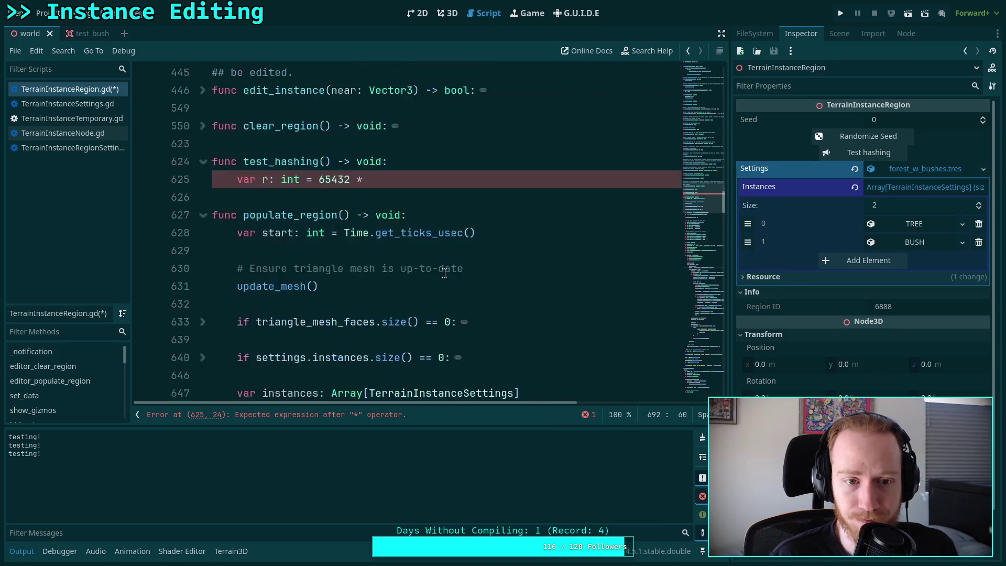
click(438, 215)
key(Return)
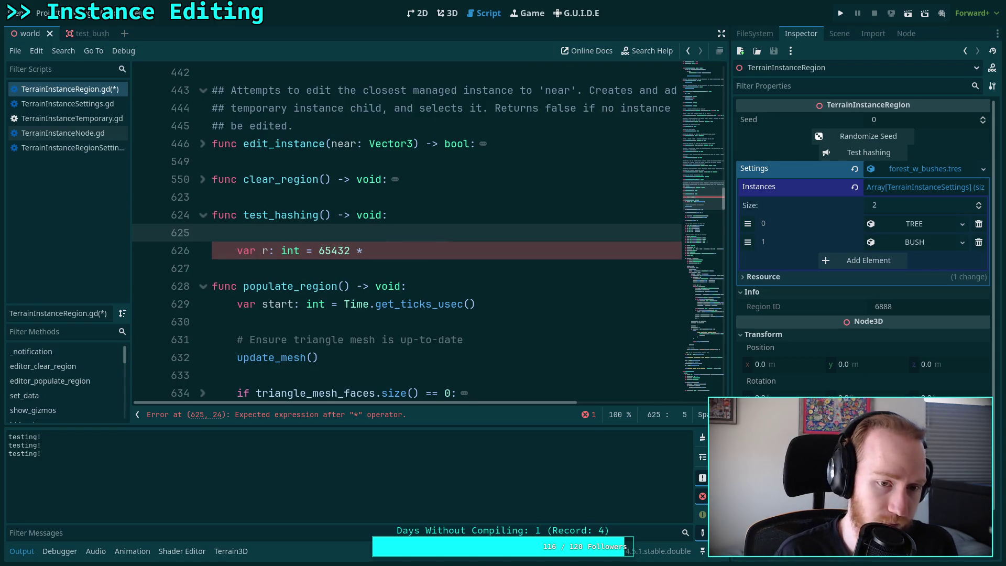
key(ctrl+v)
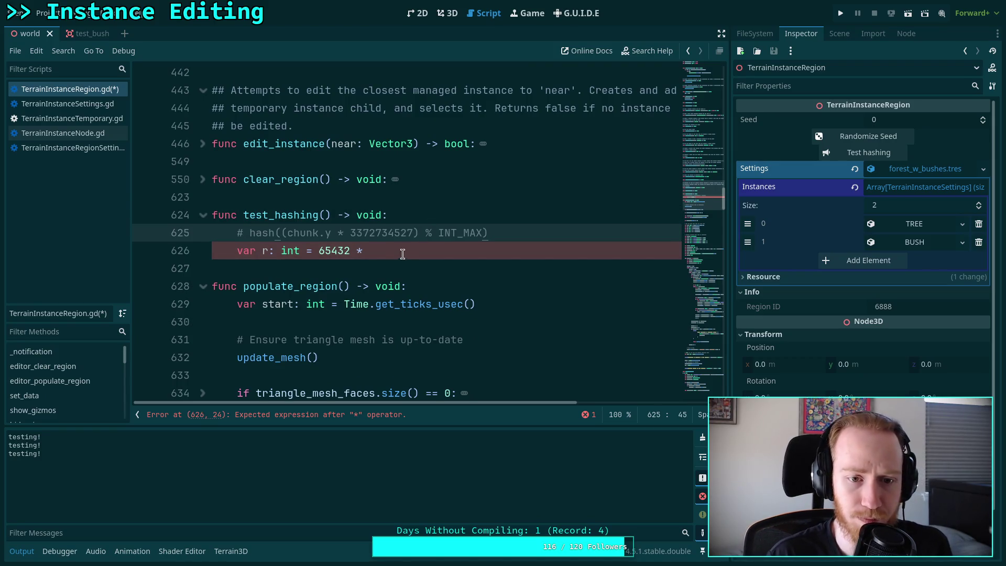
key(Down)
drag(350, 232, 439, 232)
right_click(454, 230)
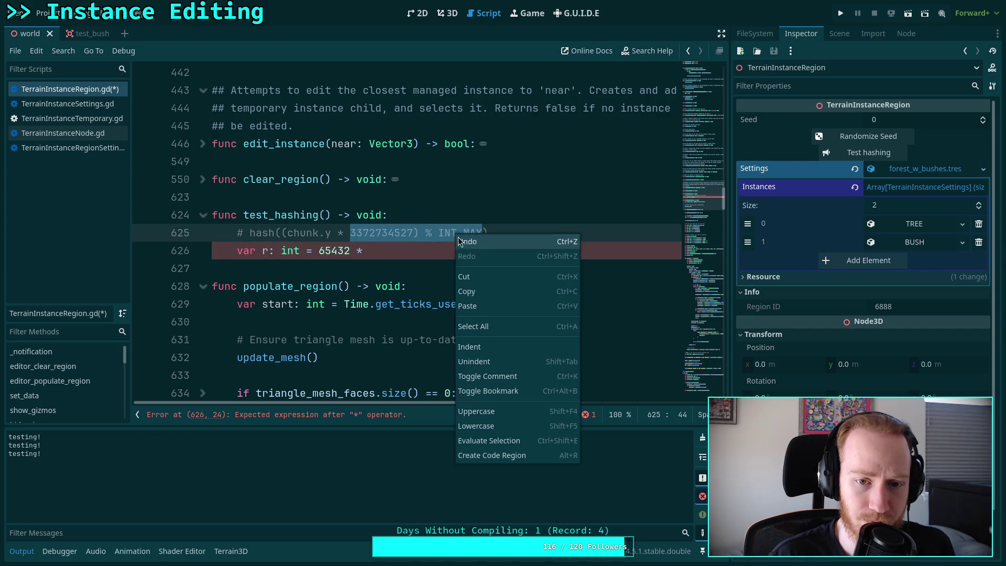
click(465, 291)
click(411, 252)
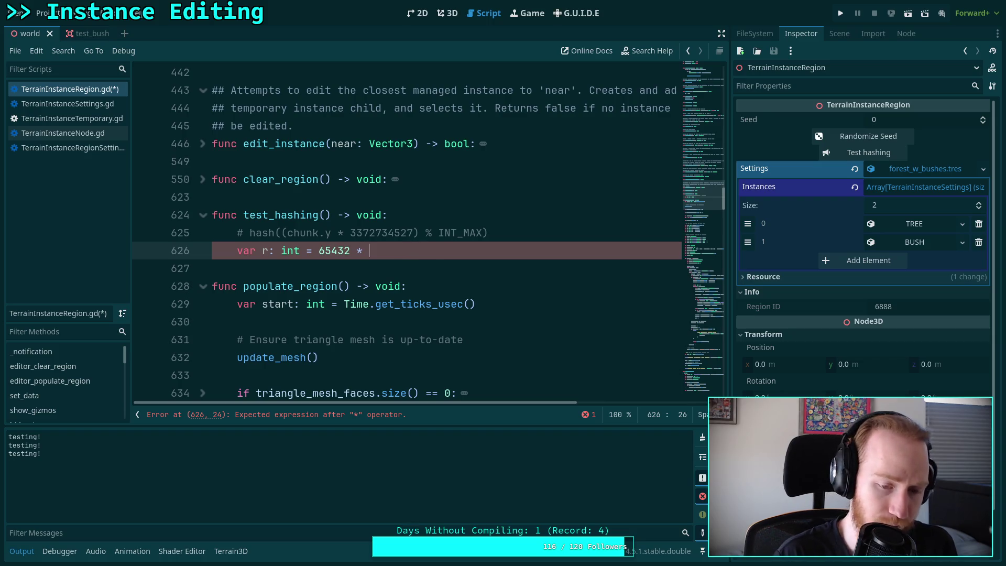
key(ctrl+v)
click(319, 251)
text(()
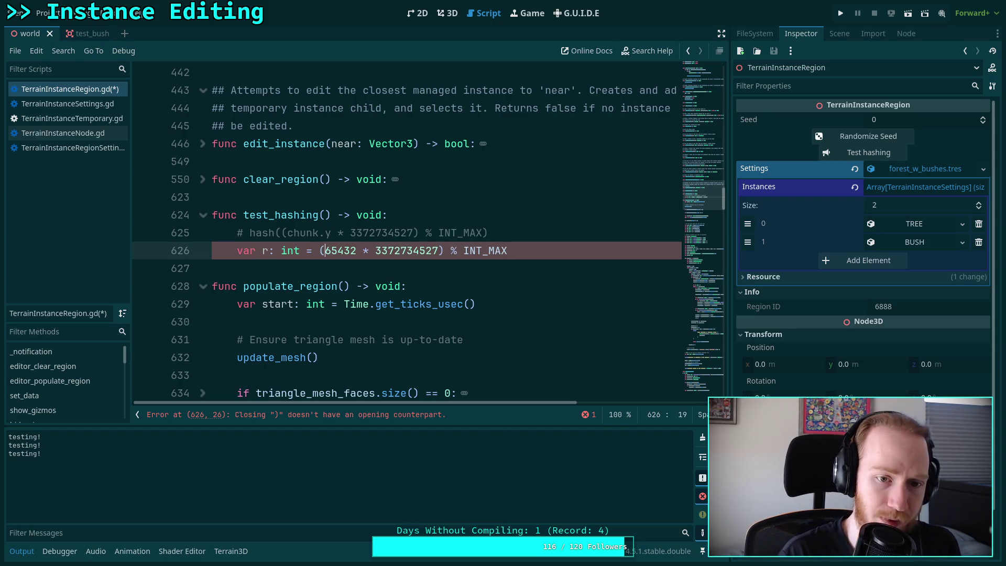
Add print(r), save the script, and run Test hashing, which prints 756070356.
key(End)
key(Return)
text(print(r))
key(ctrl+s)
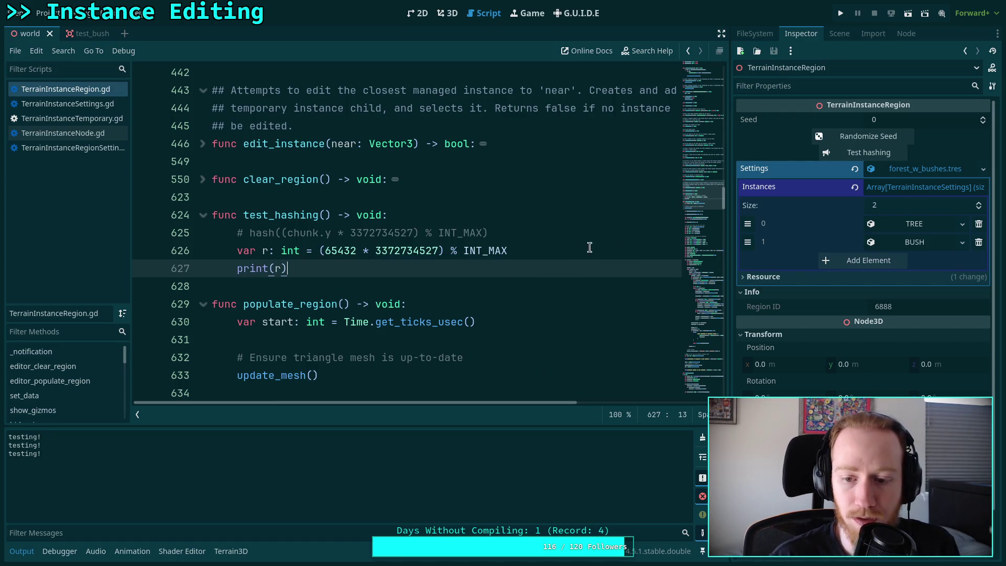
click(858, 153)
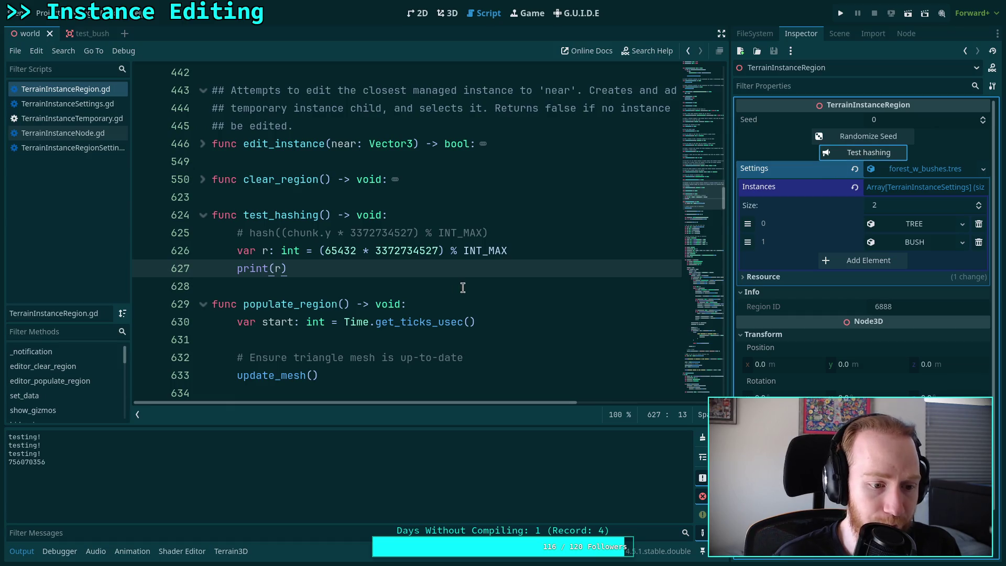
drag(32, 461, 19, 467)
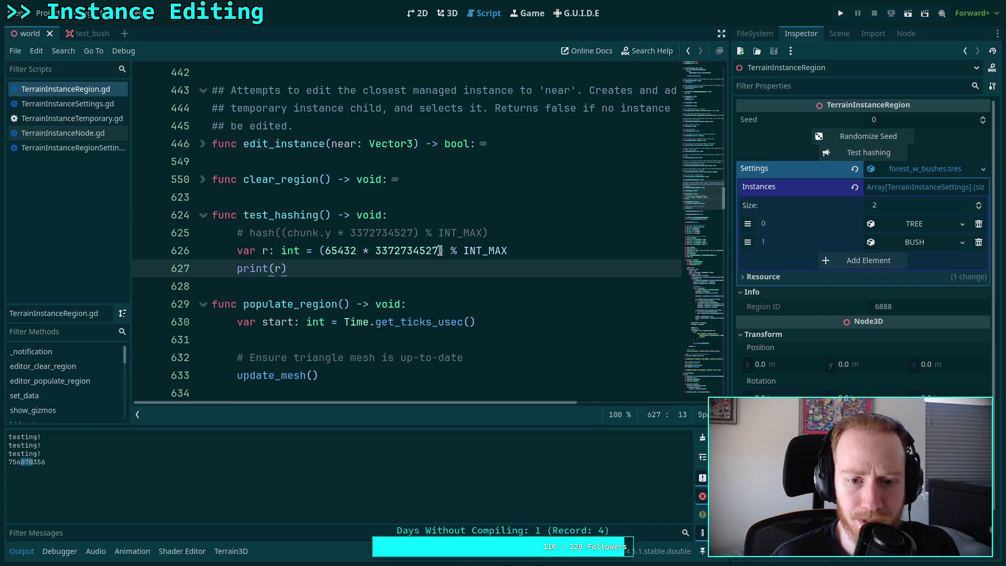
drag(444, 250, 520, 250)
key(BackSpace)
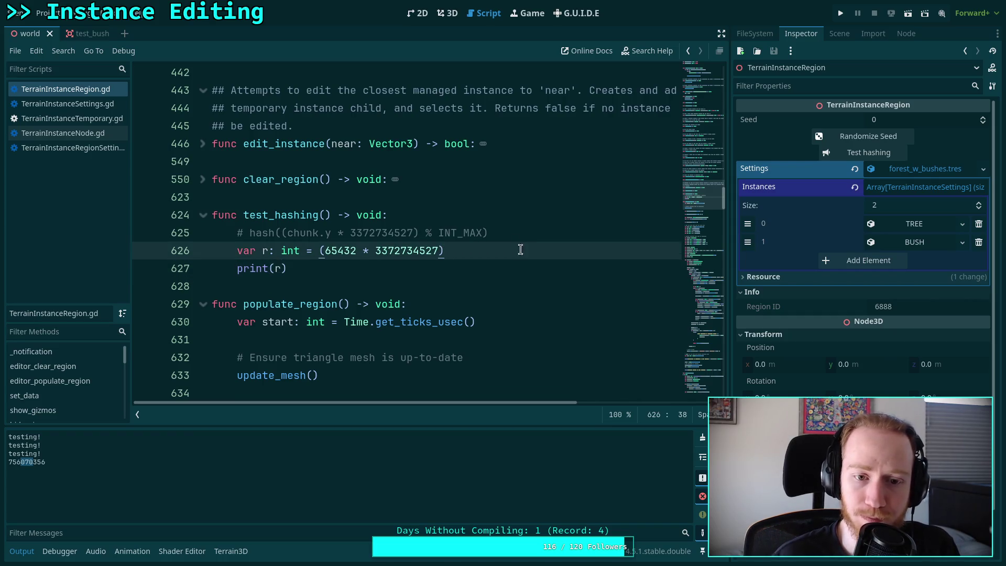
click(825, 153)
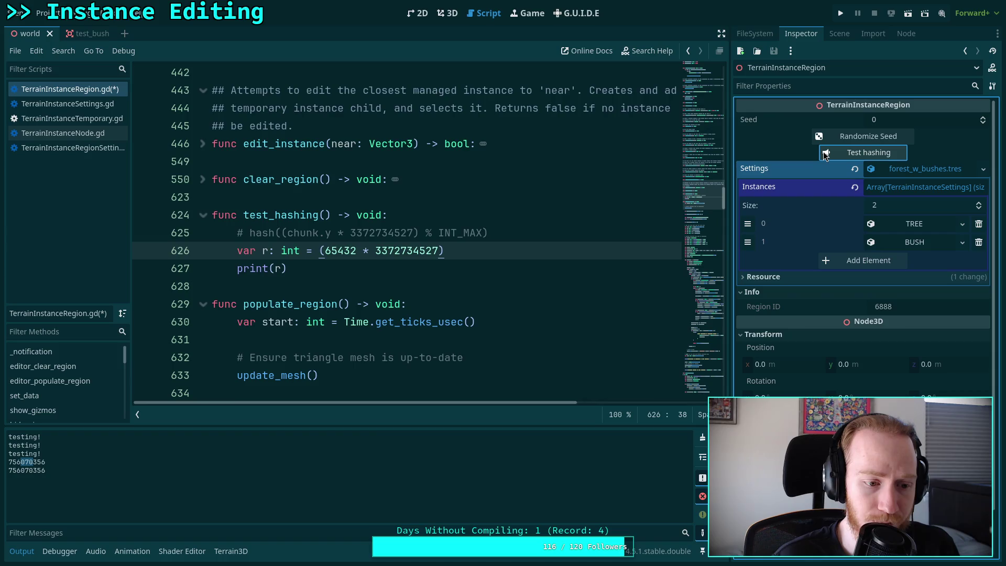
click(461, 260)
key(ctrl+s)
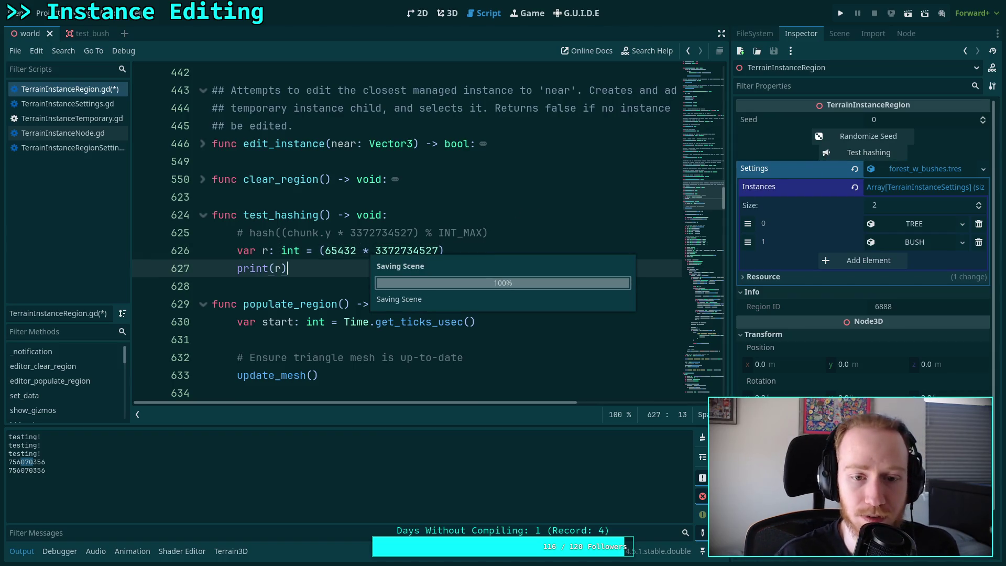
click(858, 157)
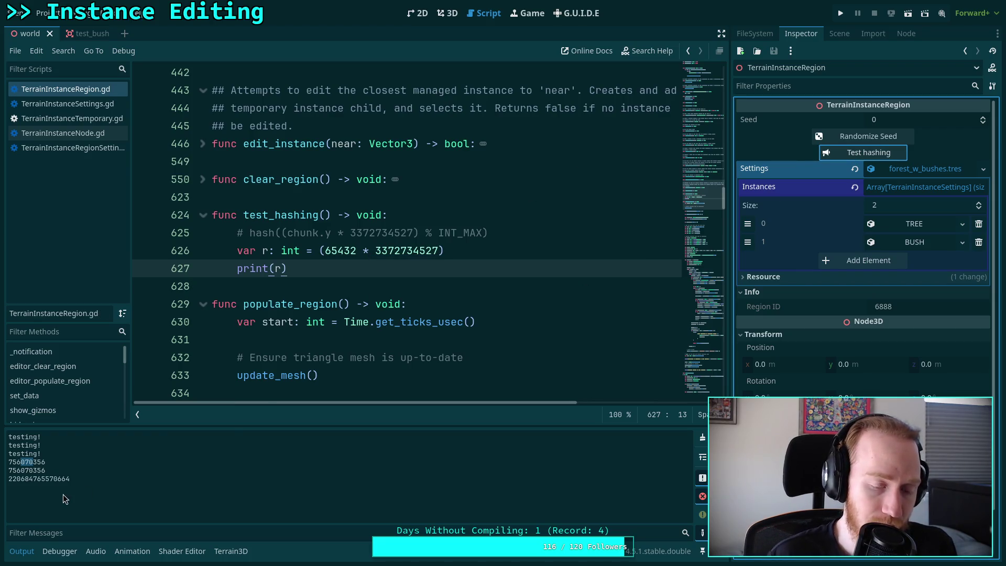
drag(71, 479, 7, 478)
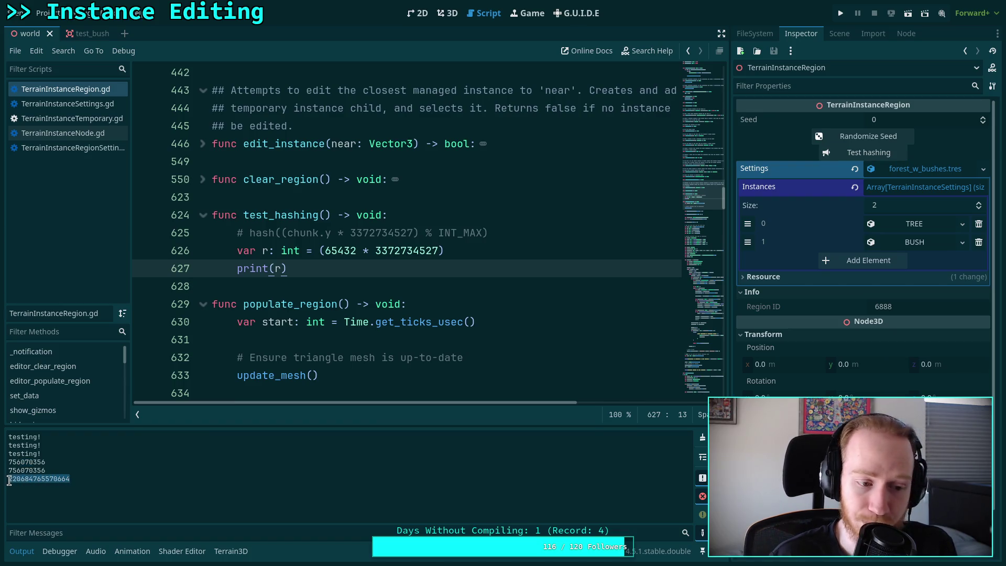
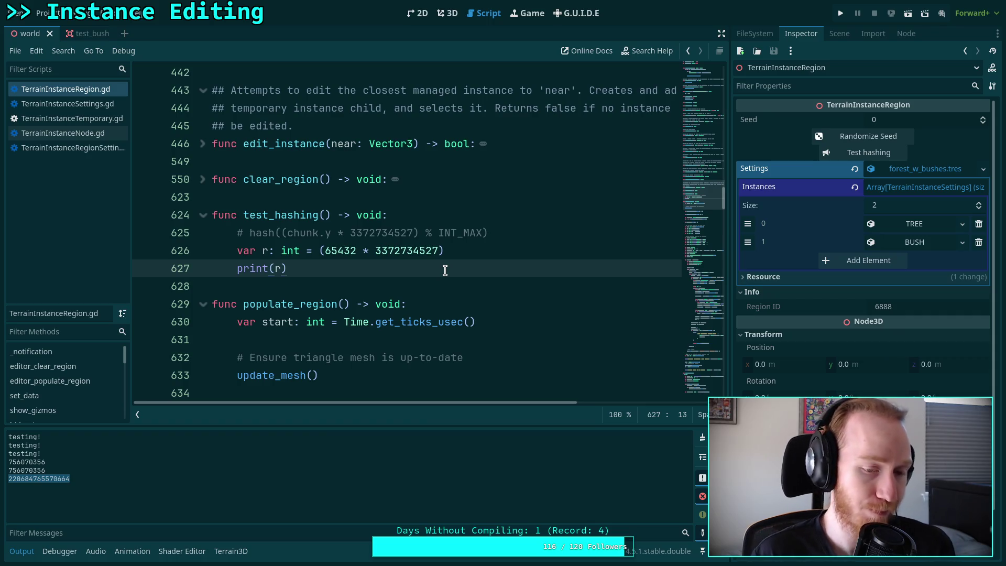
Add line 627 'var m: int = r ^ hash(4738)' below line 626.
click(497, 251)
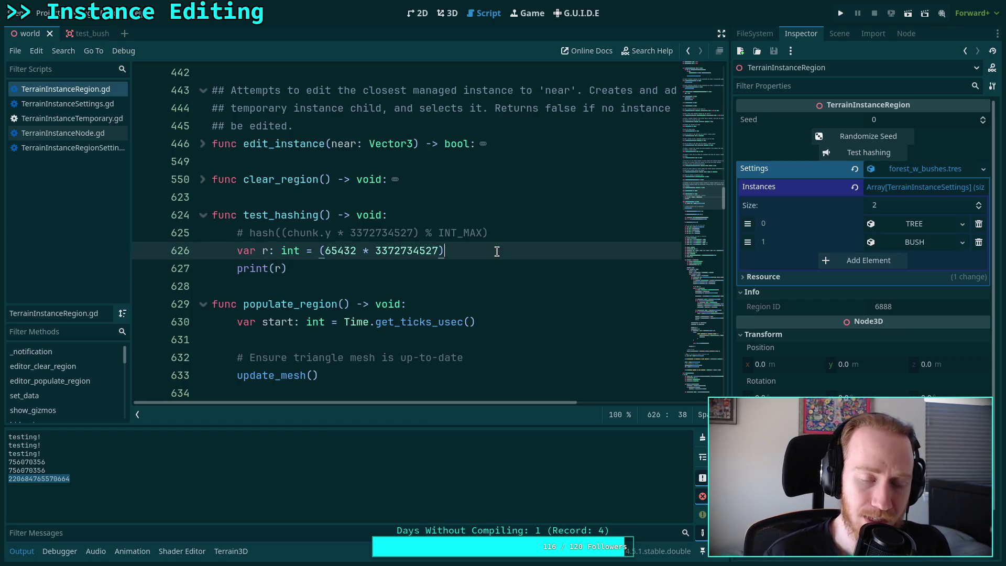
key(Return)
text(var )
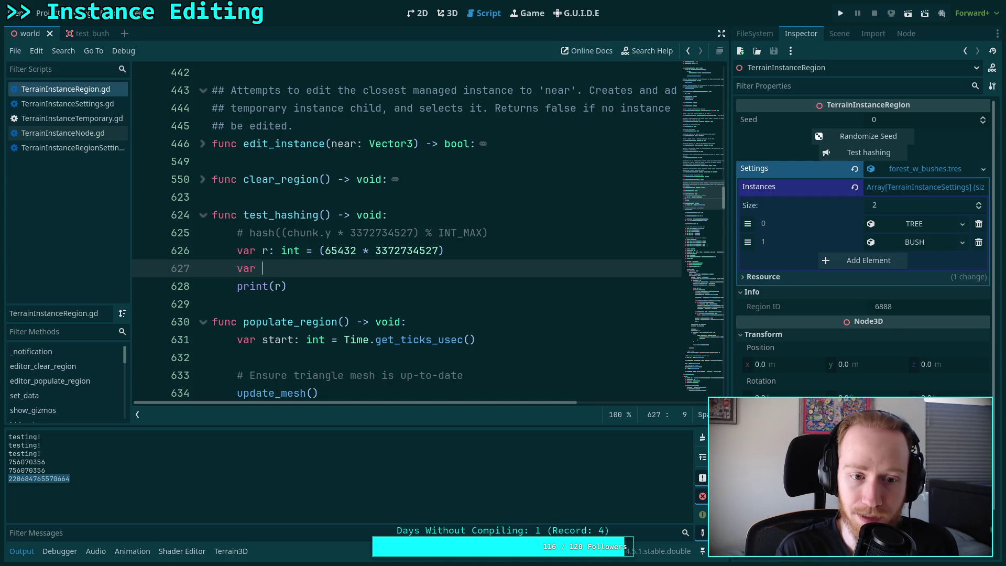
text(m: int =)
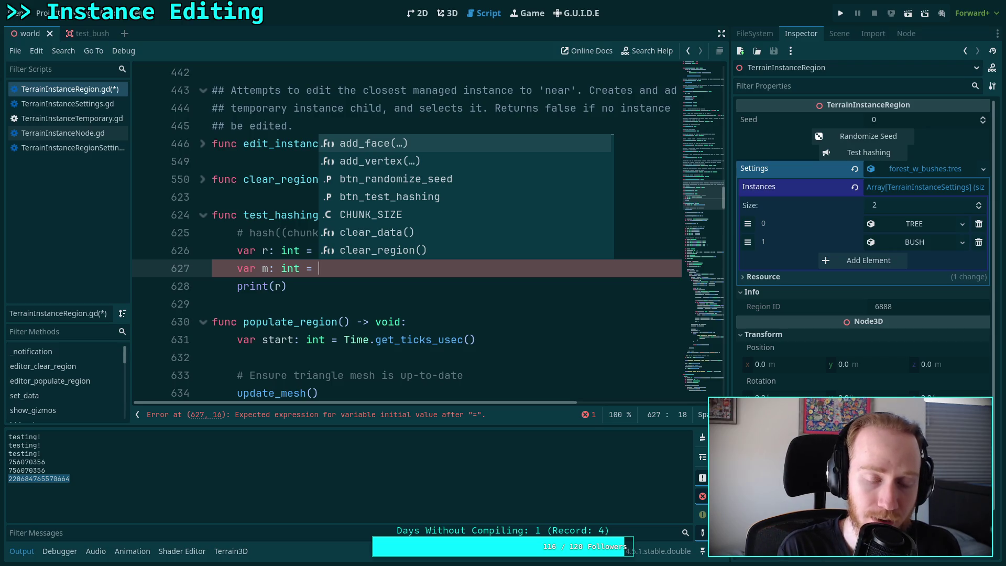
text(r ^ )
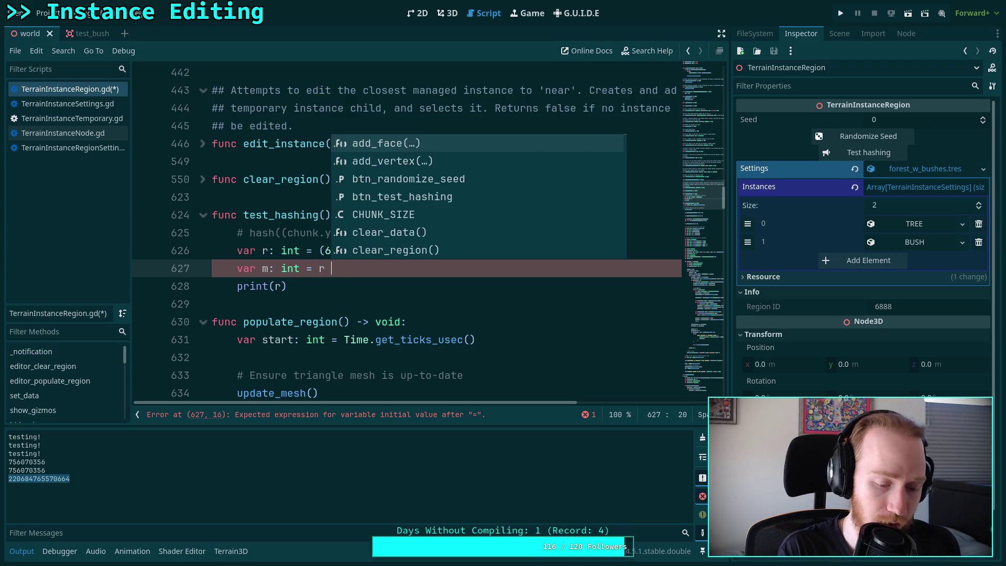
text(hash()
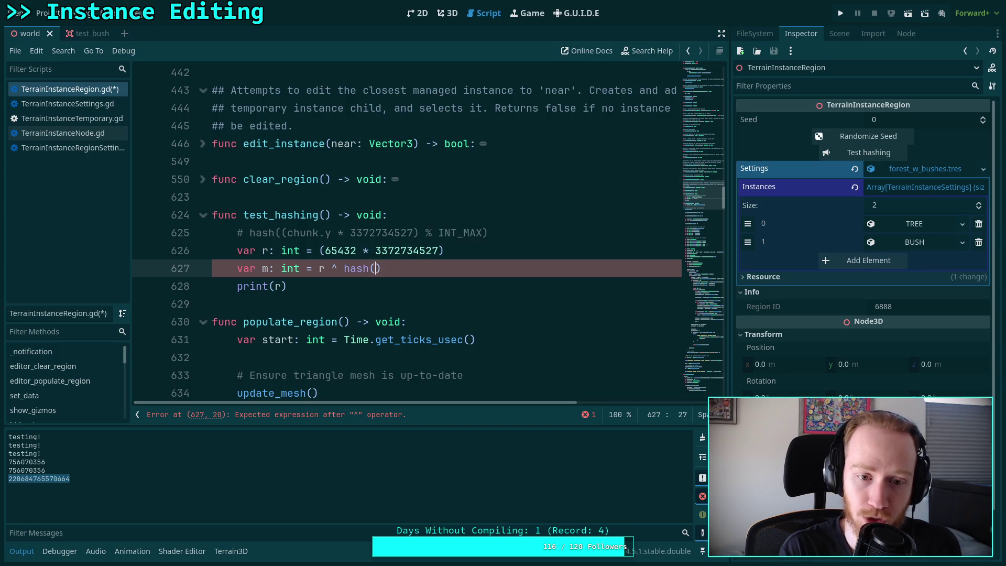
text(4738))
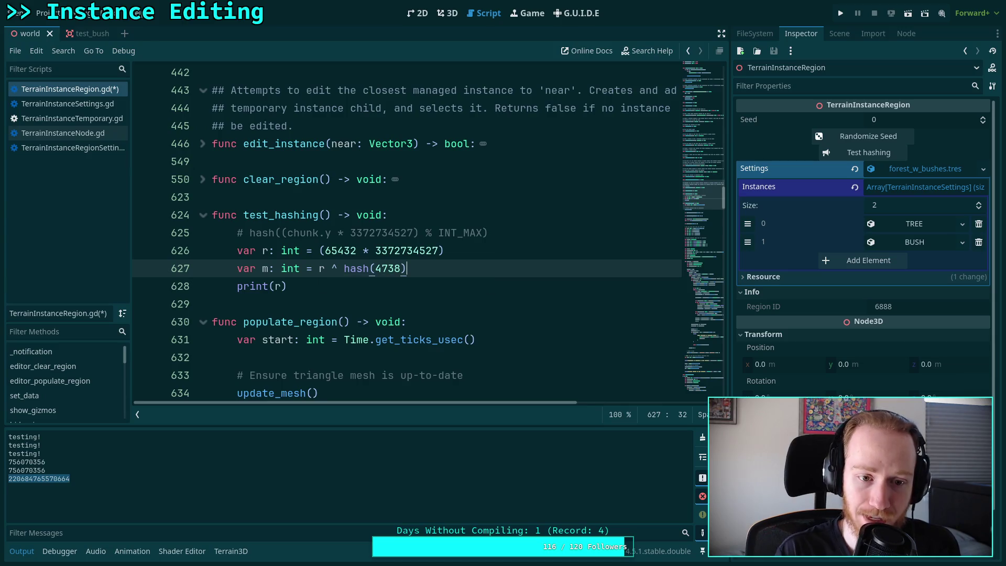
Change print(r) to print(m) and run the Test hashing button.
click(285, 289)
key(BackSpace)
text(w)
key(BackSpace)
text(m)
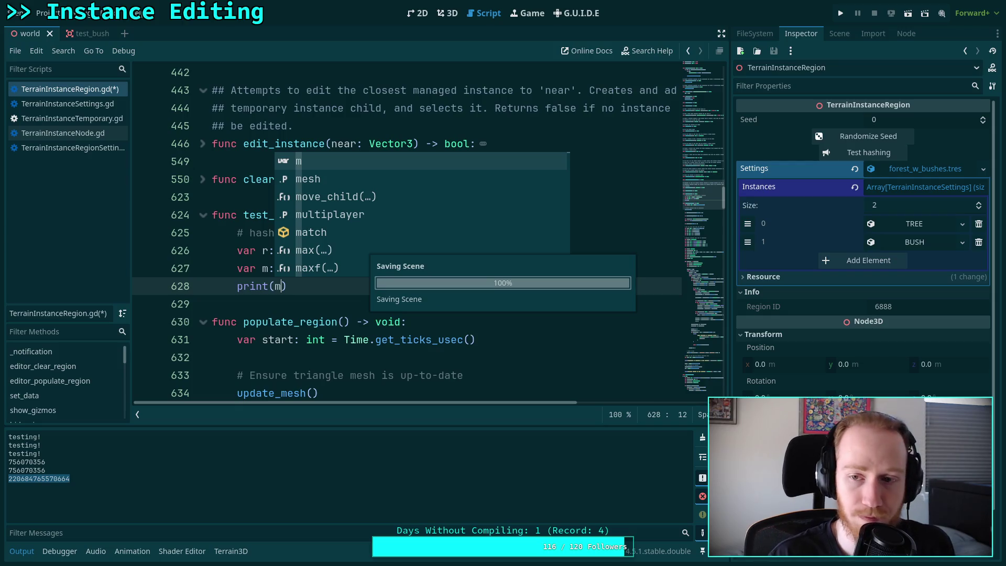
click(868, 153)
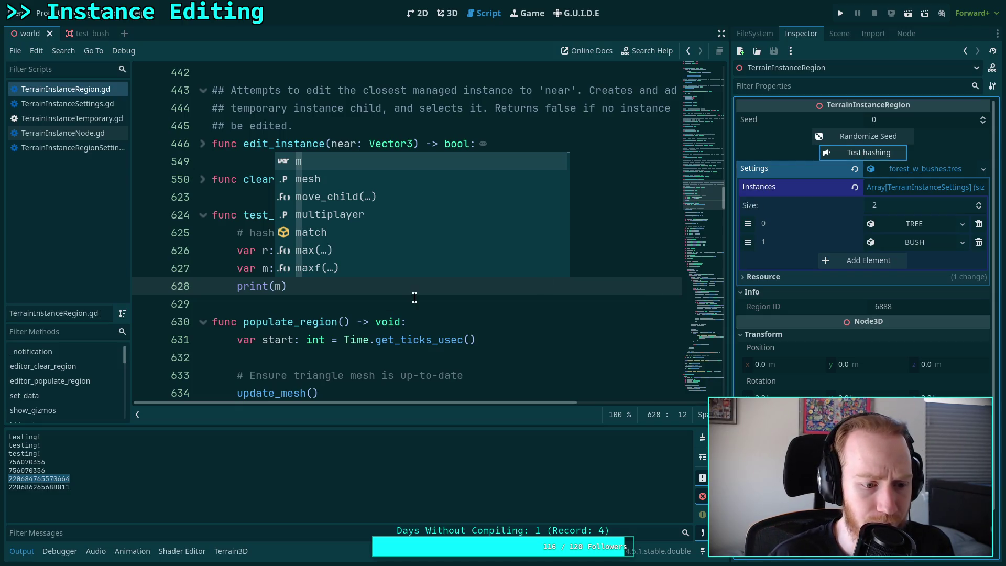
click(395, 321)
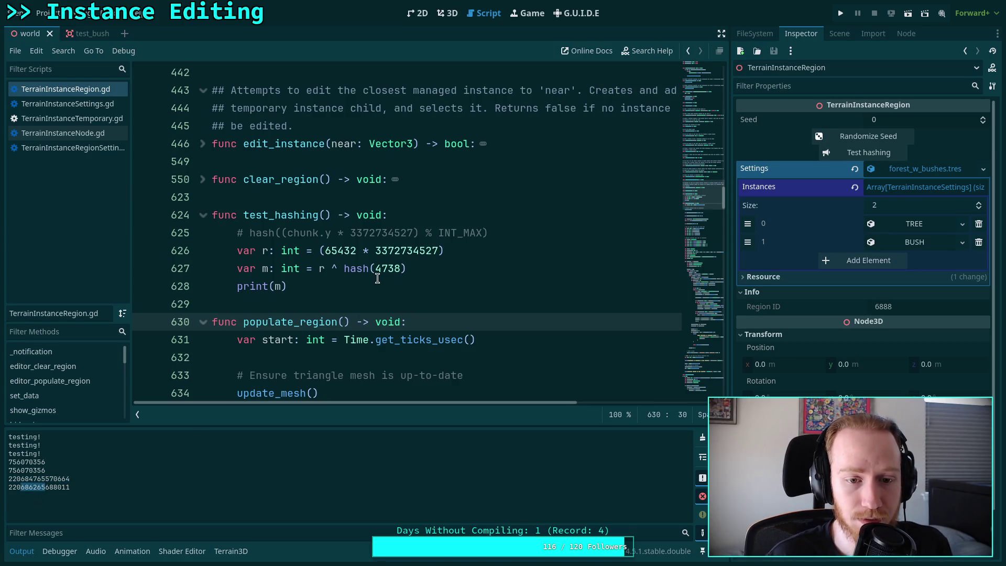
Try replacing the r ^ hash(4738) expression with xor, then undo back to it.
click(382, 283)
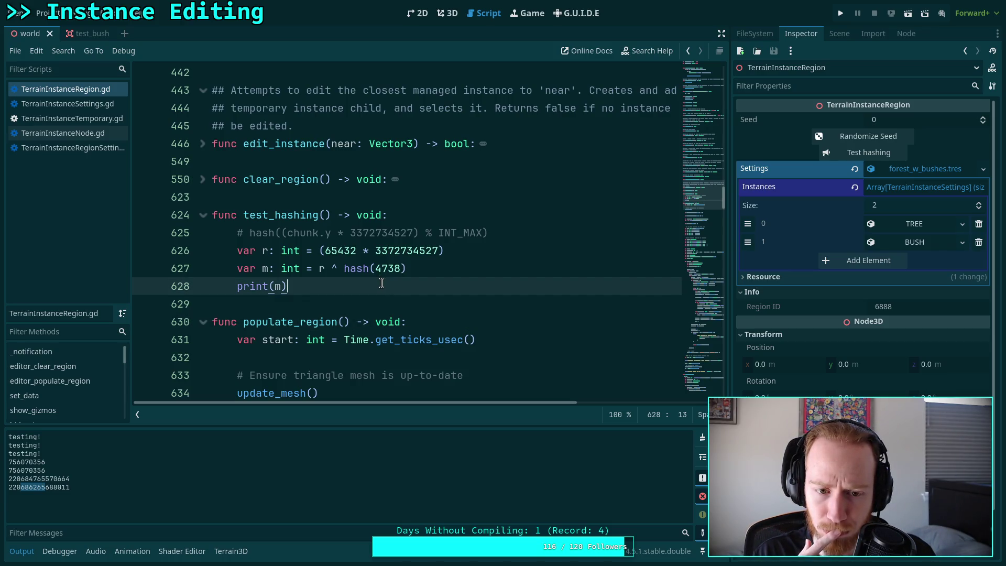
click(337, 269)
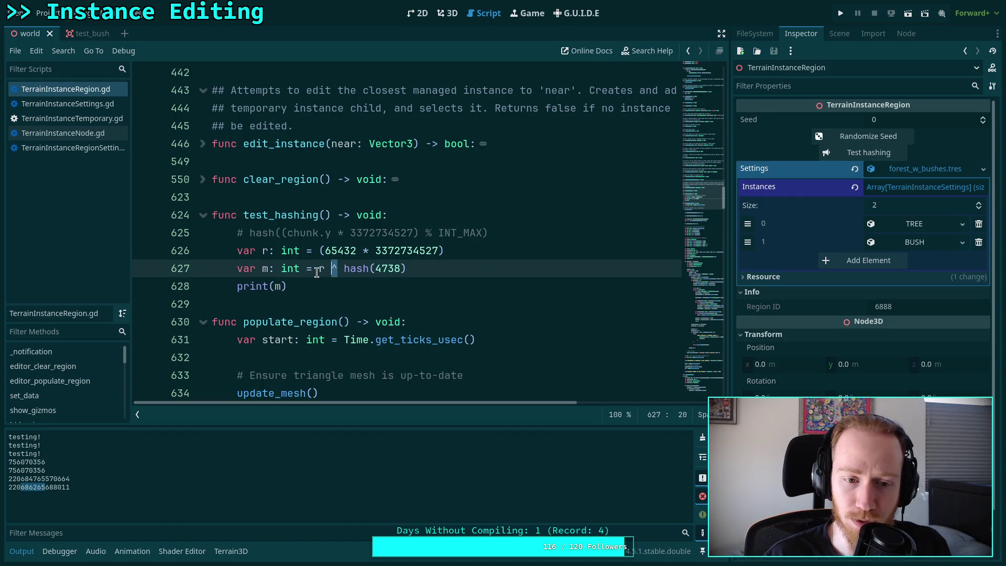
drag(318, 269, 435, 269)
text(xor)
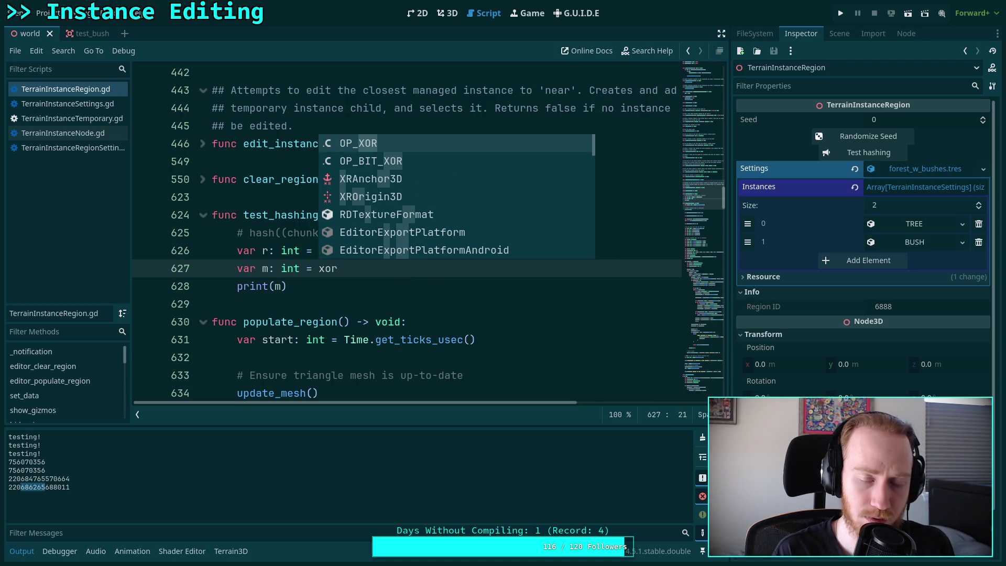
key(BackSpace)
key(BackSpace)
key(BackSpace)
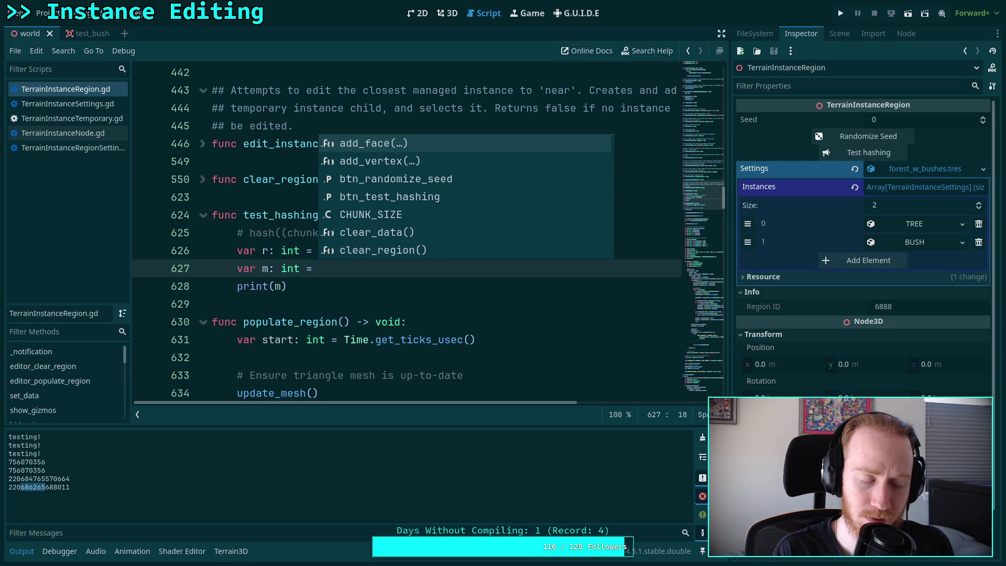
text(xor)
key(ctrl+BackSpace)
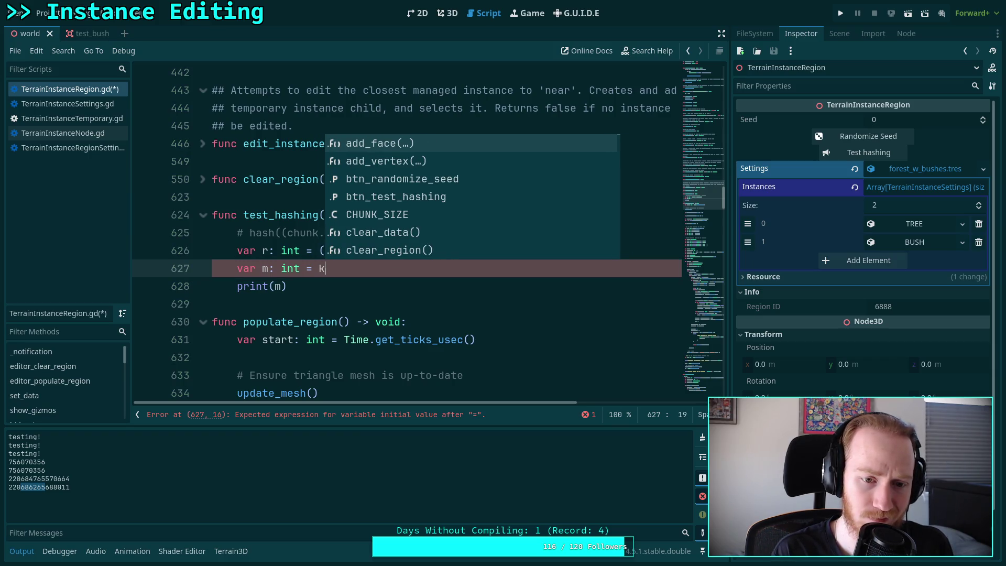
key(ctrl+z)
key(ctrl+z)
Open the built-in documentation for the int type from the code's context menu.
click(374, 268)
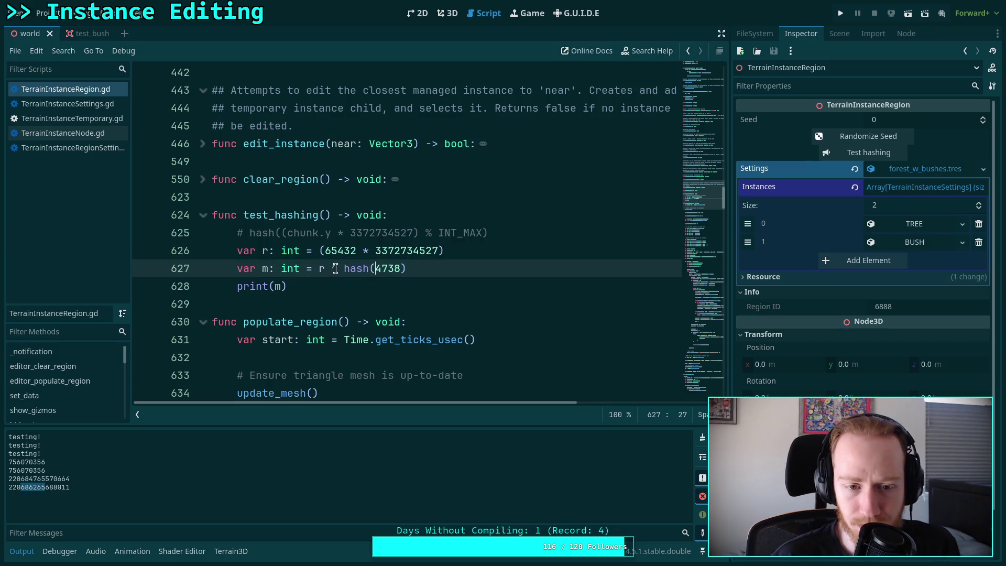
right_click(336, 269)
click(306, 265)
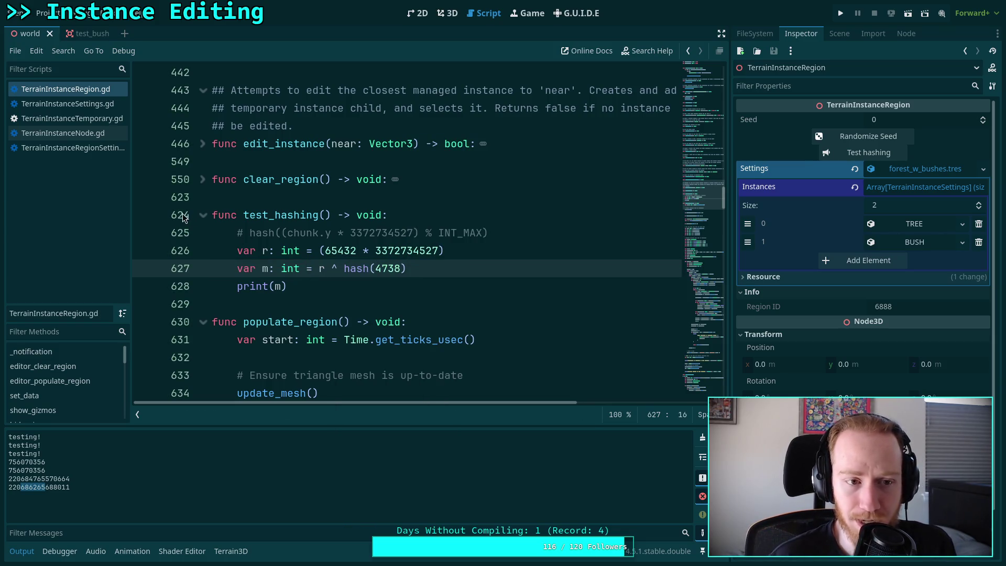
right_click(285, 249)
click(309, 431)
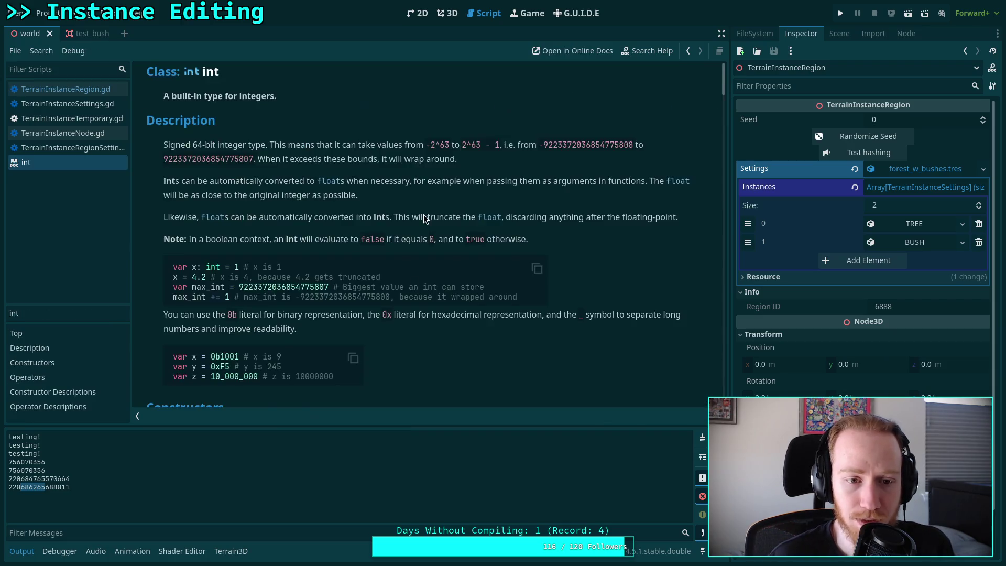
scroll(423, 215, down, 10)
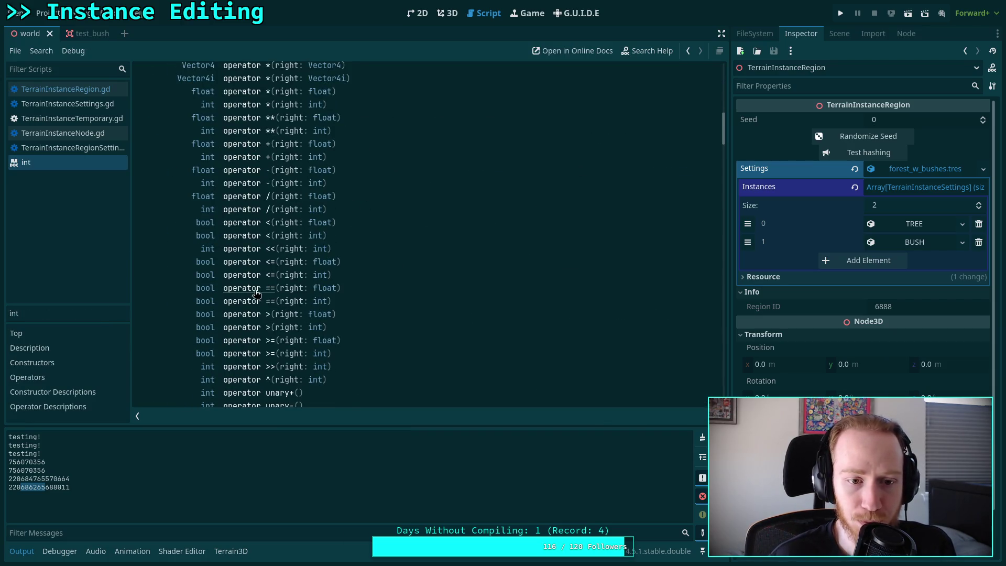
scroll(253, 294, down, 3)
click(252, 297)
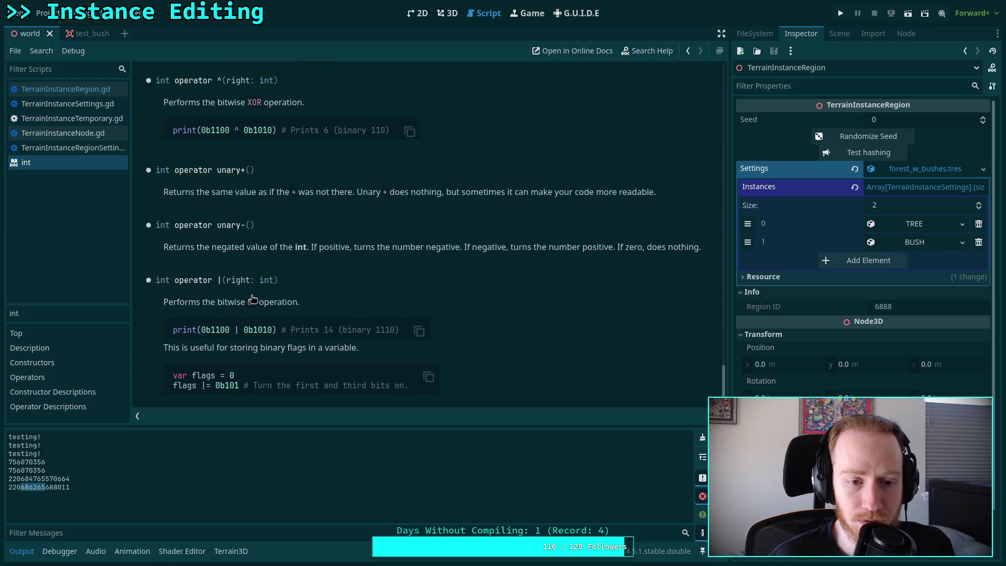
scroll(304, 290, up, 1)
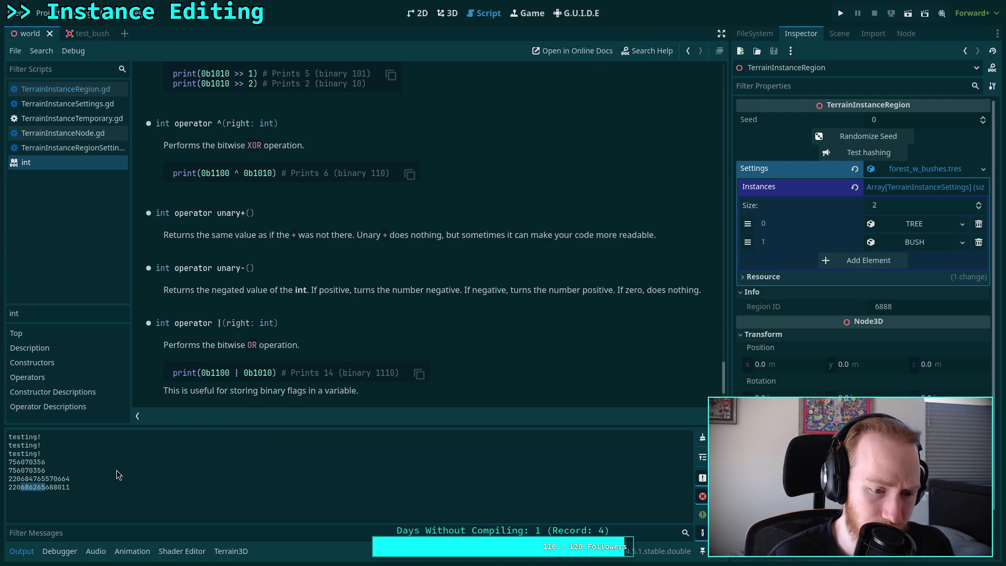
drag(69, 488, 26, 493)
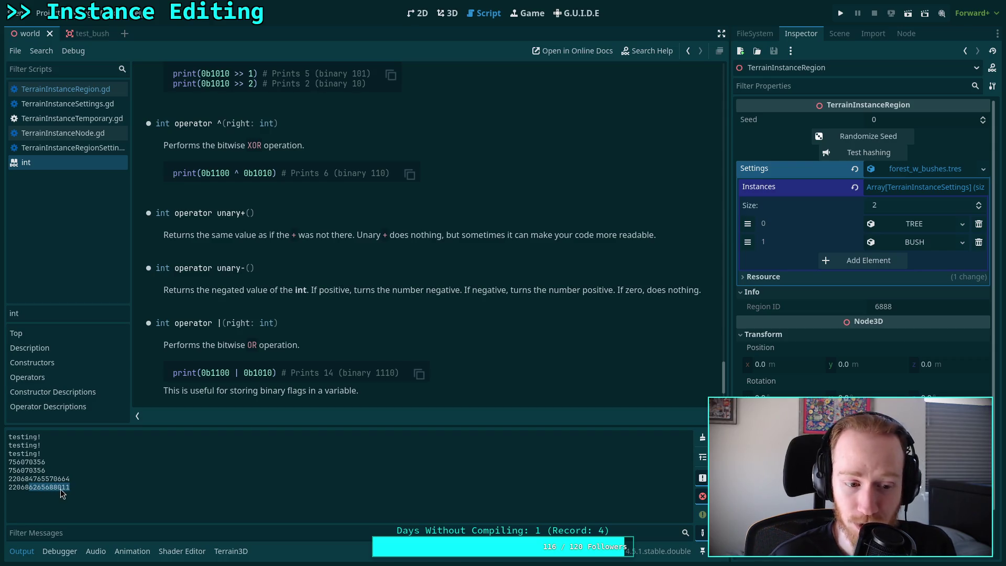
click(84, 88)
click(350, 250)
click(394, 268)
Change hash(4738) to hash(4739), save, and run the hashing test.
key(BackSpace)
text(9)
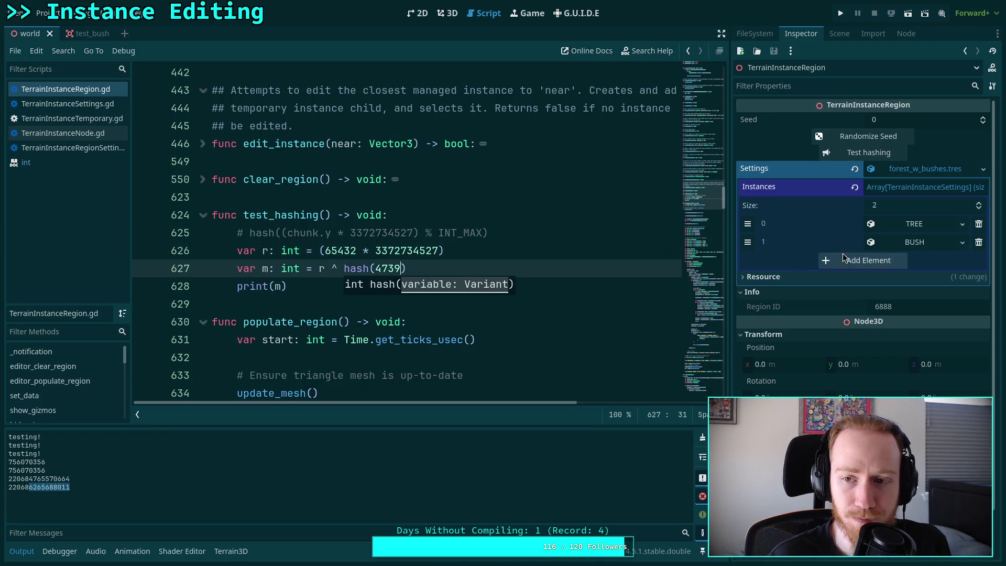
key(ctrl+s)
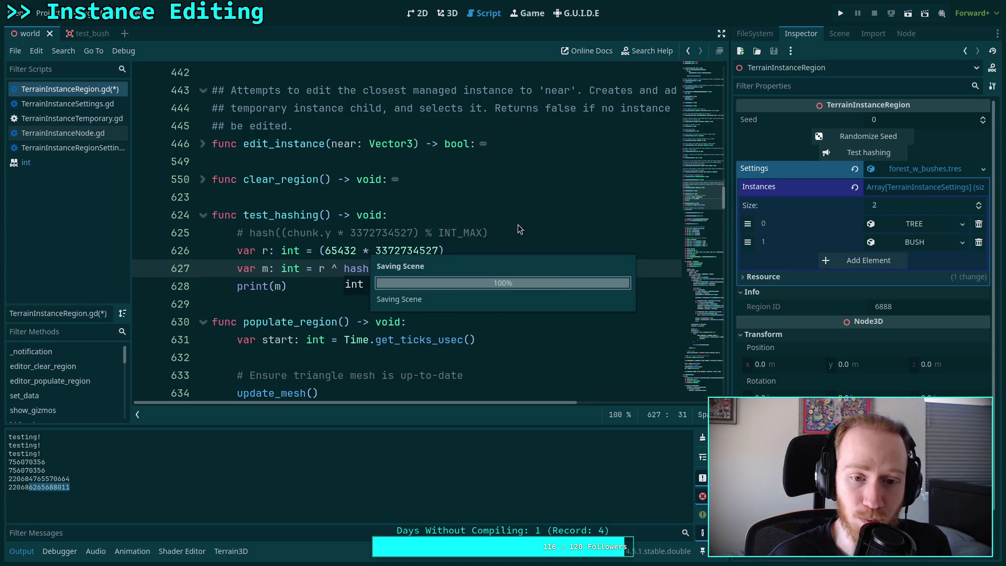
click(498, 237)
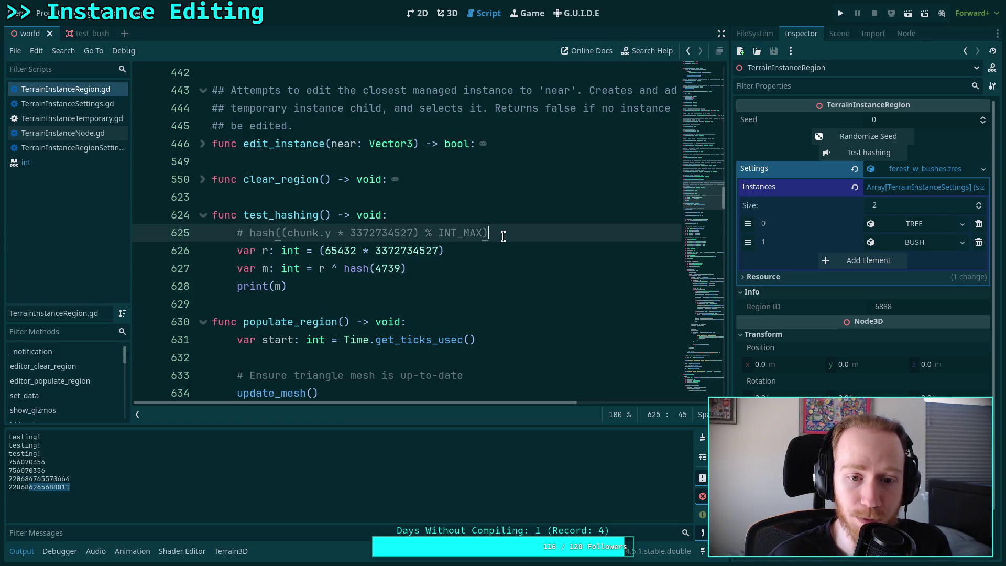
click(839, 153)
drag(34, 495, 72, 496)
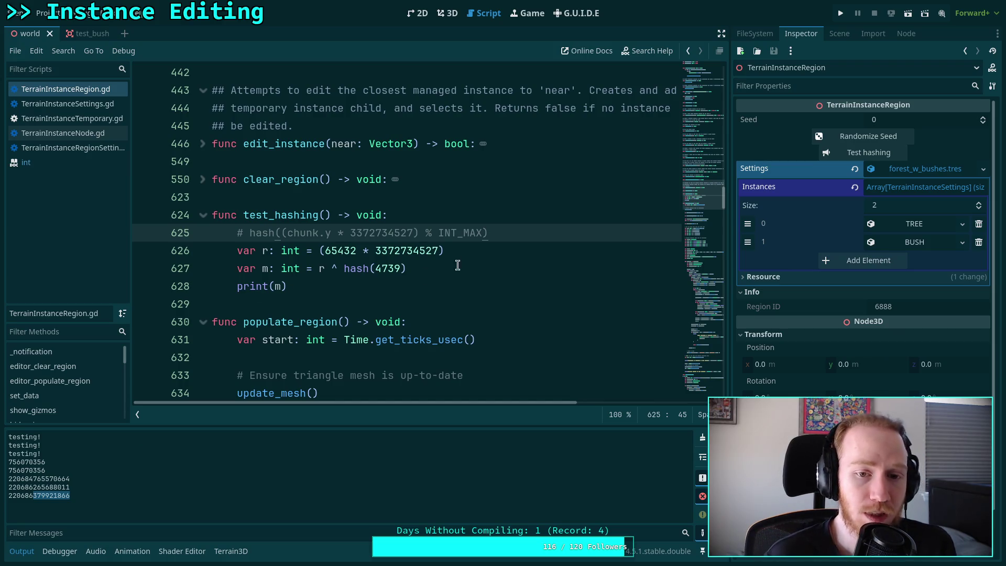
Copy '% INT_MAX' from the comment onto the end of line 626 and rerun the test.
click(504, 249)
drag(426, 233, 482, 233)
right_click(472, 232)
click(511, 287)
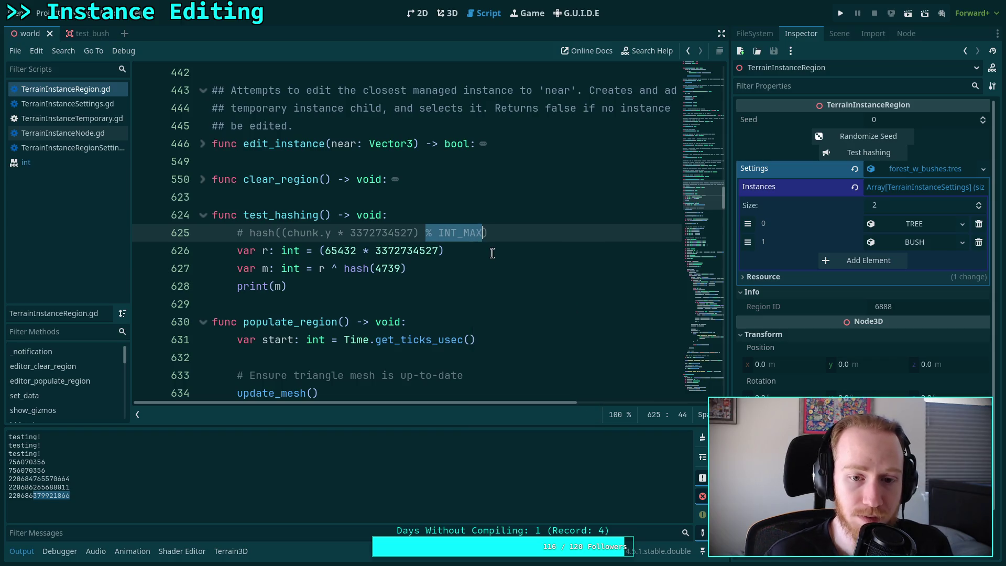
click(493, 250)
key(ctrl+v)
click(570, 262)
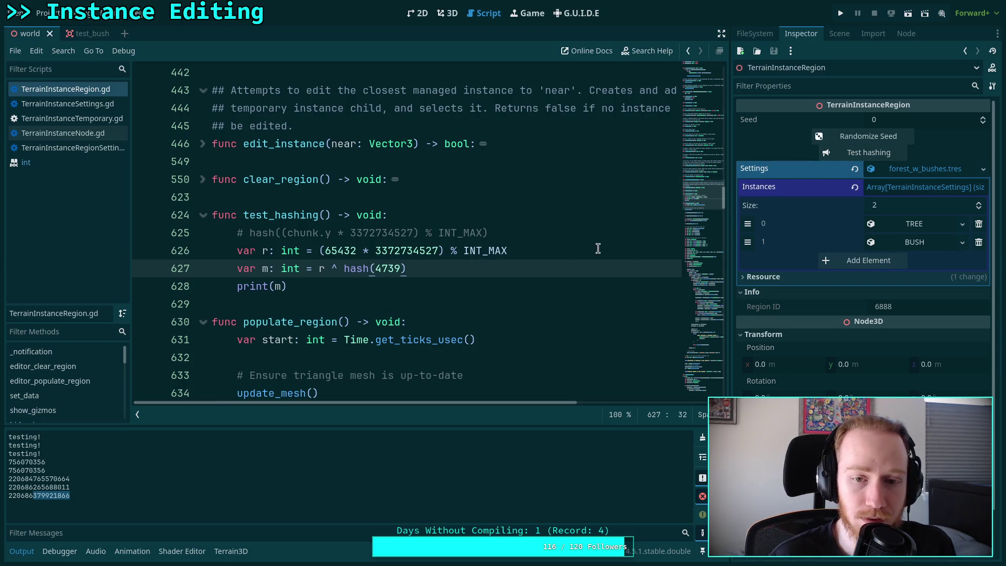
click(835, 154)
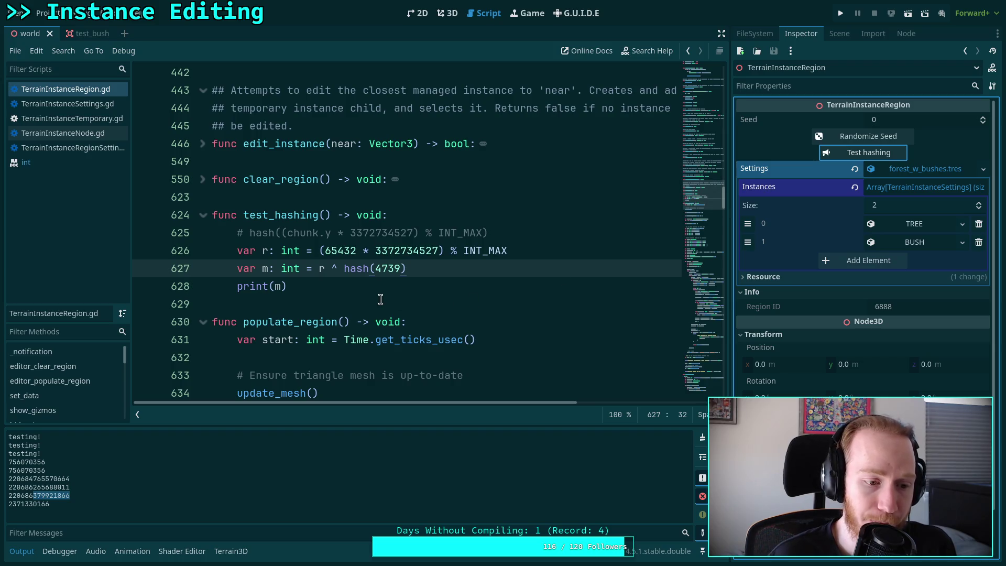
Restore the hash argument to 4738, save, and rerun the hashing test.
key(Left)
key(BackSpace)
text(8)
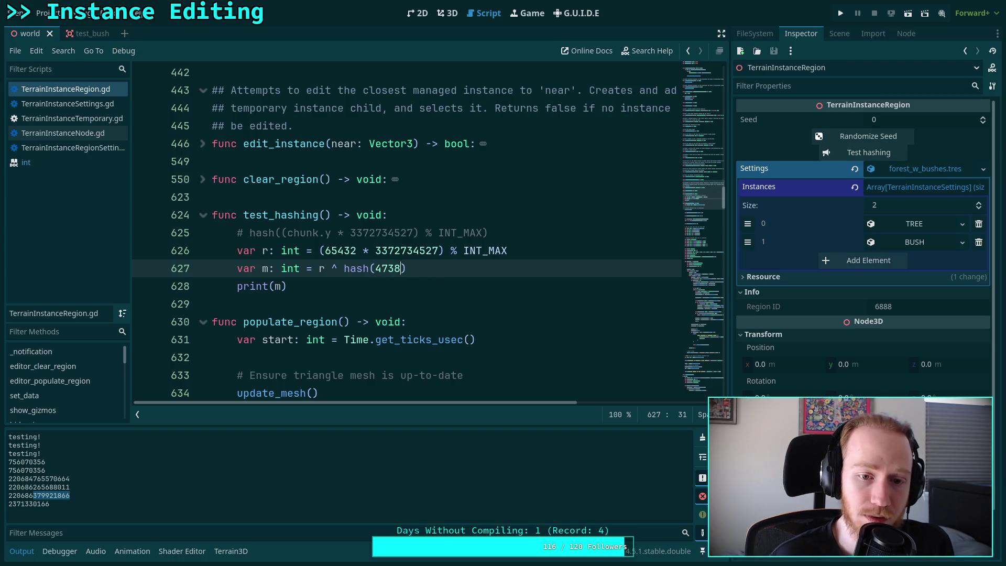
click(840, 157)
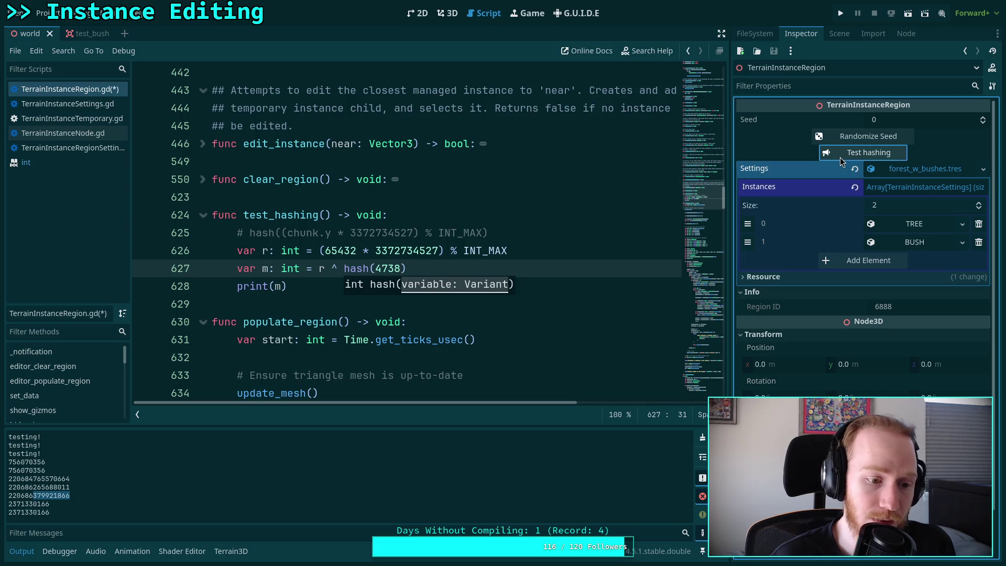
click(549, 262)
key(ctrl+s)
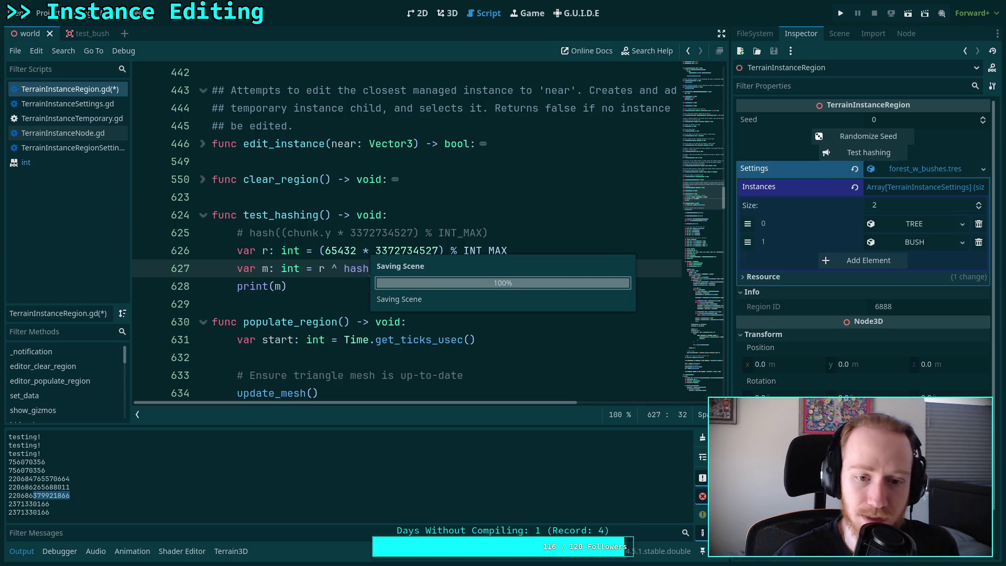
click(841, 151)
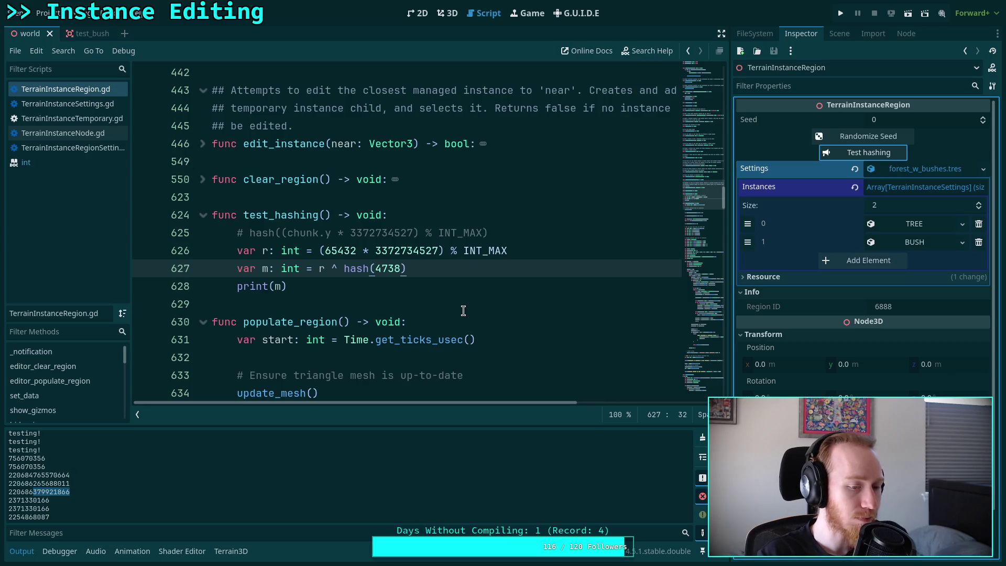
Change the hash argument to 4737 and run the hashing test.
click(401, 272)
key(BackSpace)
text(7)
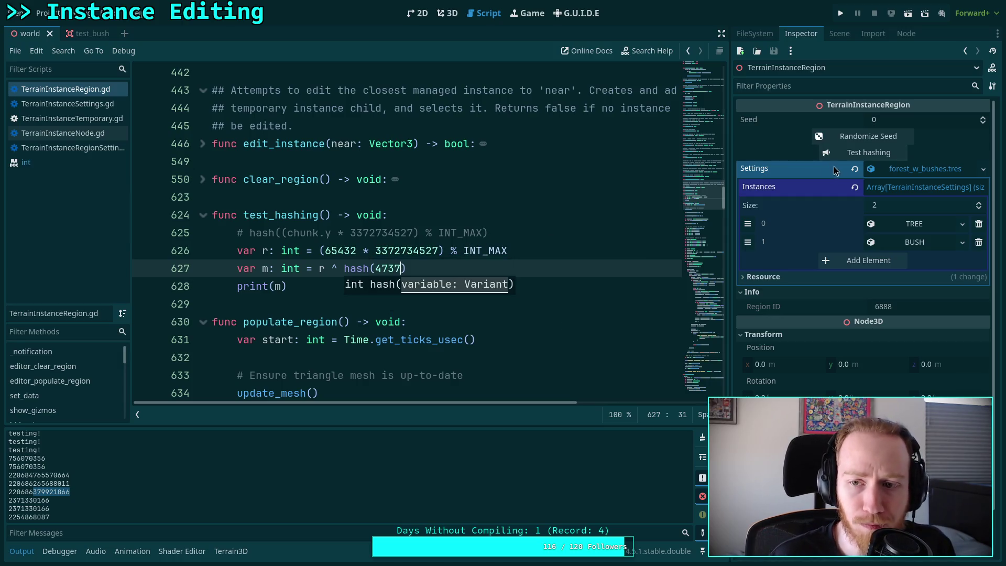
click(846, 157)
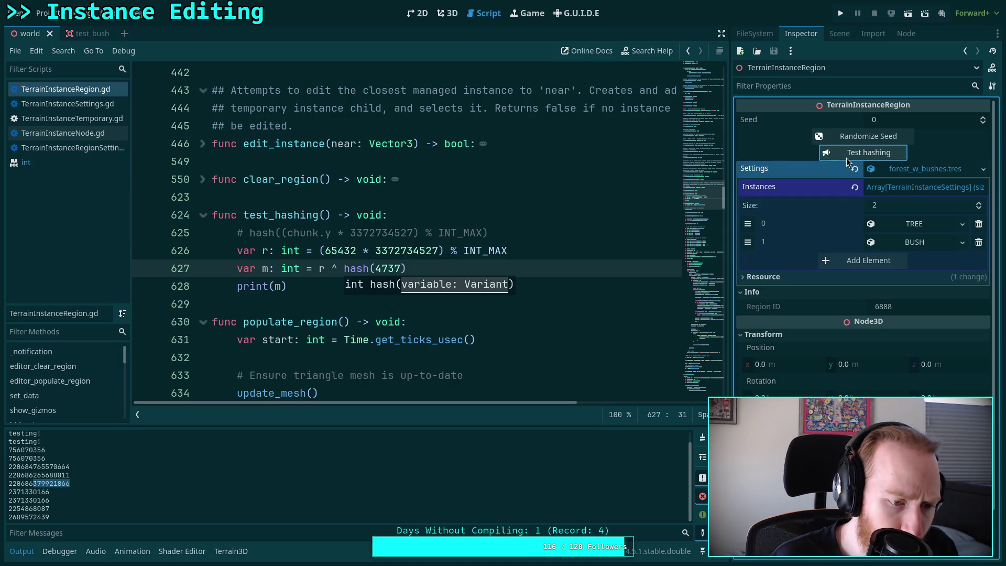
click(439, 225)
Change the hash argument to 4736, save, and rerun the hashing test.
click(401, 268)
key(BackSpace)
text(6)
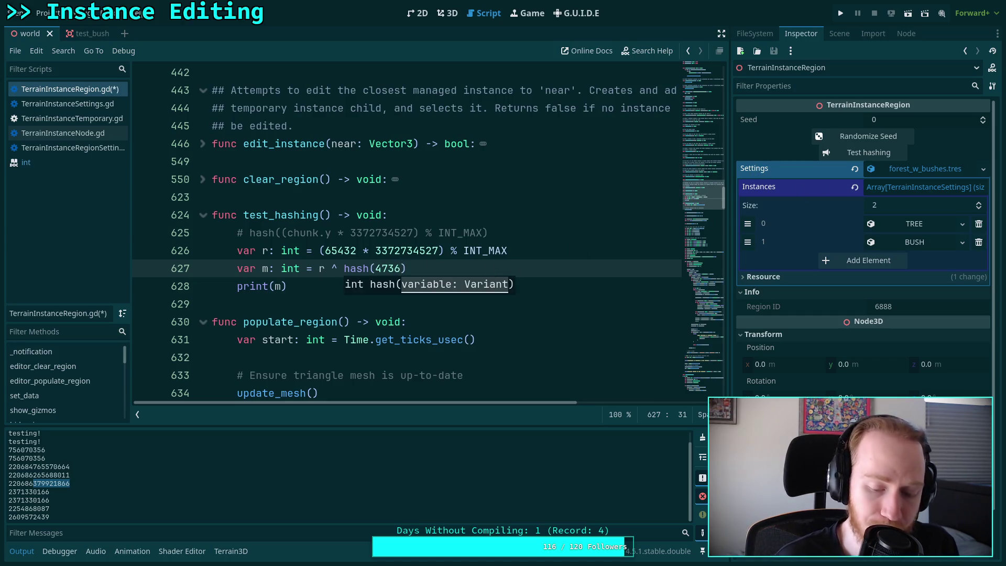
key(ctrl+s)
click(865, 156)
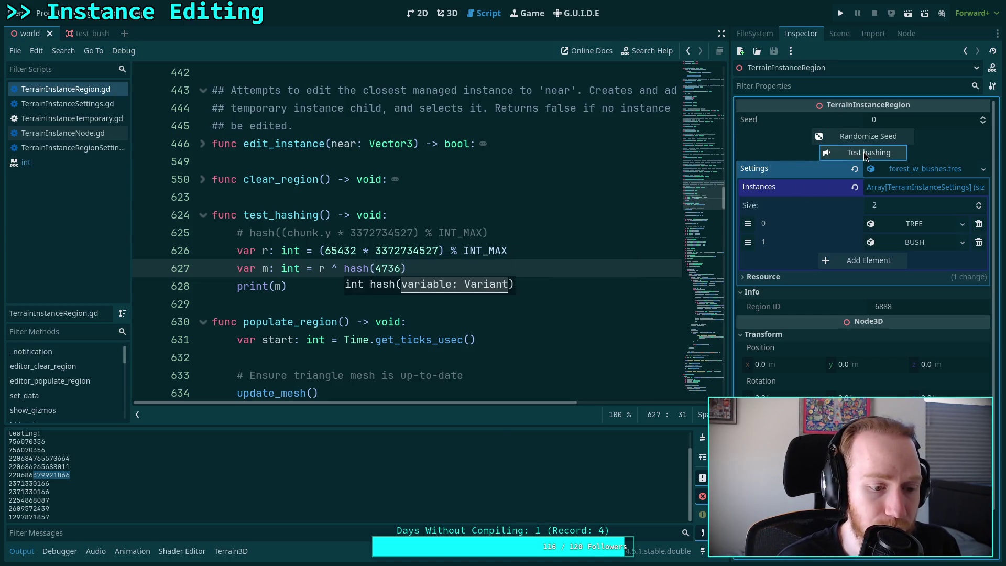
click(440, 220)
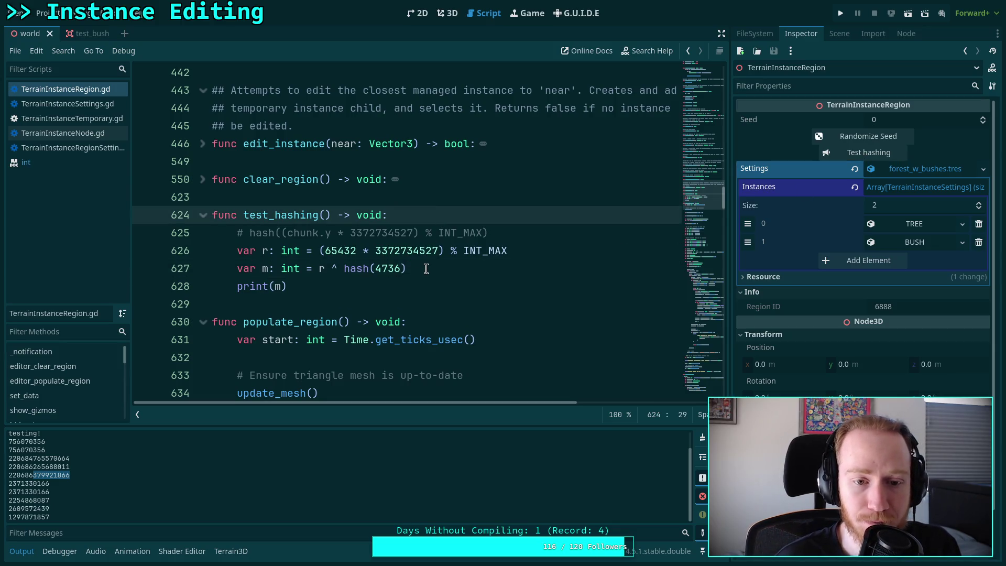
Copy 4736 from line 627's hash() and paste it before 65432 on line 626.
drag(376, 269, 401, 268)
right_click(390, 269)
click(419, 325)
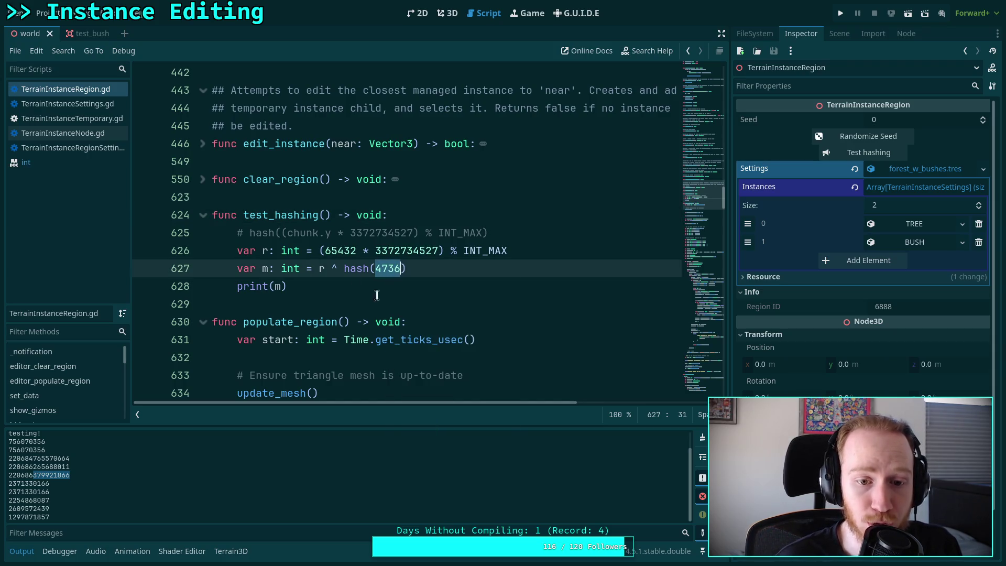
click(324, 251)
key(ctrl+v)
Move 65432 into line 627's hash() argument, save, and run the hashing test.
drag(348, 250, 382, 251)
right_click(366, 254)
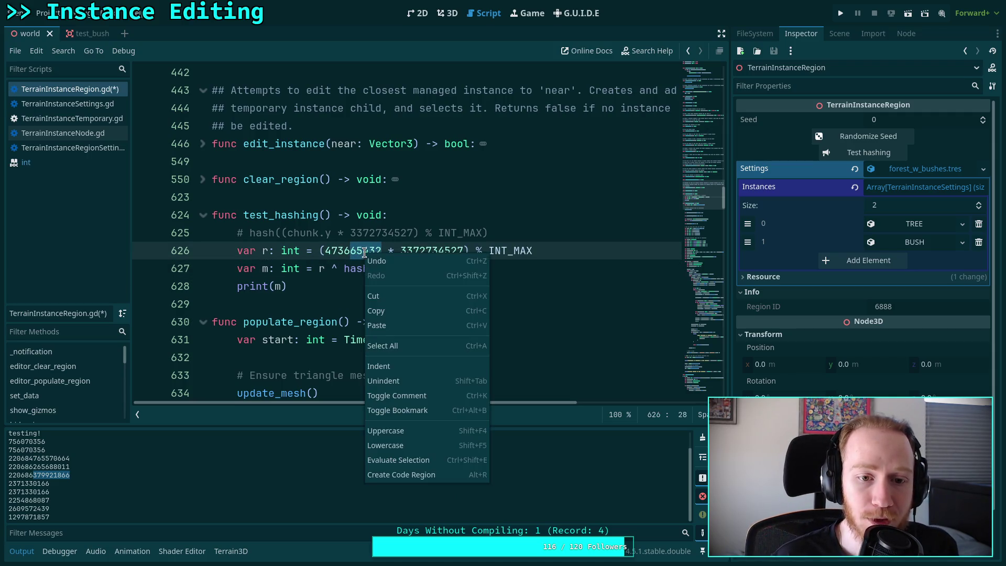
click(379, 302)
double_click(383, 268)
key(ctrl+v)
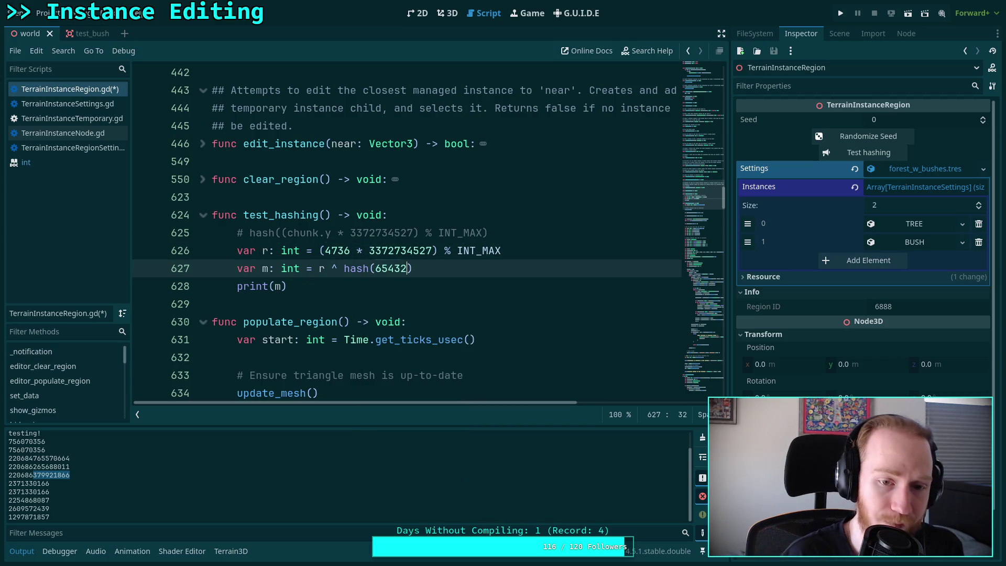
key(ctrl+s)
click(392, 233)
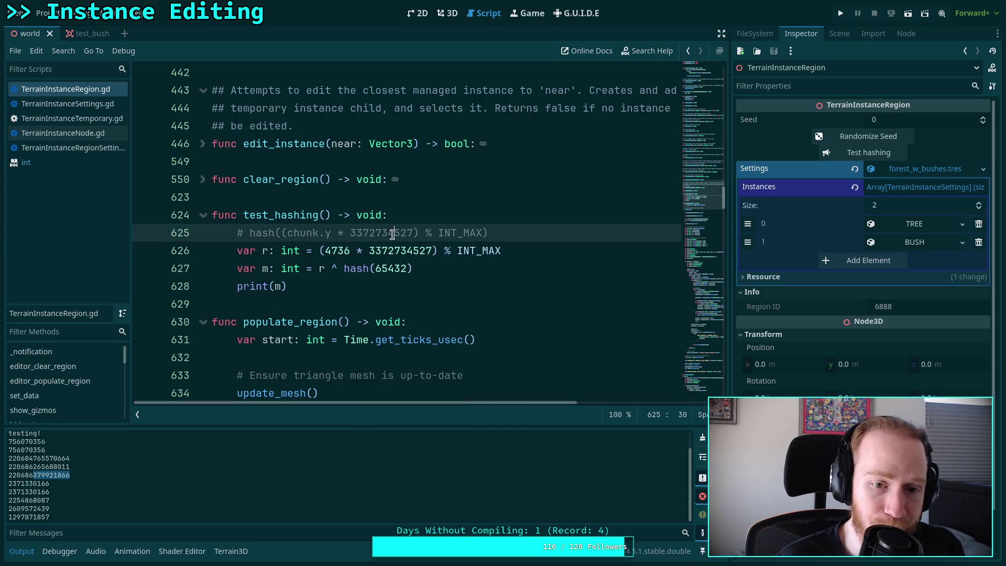
click(854, 156)
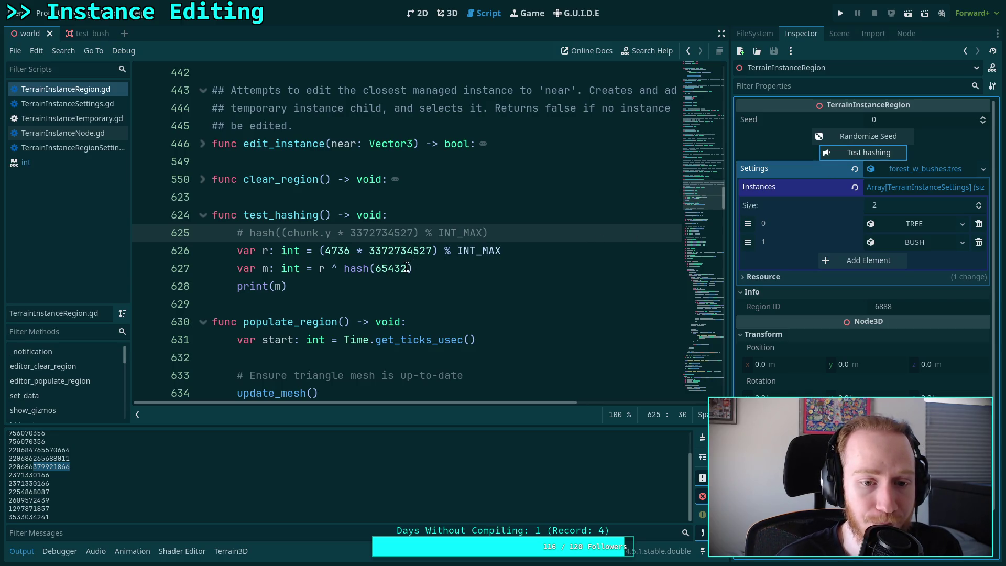
Make line 626's constant -4736 and rerun the hashing test.
text(s)
key(BackSpace)
text(-)
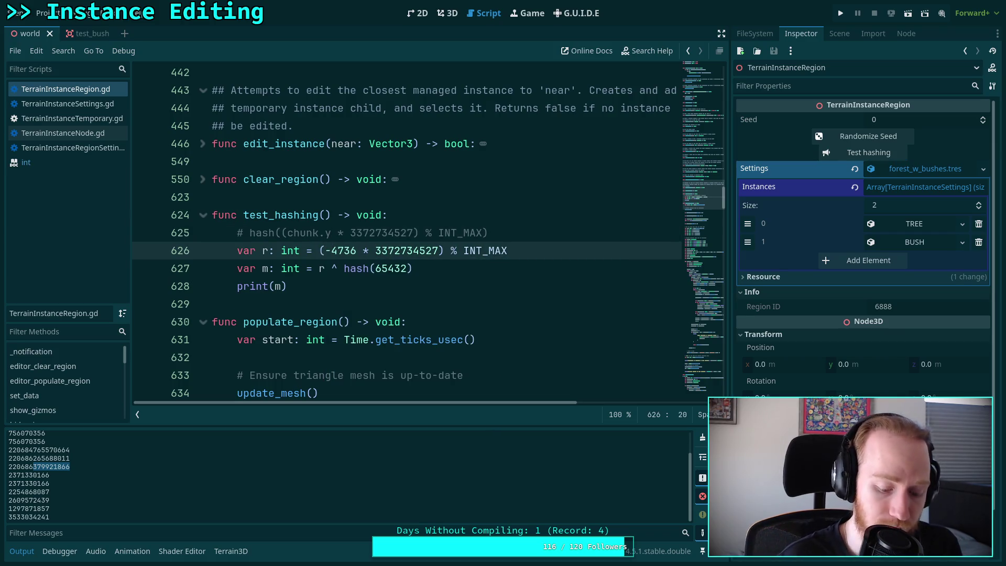
key(Escape)
click(461, 215)
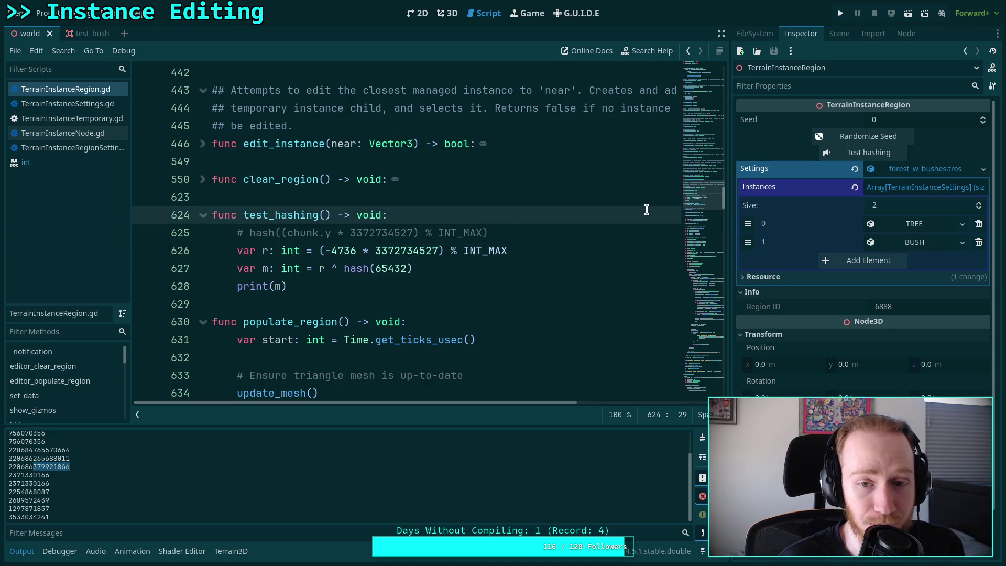
click(869, 157)
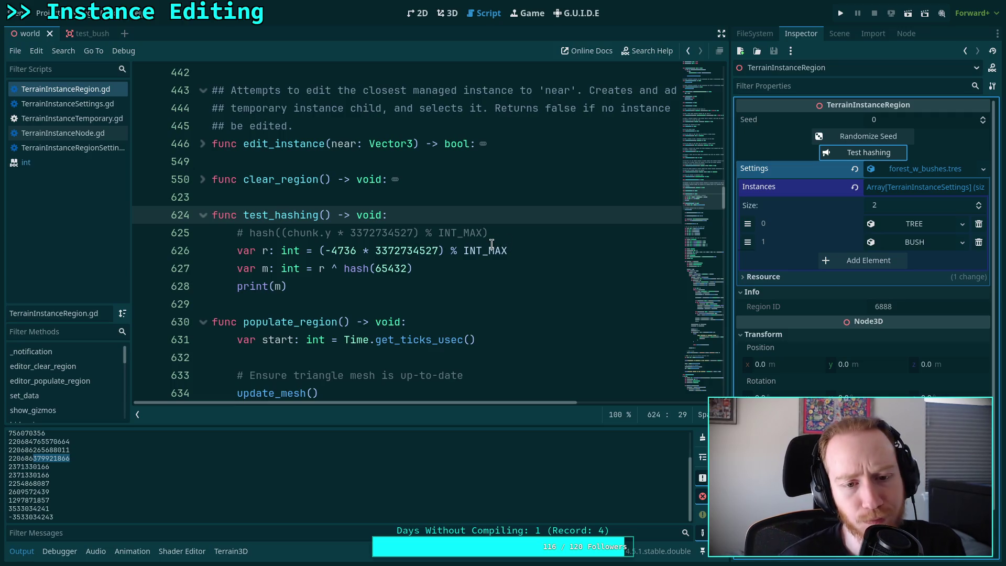
Inspect the hash calls in populate_region on lines 695 and 697.
mouse_move(491, 243)
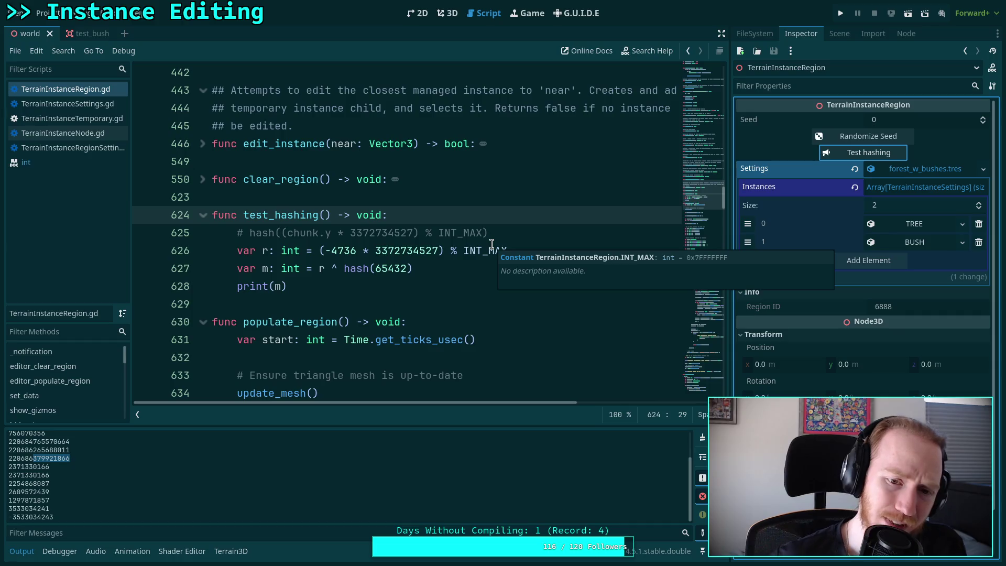
click(325, 250)
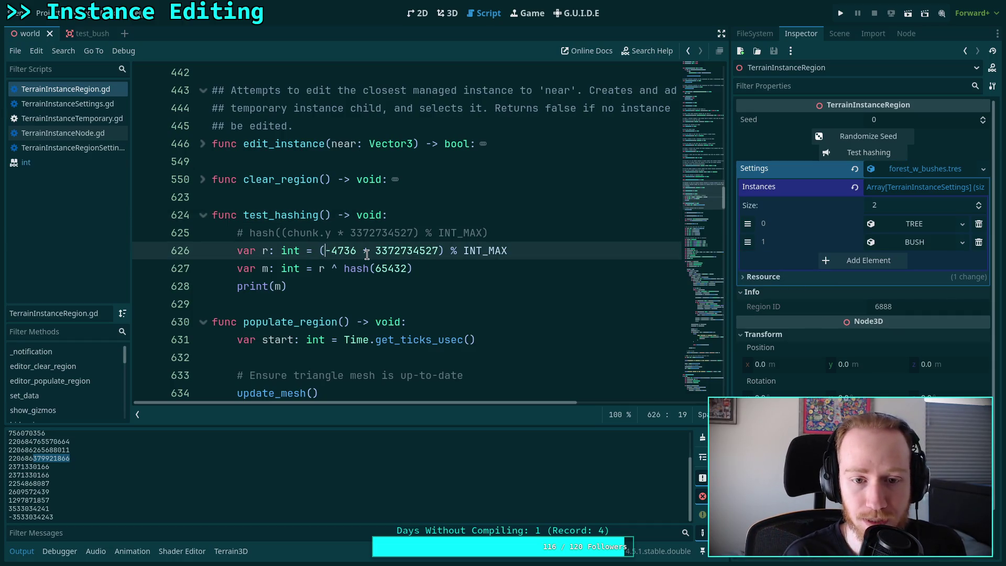
scroll(431, 252, down, 15)
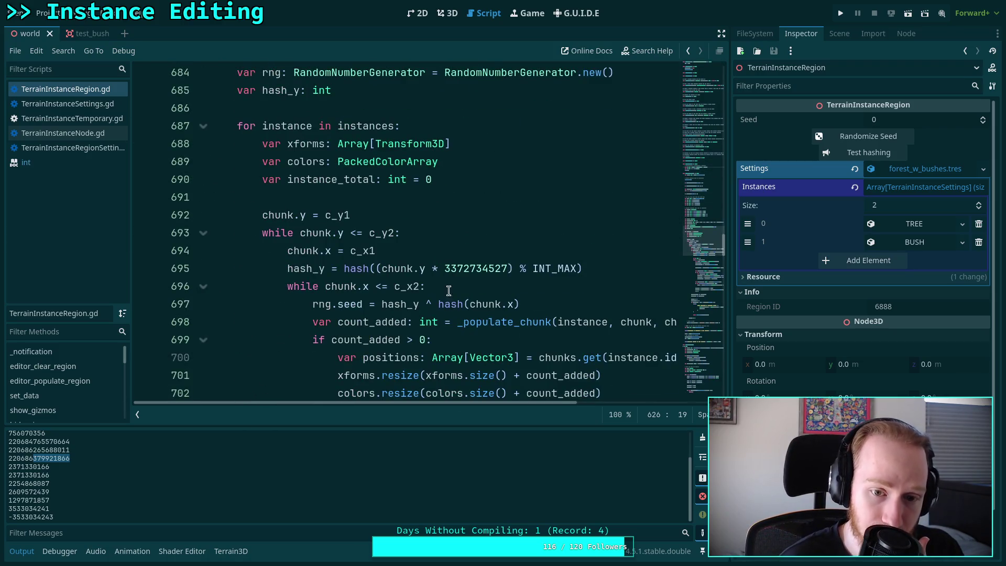
double_click(443, 304)
double_click(346, 269)
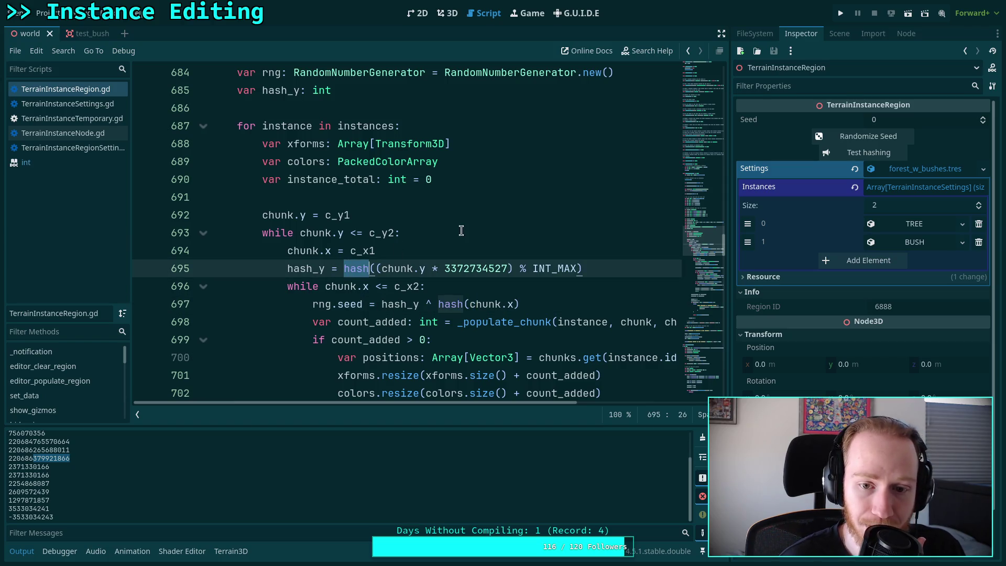
scroll(368, 232, up, 15)
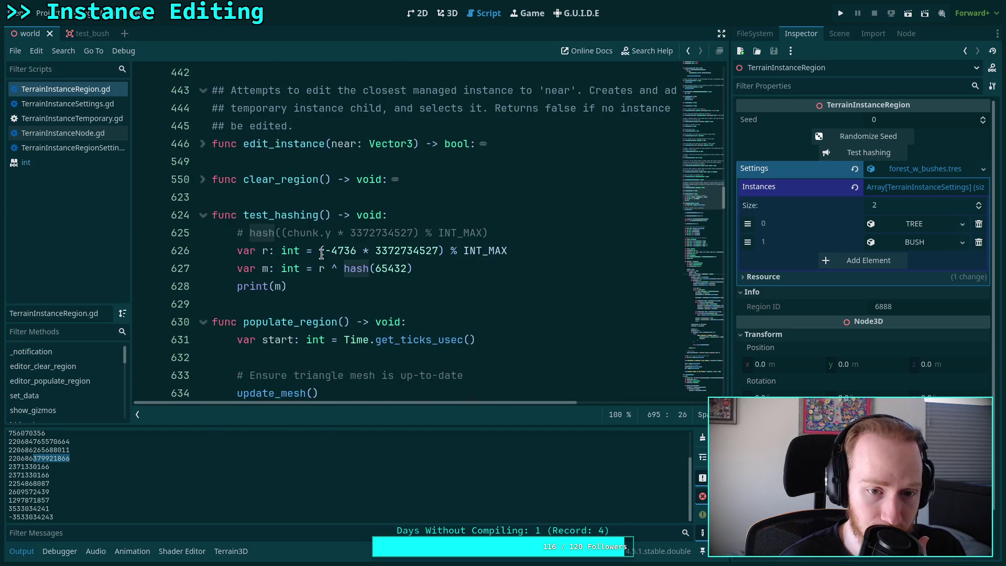
Wrap line 626's expression in a hash() call.
click(320, 251)
text(hash)
key(Return)
key(Delete)
key(End)
text())
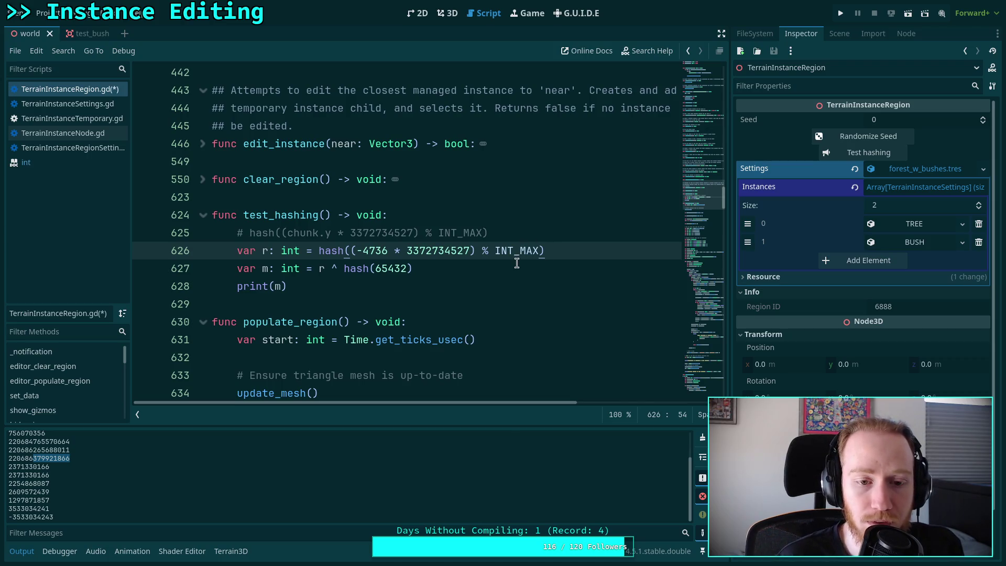
Delete '% INT_MAX' and the redundant inner parentheses from line 626, then save.
drag(475, 251, 543, 252)
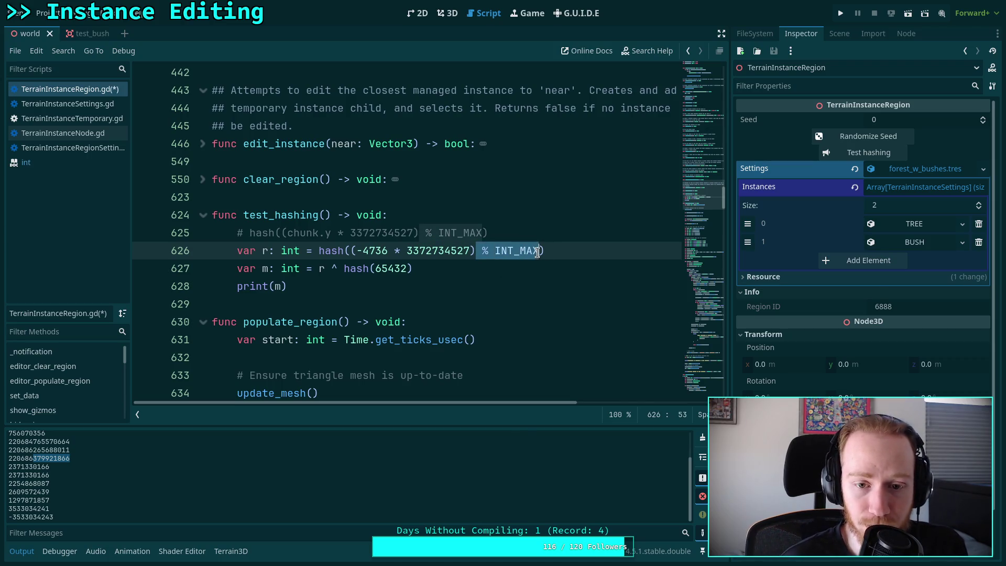
key(BackSpace)
key(Delete)
key(ctrl+Left)
key(ctrl+Left)
key(ctrl+Left)
key(BackSpace)
key(ctrl+s)
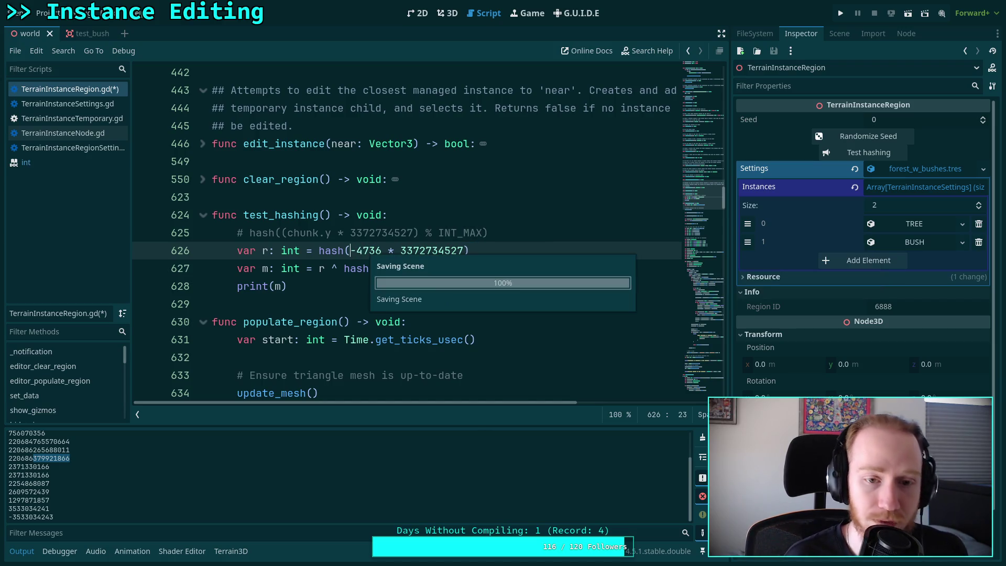
click(560, 230)
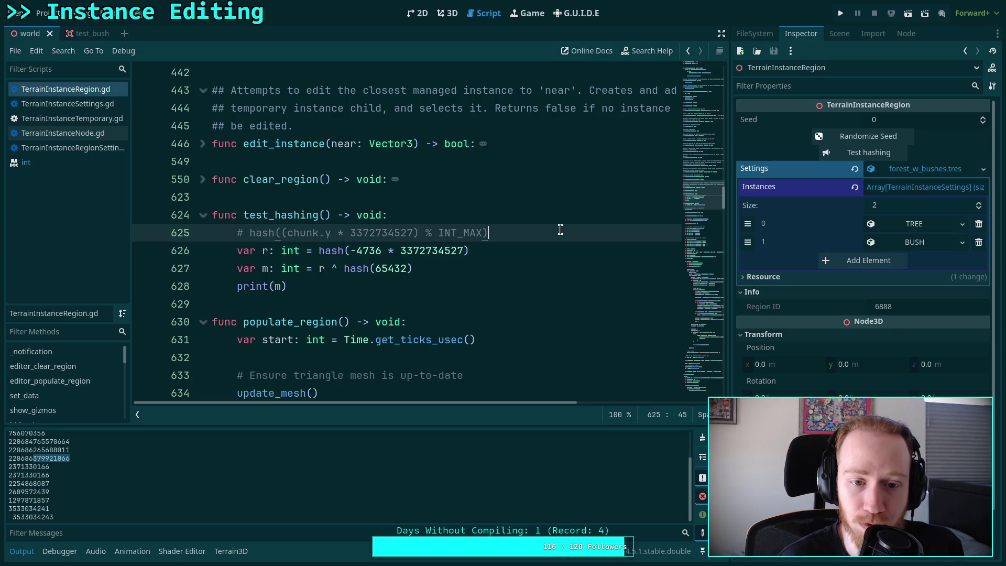
Remove the minus before 4736 on line 626, save, and rerun the hashing test.
click(844, 157)
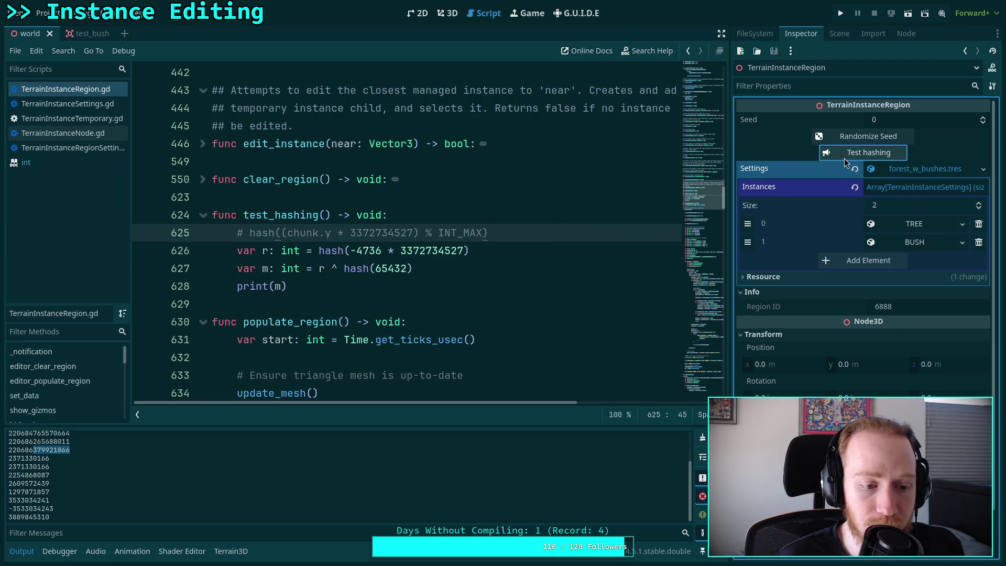
click(355, 250)
key(BackSpace)
key(ctrl+s)
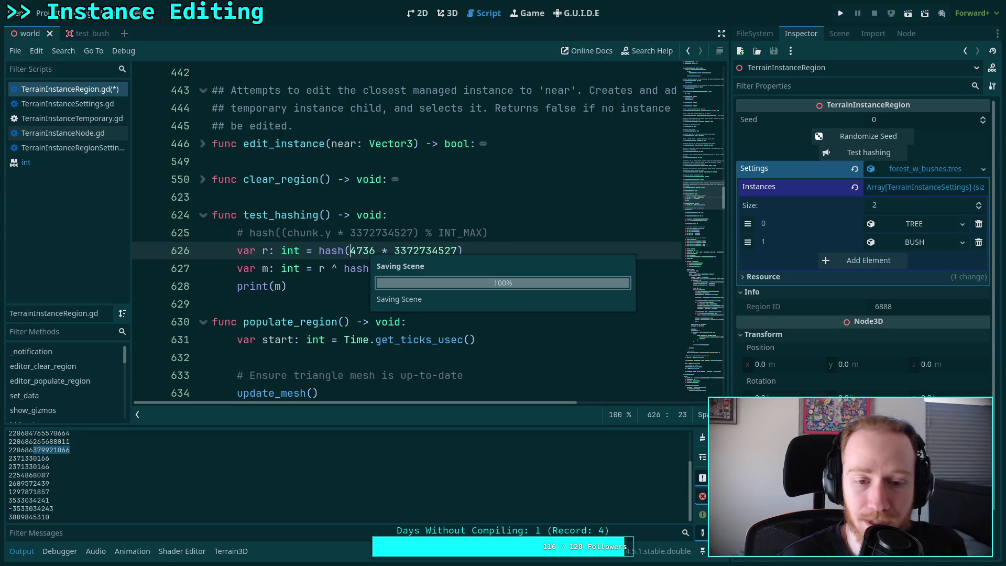
click(425, 233)
click(866, 155)
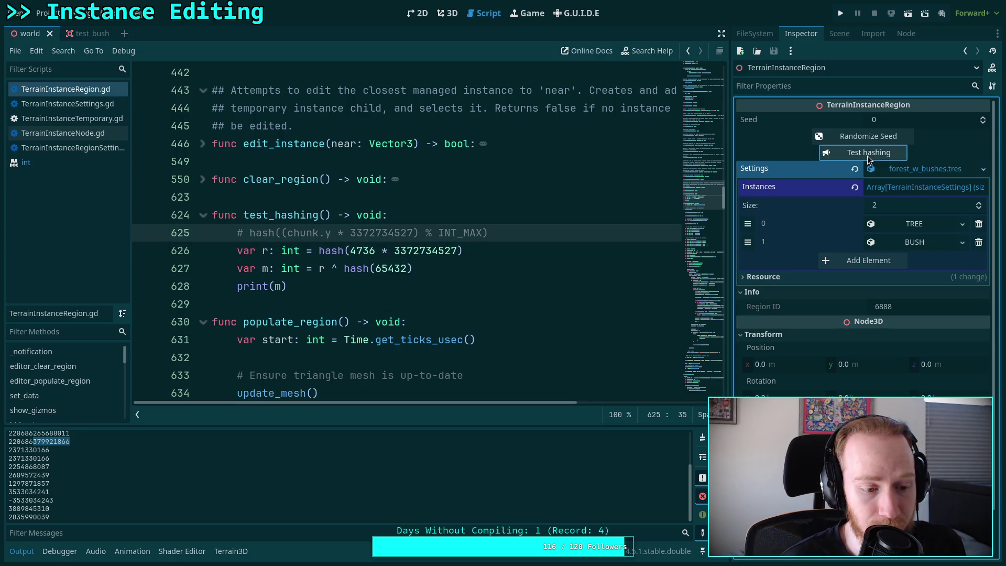
Negate 65432 on line 627 and restore -4736 on line 626, testing after each save.
click(374, 269)
text(-)
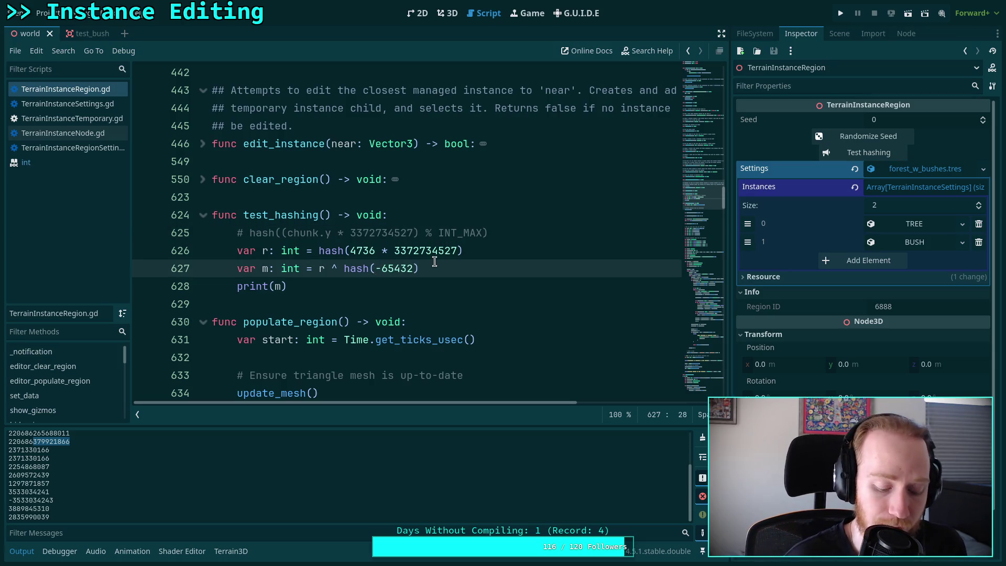
key(ctrl+s)
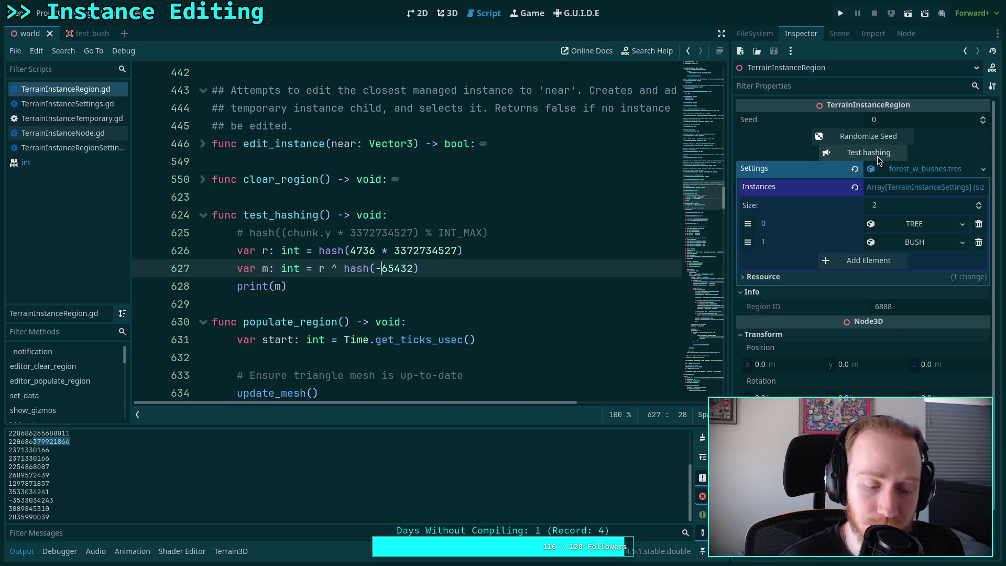
click(877, 156)
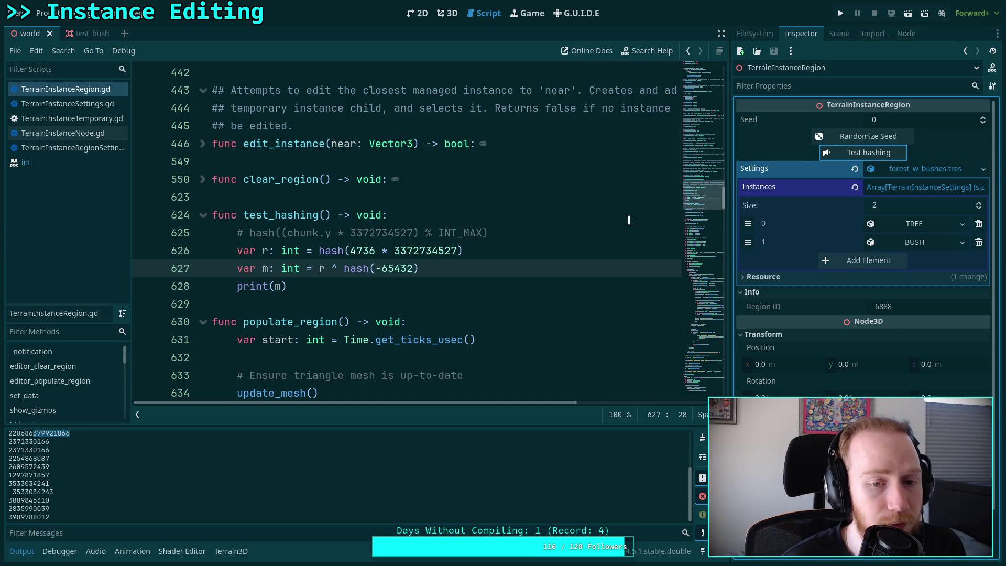
click(346, 250)
text(-)
key(ctrl+s)
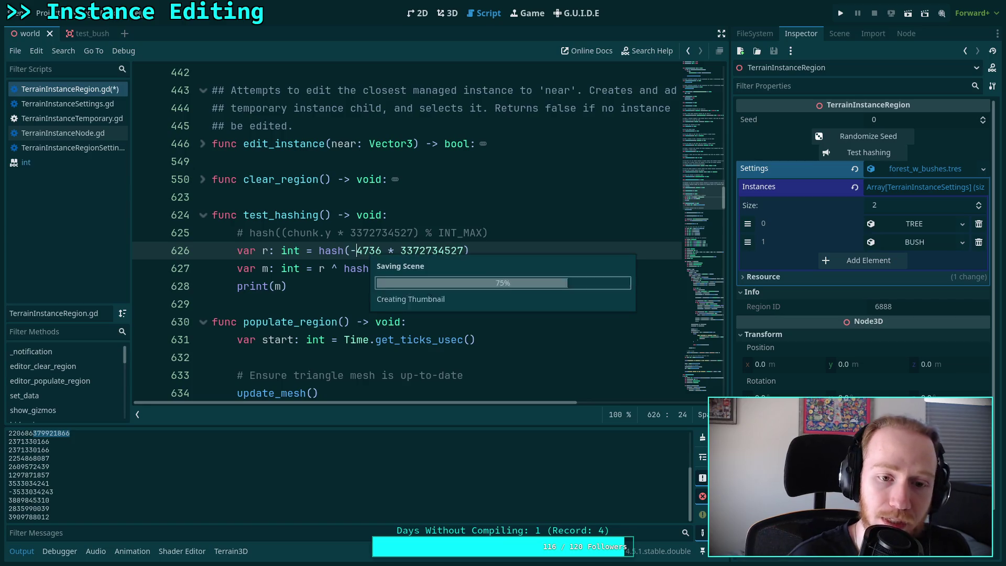
click(832, 156)
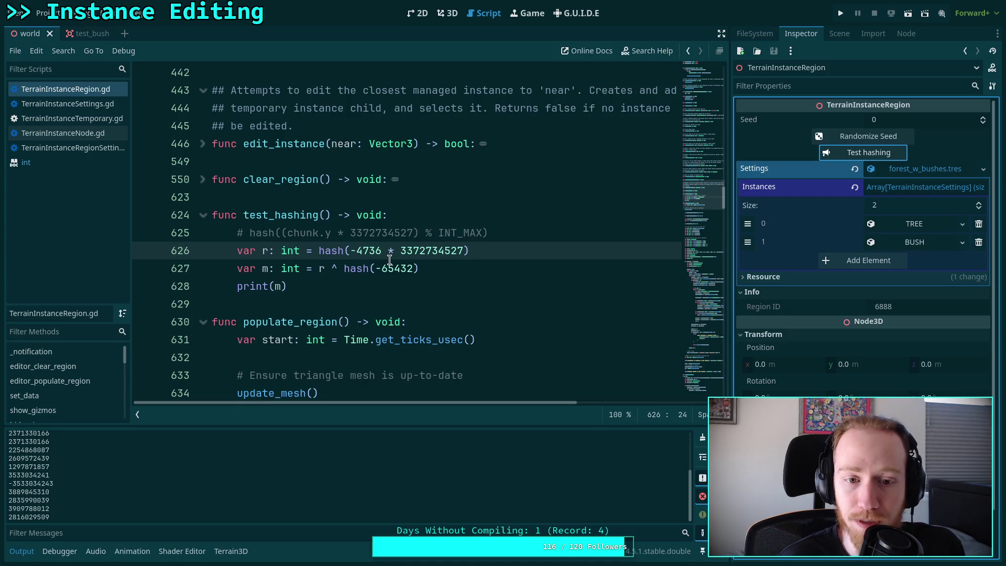
Rerun the test and change line 626's constant to -4734, then test again.
click(440, 272)
drag(351, 251, 464, 252)
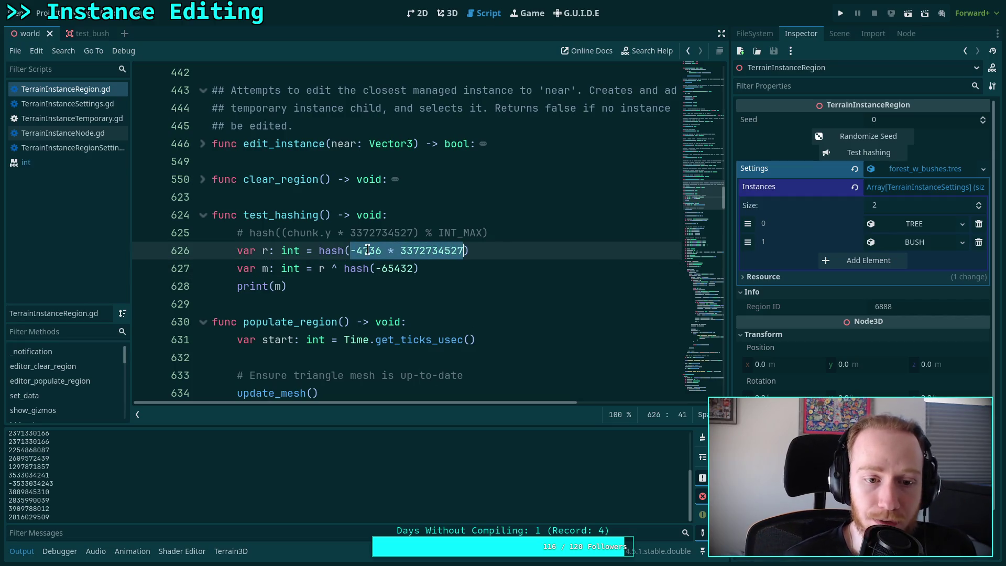
click(383, 250)
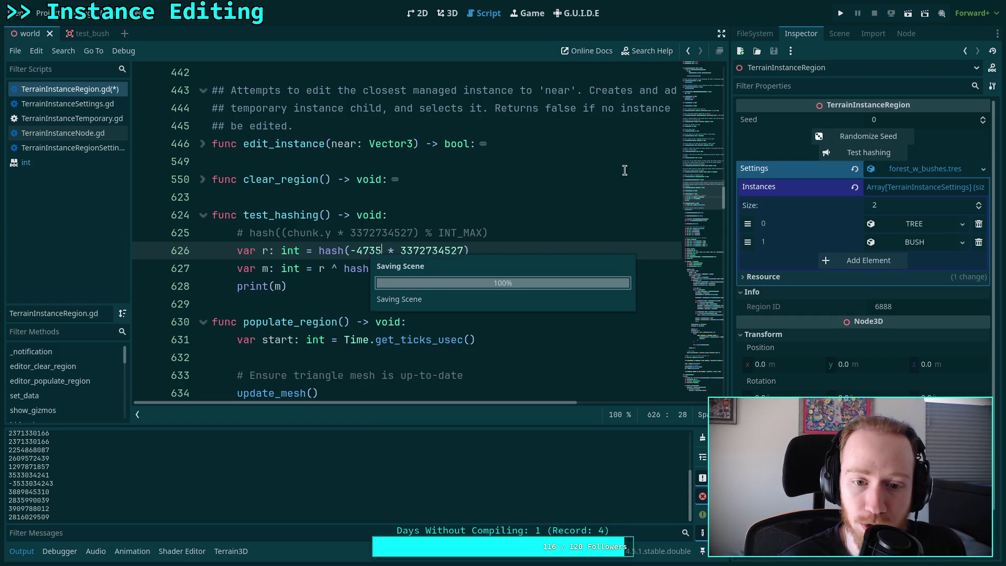
click(866, 159)
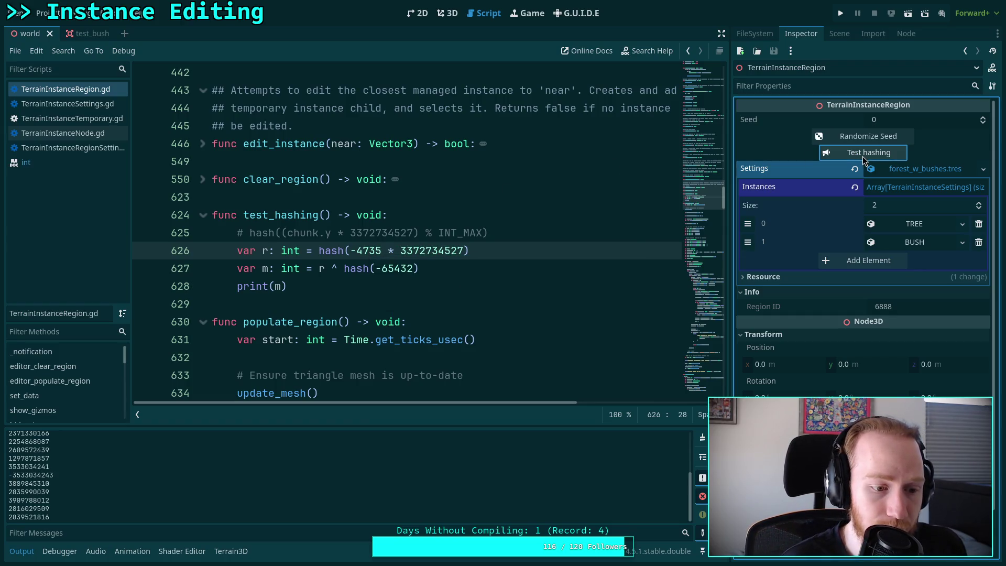
click(380, 246)
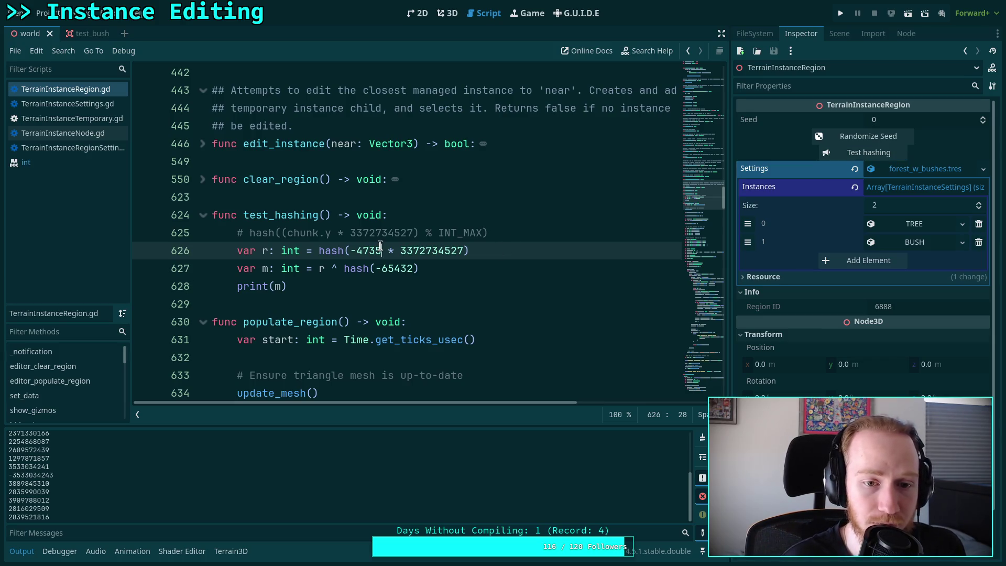
key(BackSpace)
text(4)
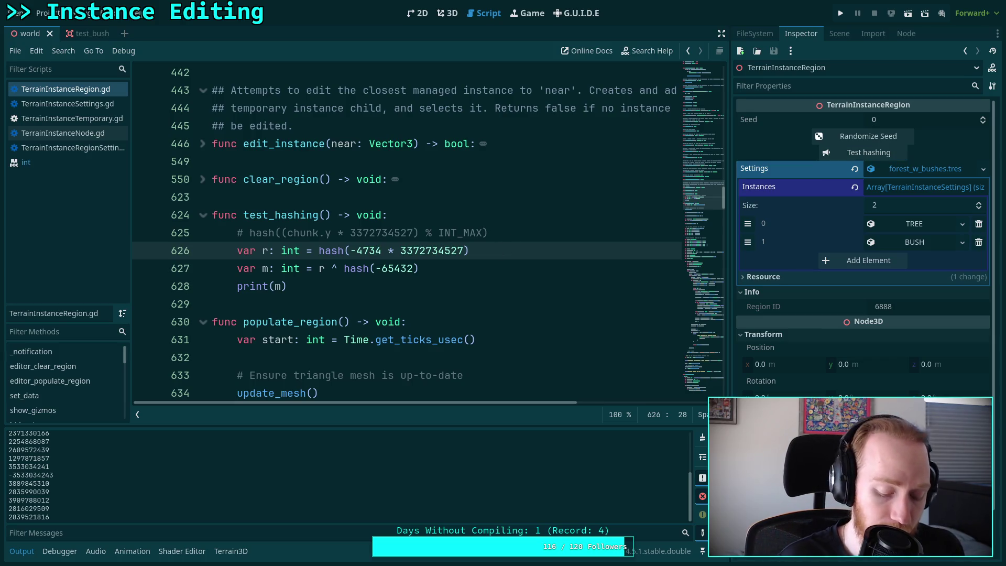
click(854, 159)
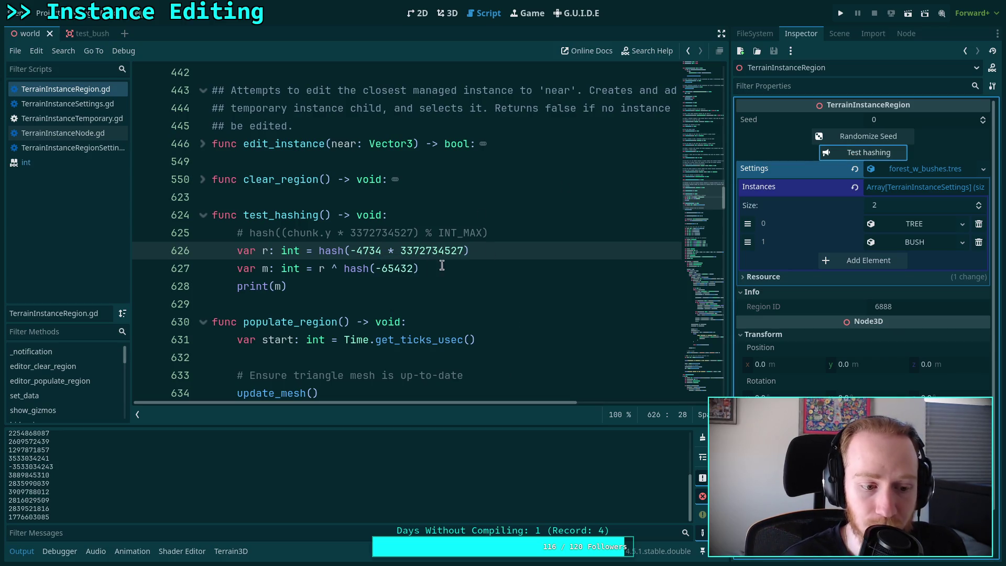
click(384, 250)
key(BackSpace)
text(3)
key(Escape)
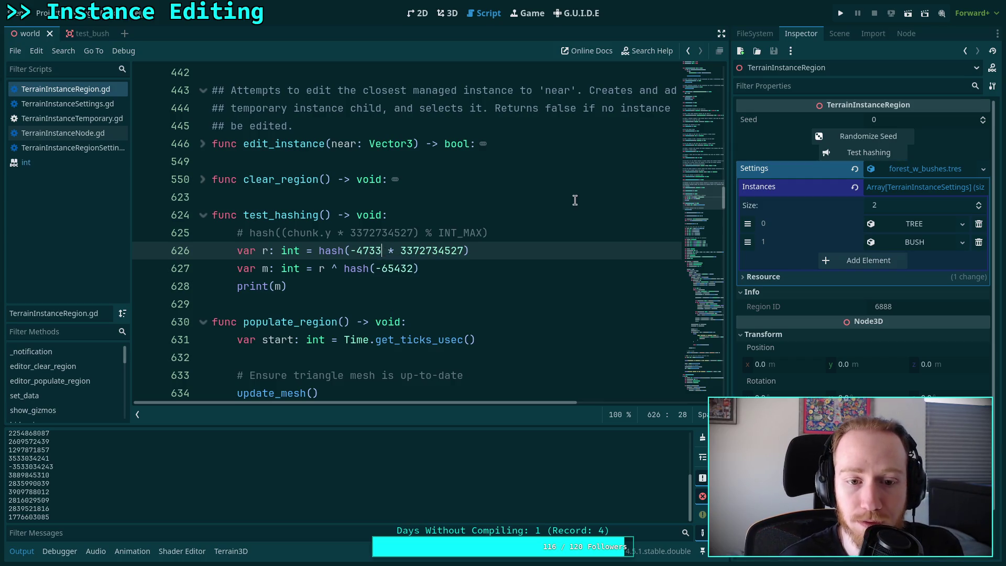
click(881, 156)
click(882, 155)
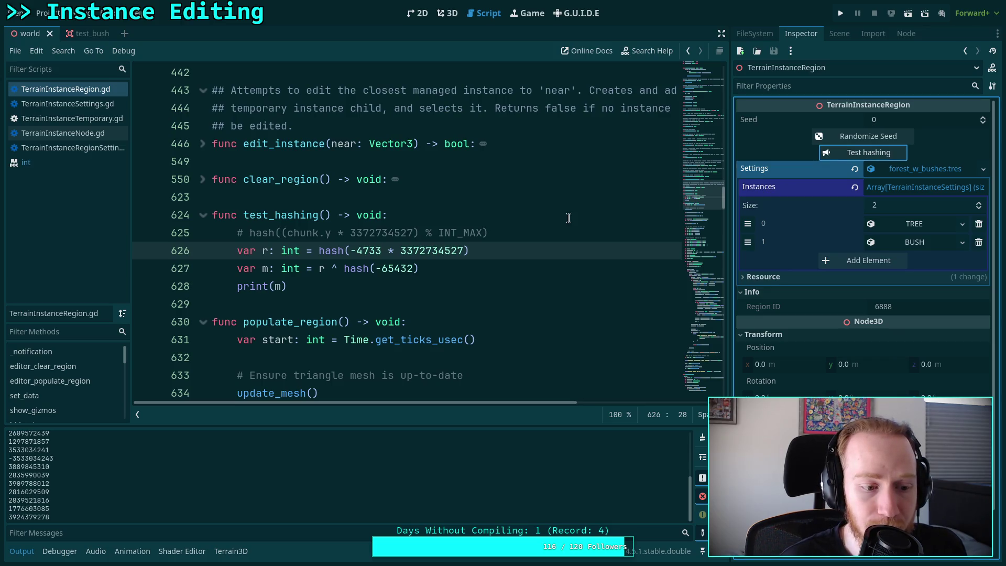
click(382, 250)
key(BackSpace)
text(2)
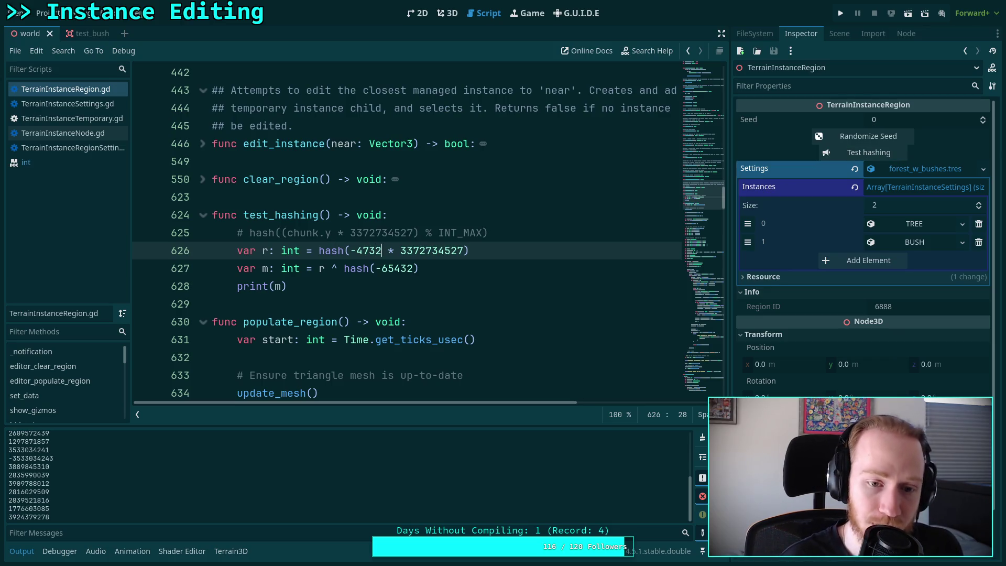
key(Escape)
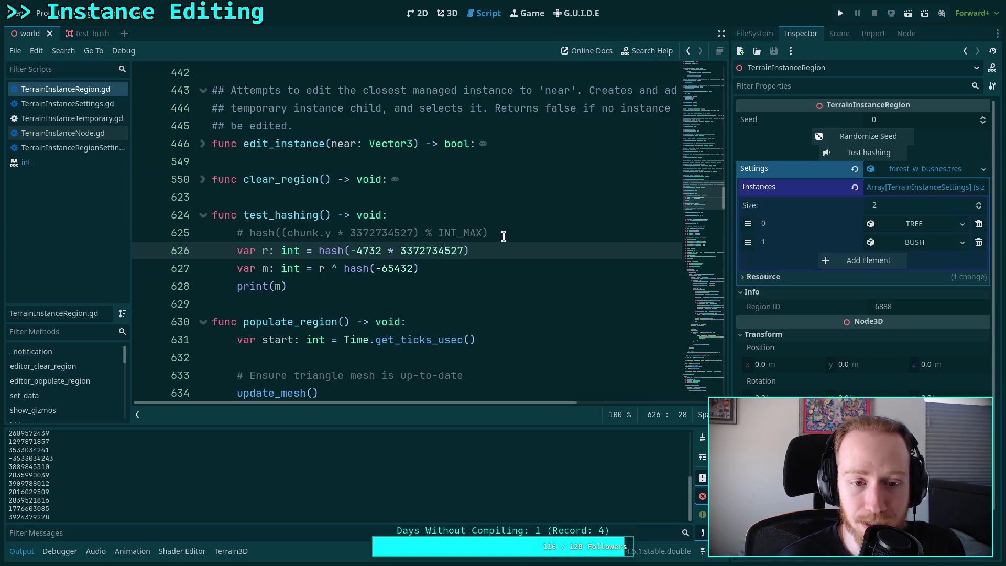
click(878, 155)
click(873, 138)
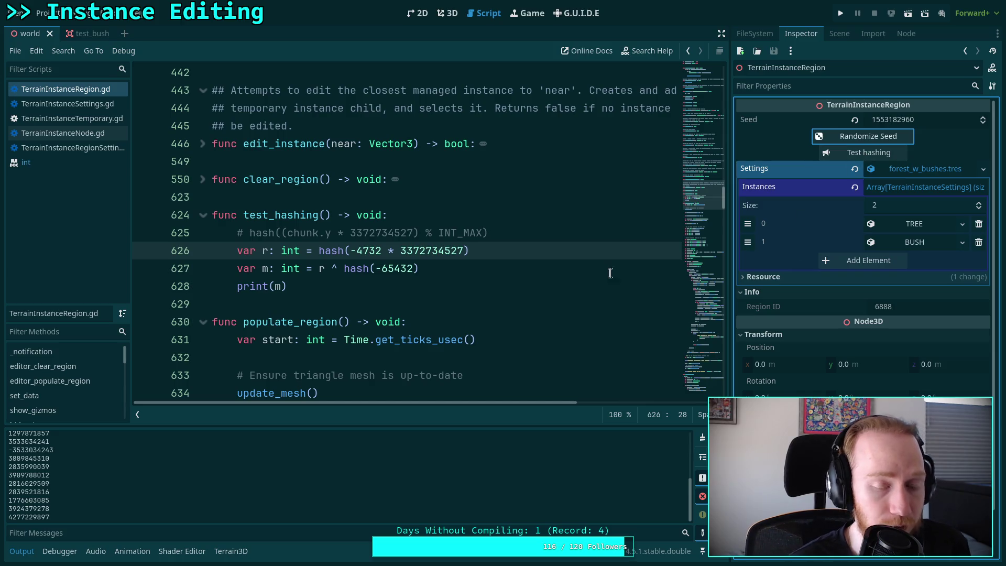
click(538, 256)
click(523, 271)
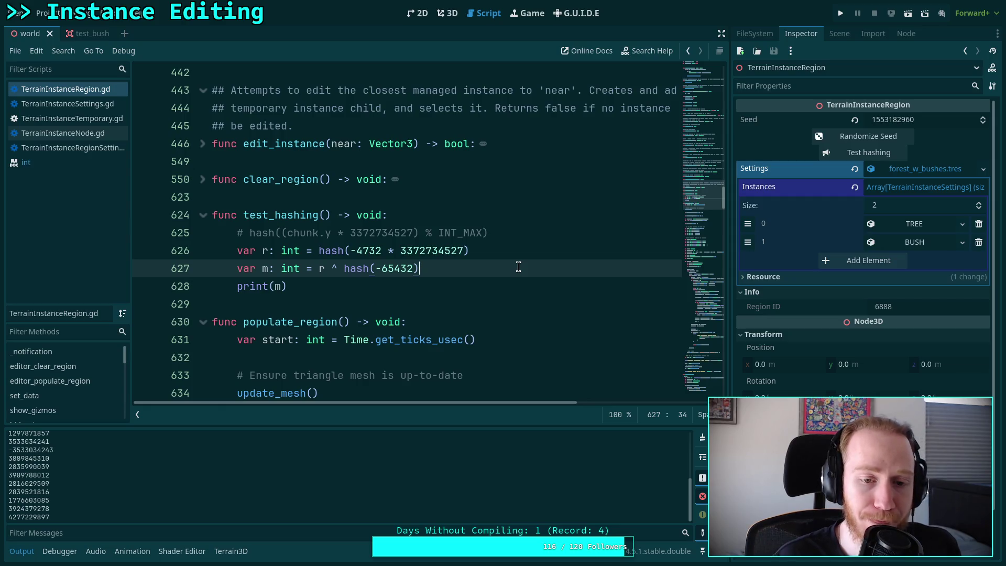
drag(319, 252, 497, 252)
right_click(445, 252)
click(516, 283)
mouse_move(697, 192)
mouse_down()
mouse_move(700, 287)
mouse_move(721, 246)
mouse_up()
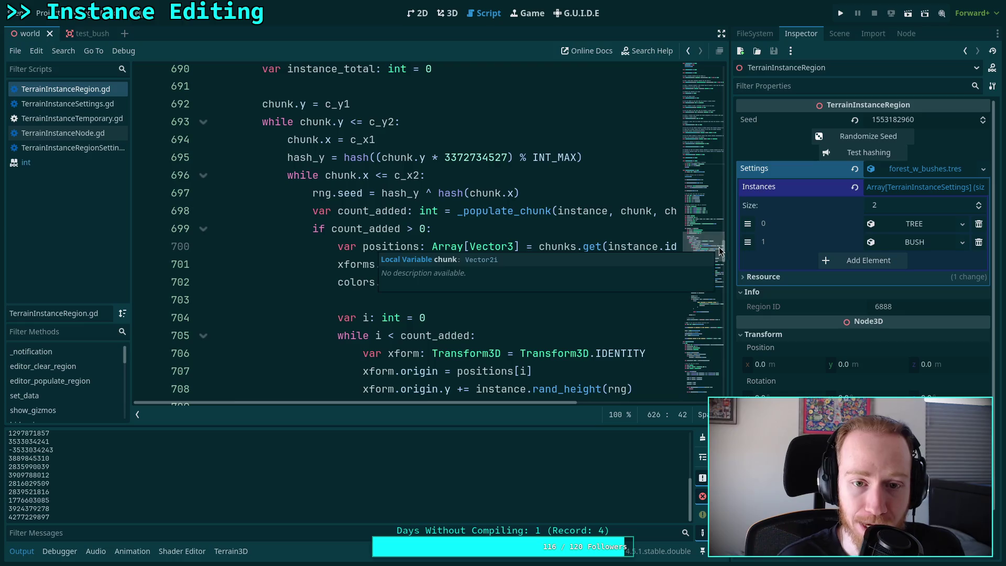
scroll(532, 181, up, 1)
mouse_move(606, 209)
mouse_down()
mouse_move(341, 212)
mouse_move(343, 201)
mouse_move(375, 210)
mouse_up()
text(-4732 * 3372734527))
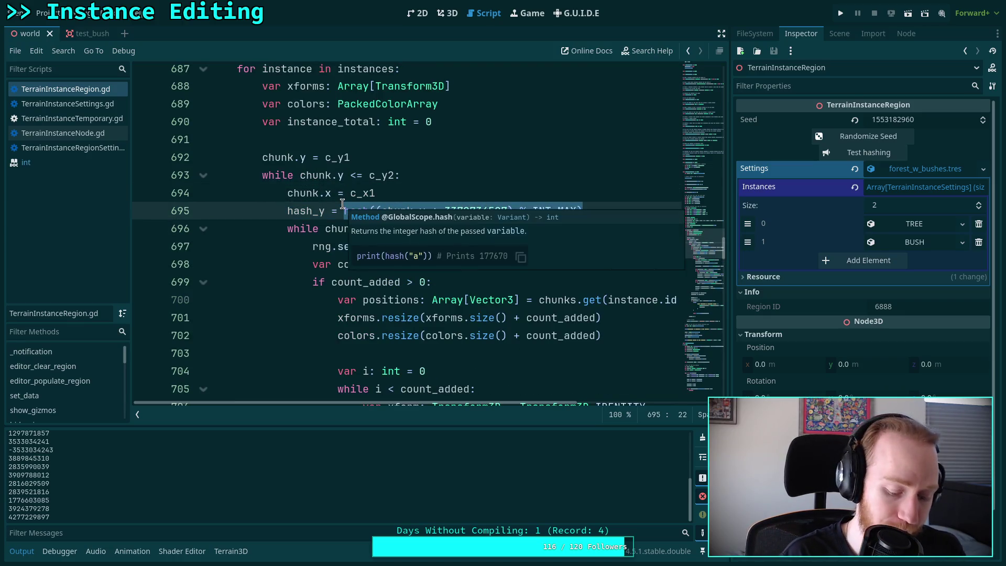
scroll(474, 236, up, 4)
scroll(524, 309, down, 2)
key(Left)
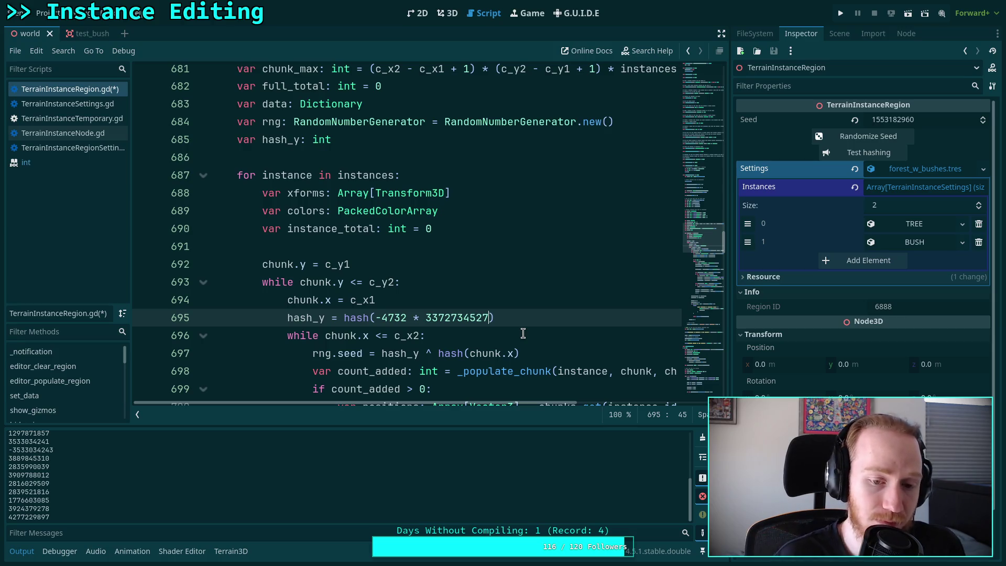
Multiply the hash_y hash by seed on line 695.
text(* s)
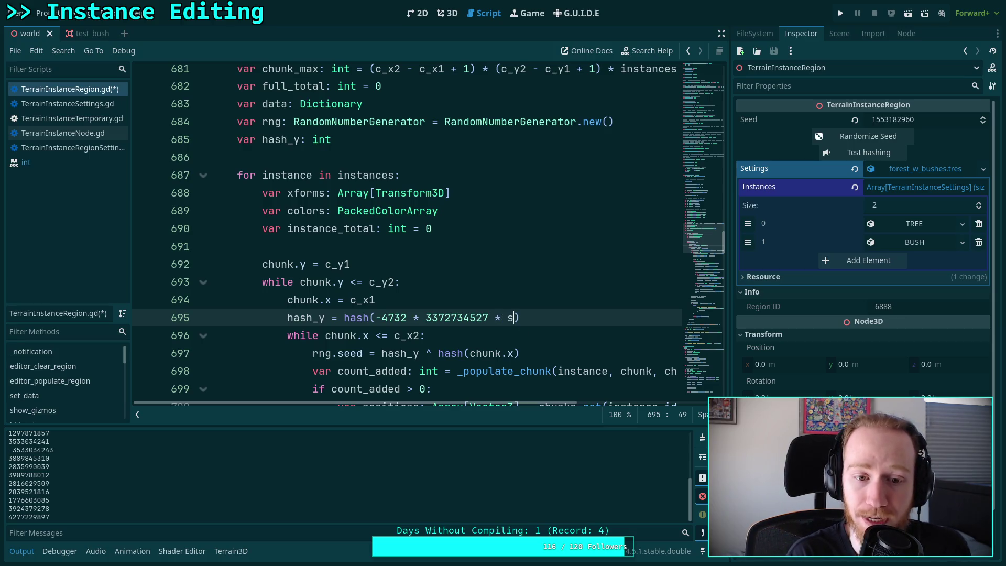
text(ee)
text(d)
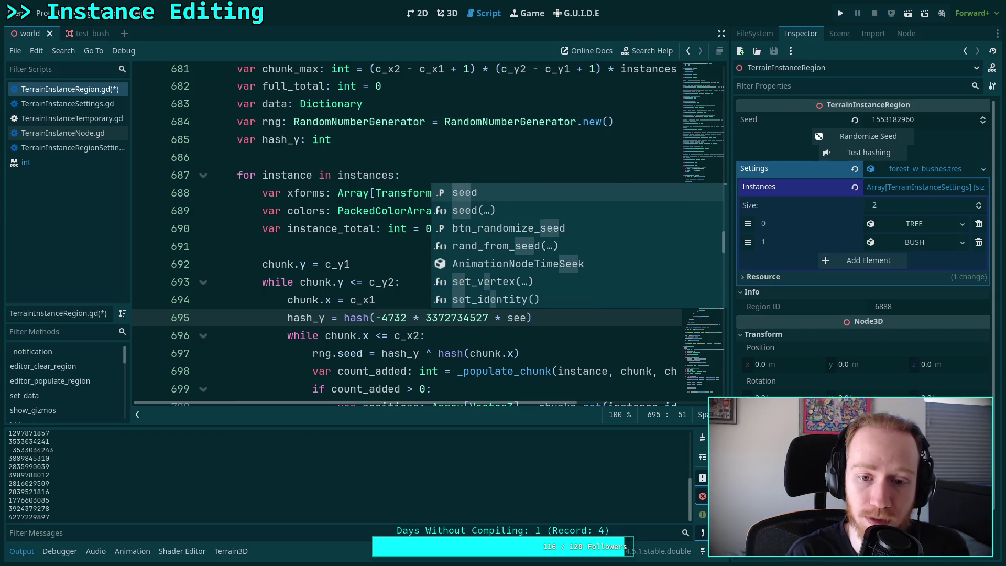
click(408, 336)
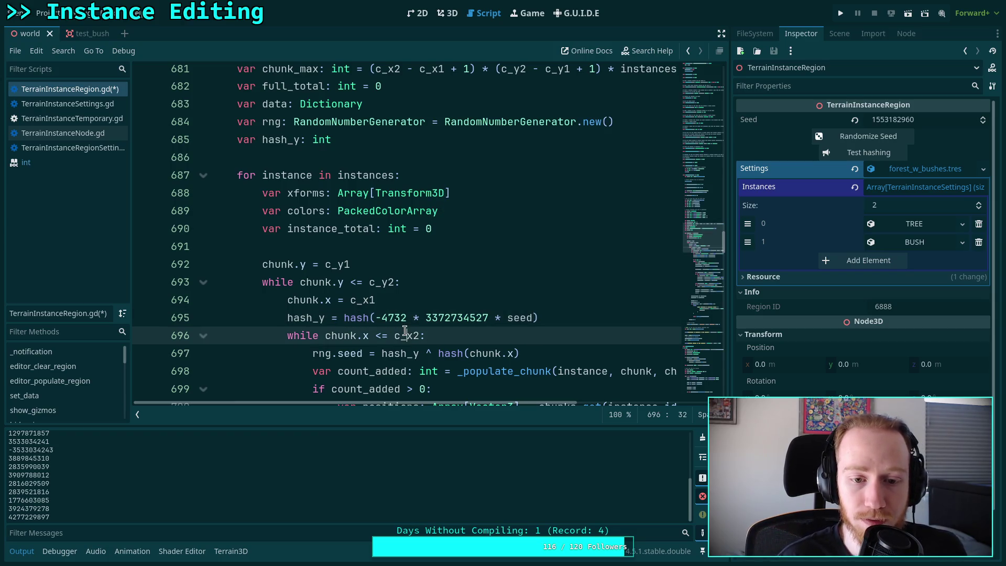
scroll(408, 337, down, 1)
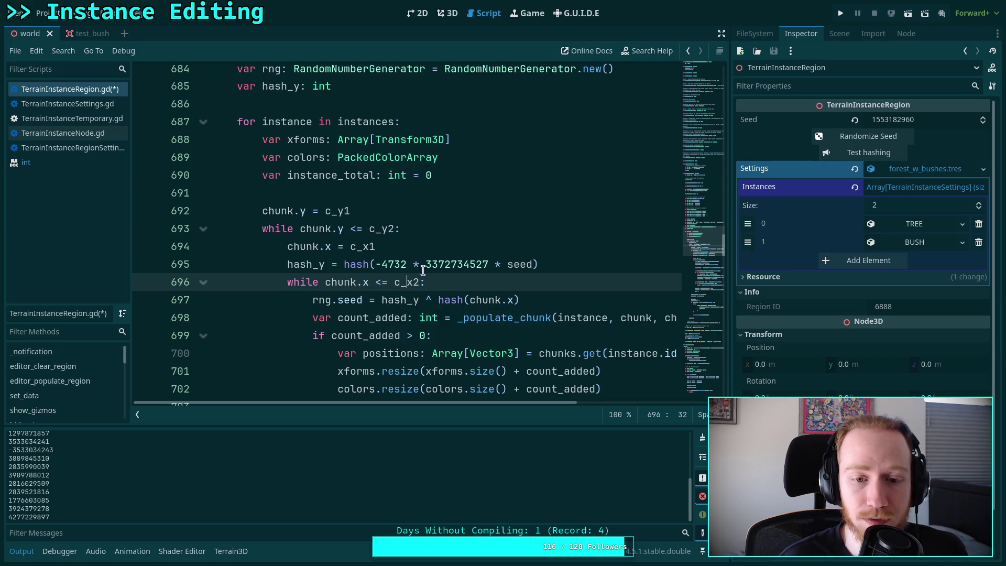
Multiply chunk.x by seed in the rng.seed hash on line 697 and save the script.
click(514, 299)
text(* seed)
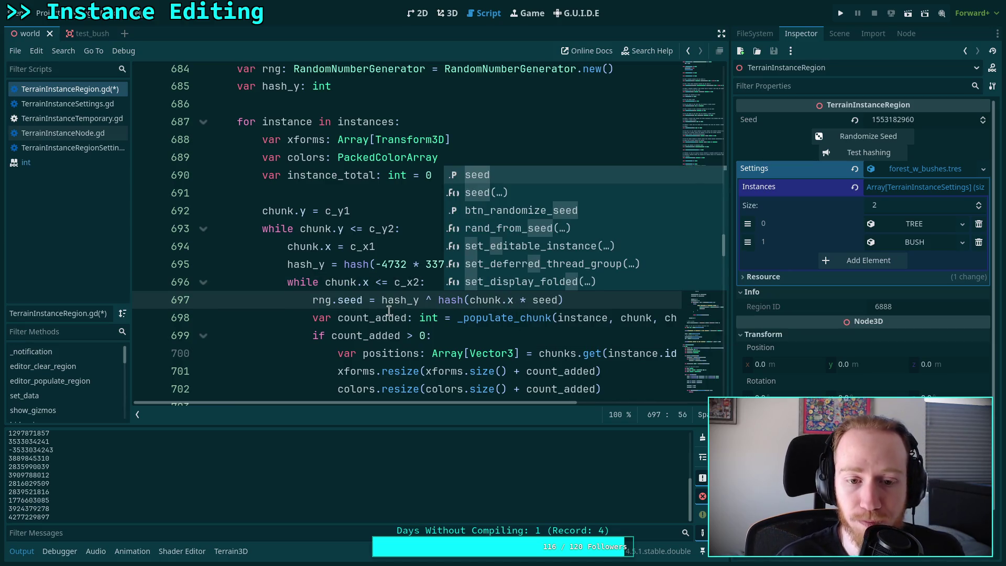
click(388, 315)
click(605, 296)
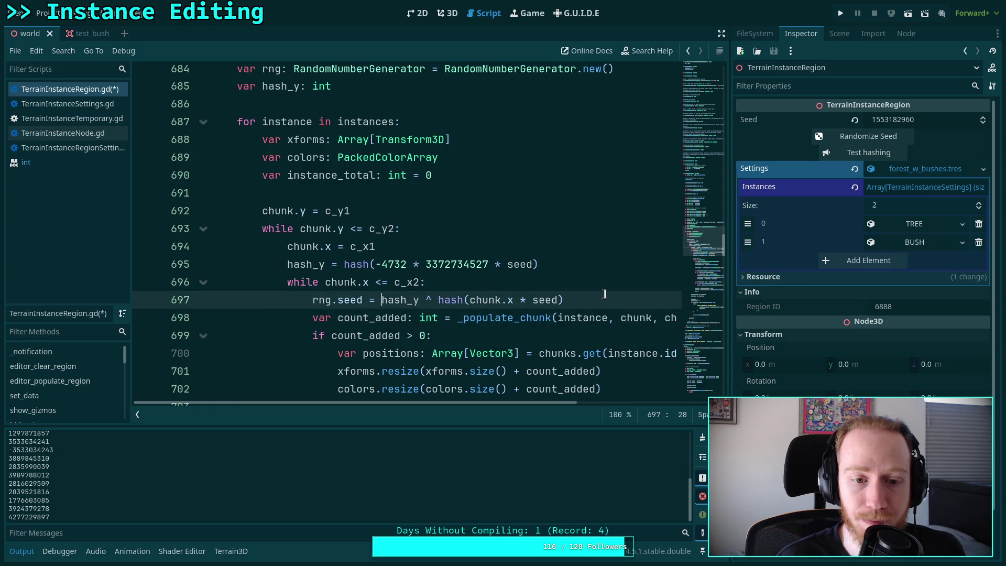
key(ctrl+s)
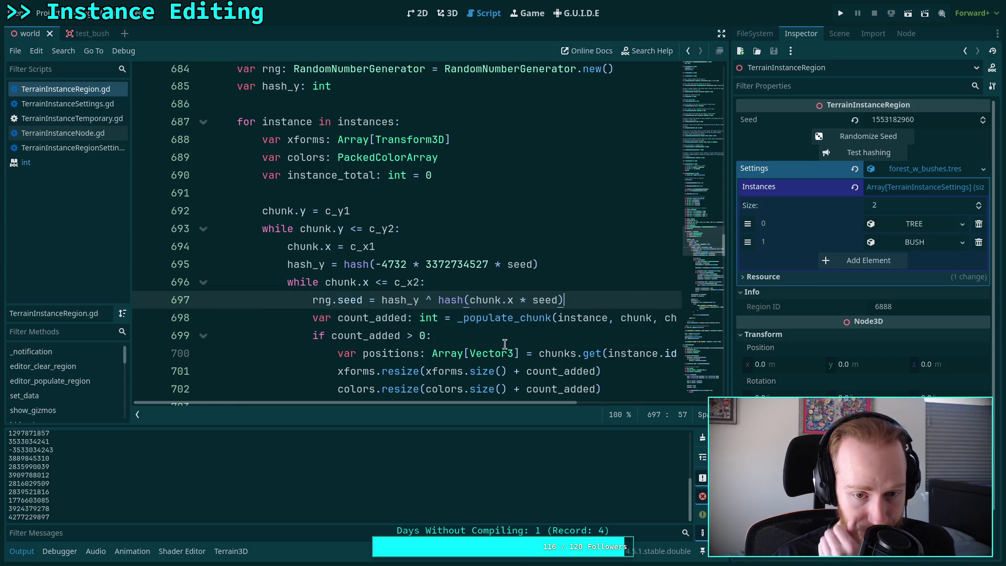
click(516, 330)
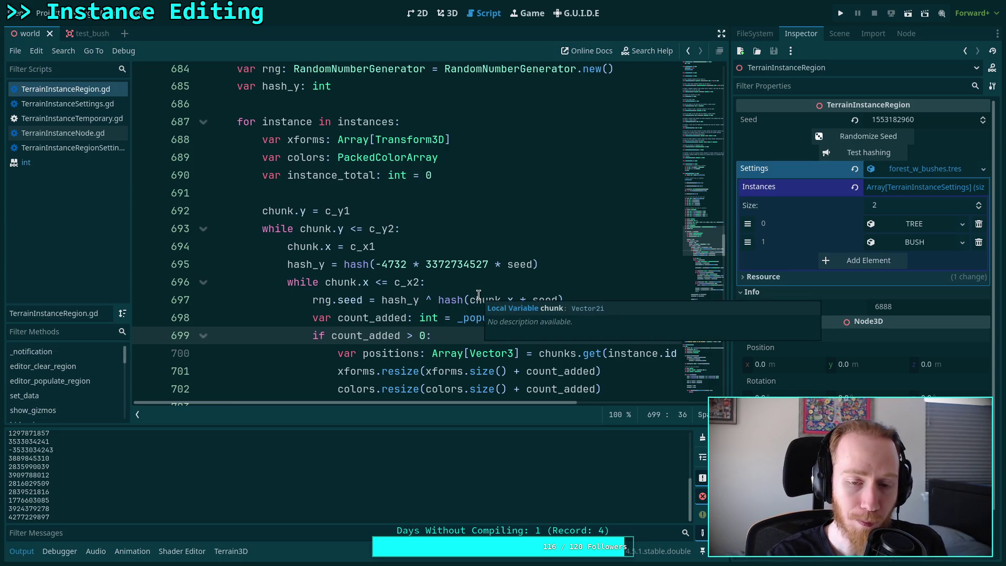
Replace the -4732 term on line 695 with a chunk reference and save the script.
click(530, 287)
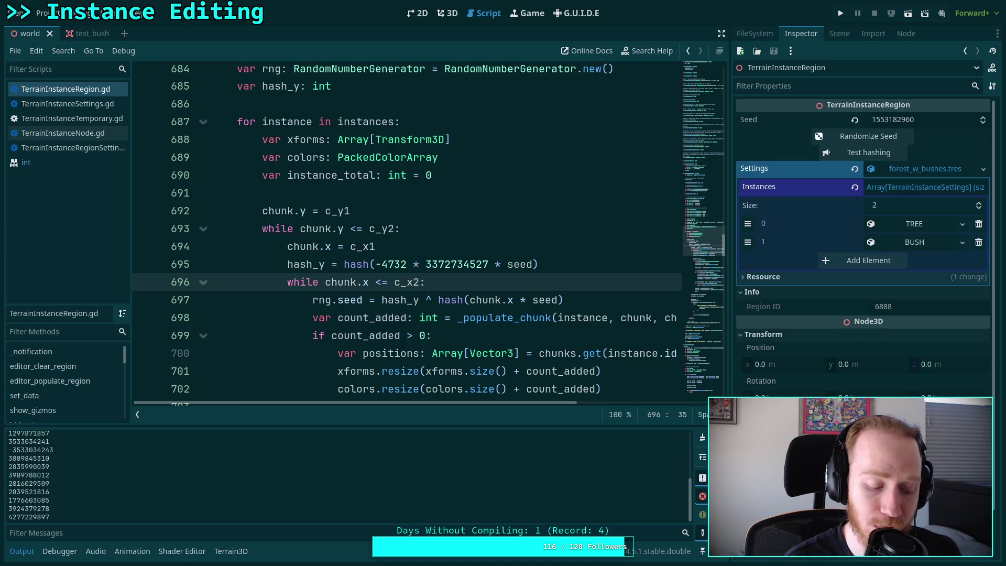
click(508, 265)
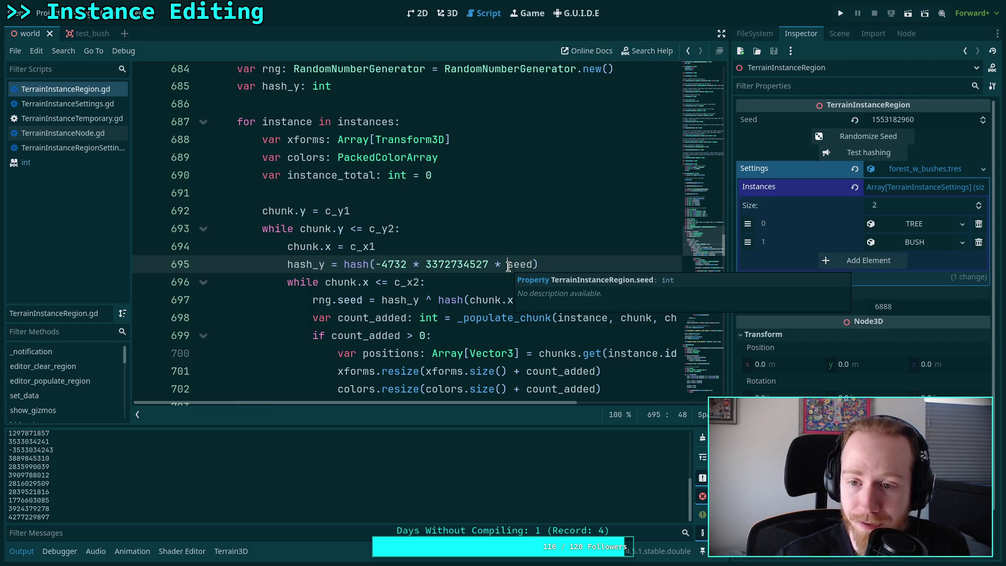
click(538, 264)
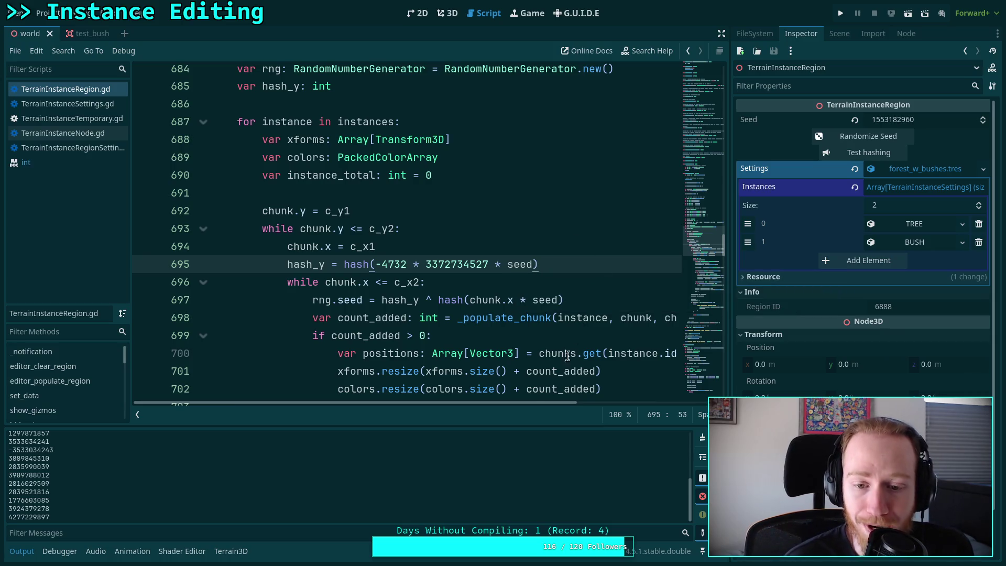
scroll(571, 349, down, 2)
scroll(571, 349, up, 3)
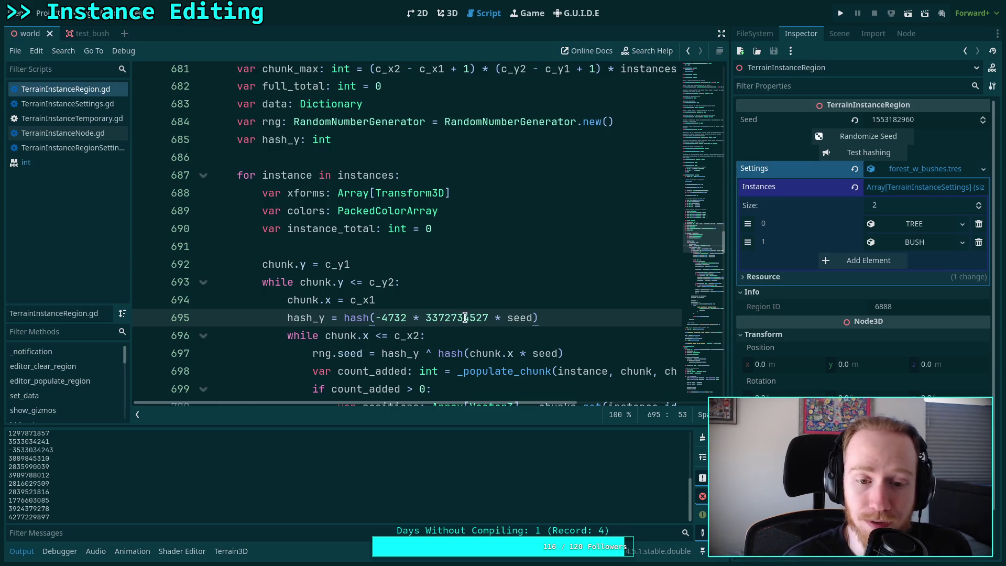
drag(425, 317, 489, 317)
drag(375, 318, 407, 318)
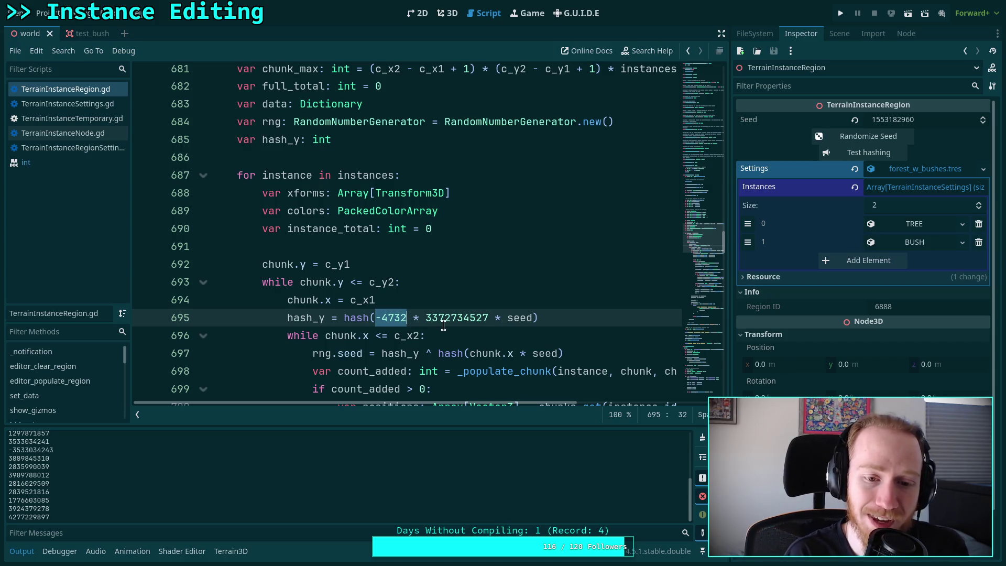
text(chu)
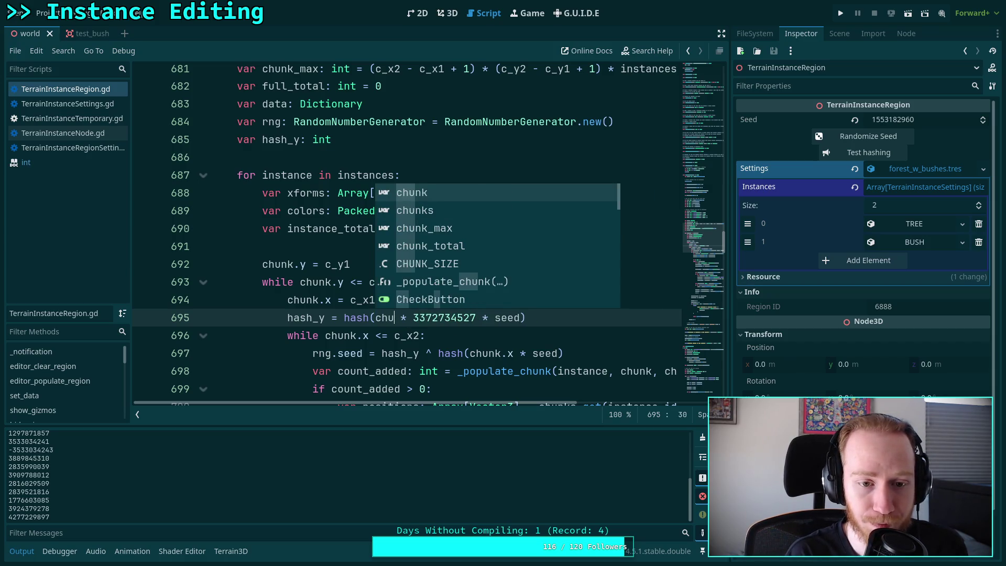
text(nkp)
key(BackSpace)
text(.f)
scroll(419, 288, down, 1)
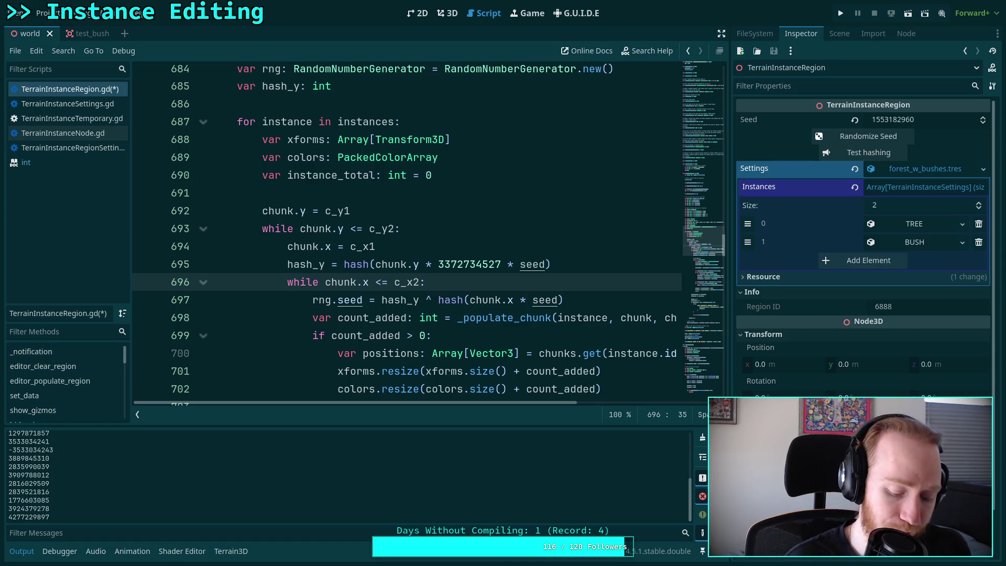
key(ctrl+s)
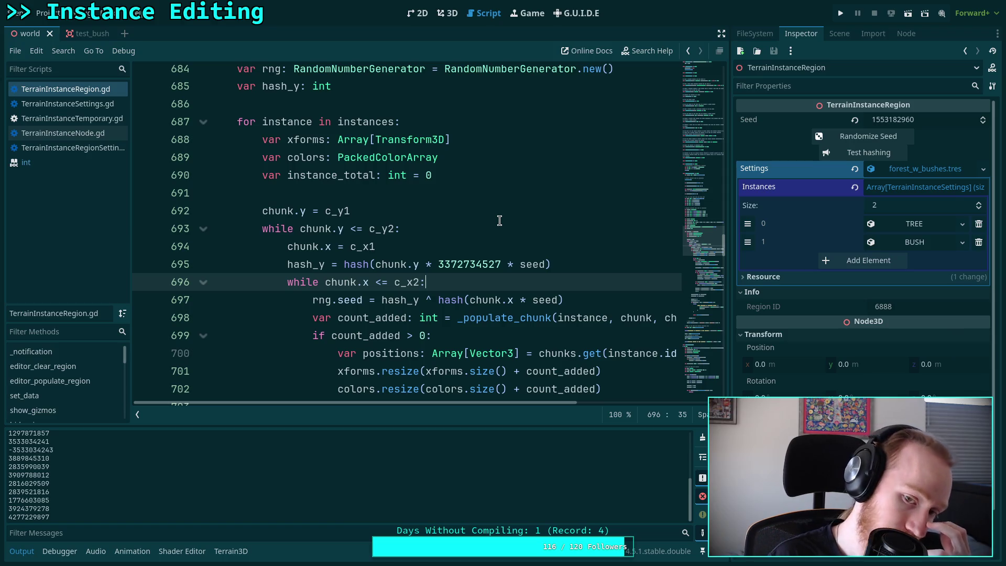
Compare the chunk.y hash expression on line 695 with the one on line 697.
drag(438, 264, 501, 263)
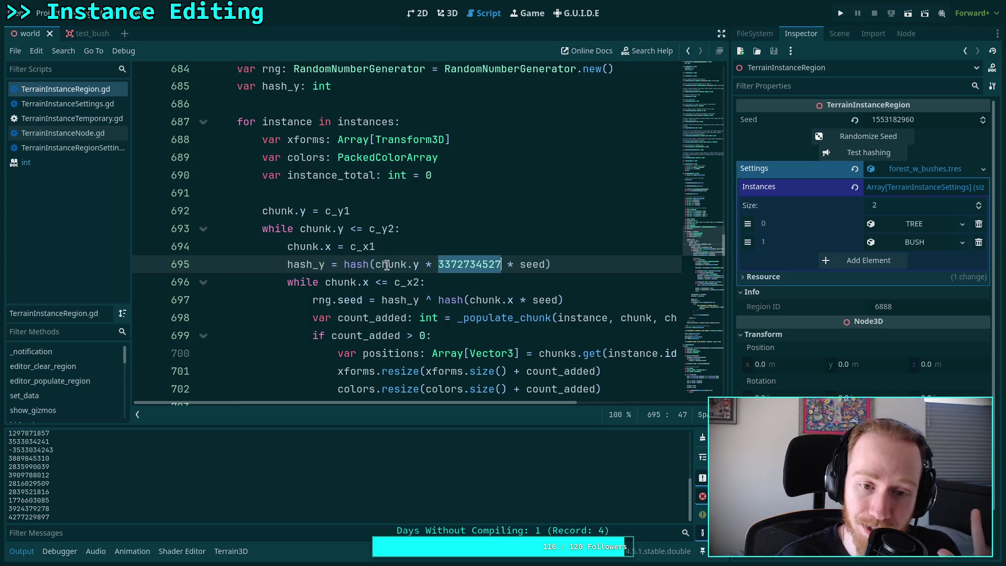
drag(370, 265, 551, 265)
drag(563, 299, 388, 299)
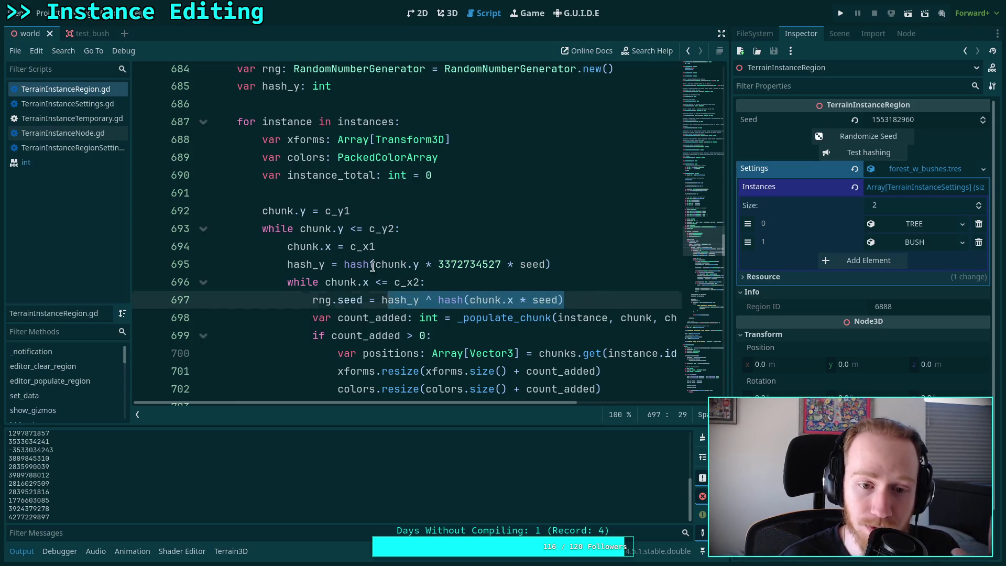
drag(375, 265, 549, 261)
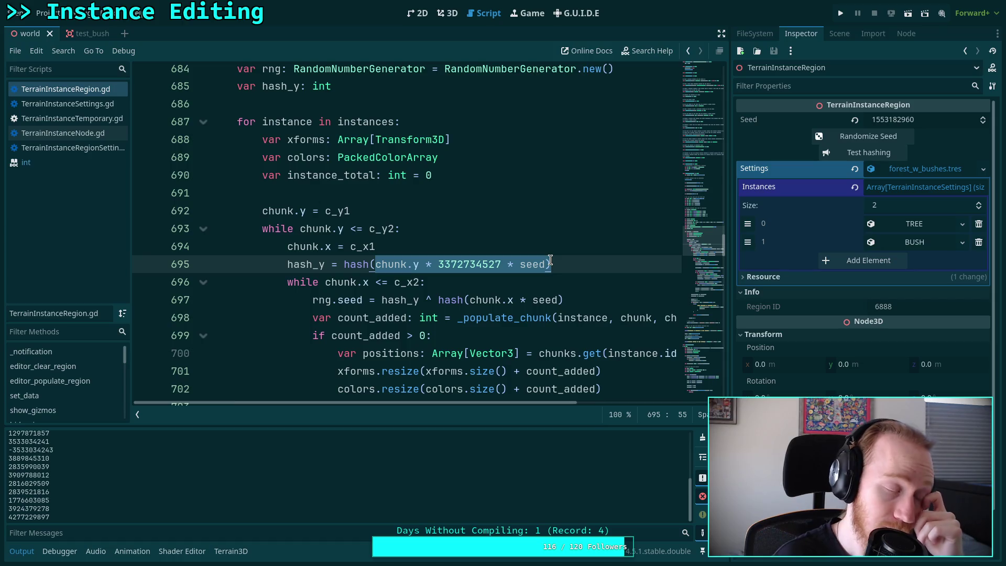
click(531, 287)
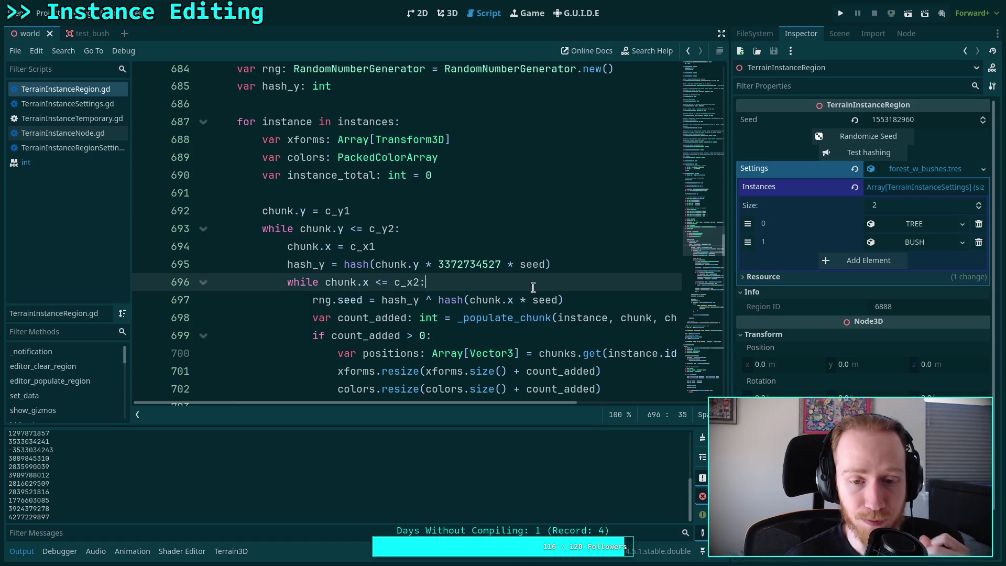
click(589, 303)
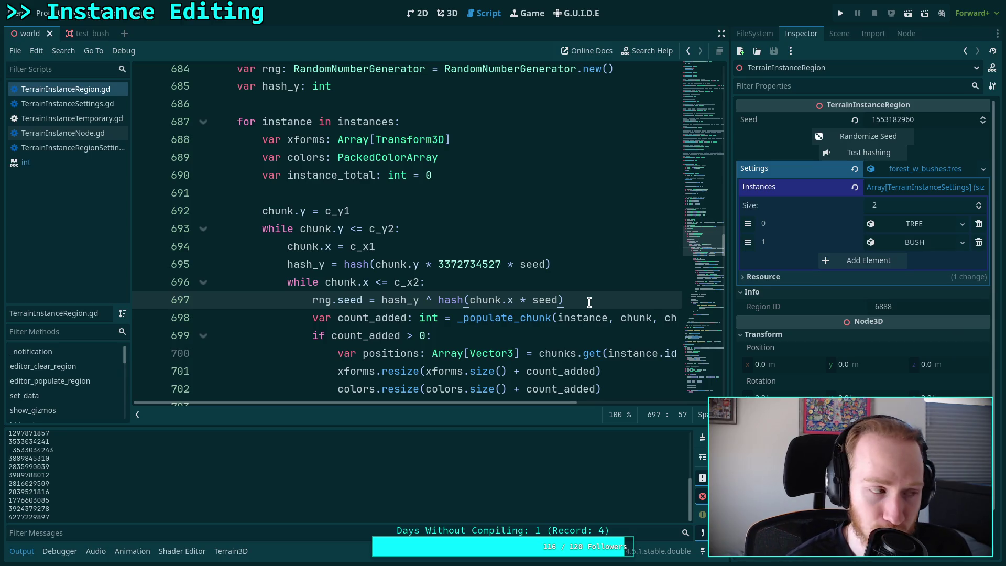
click(482, 266)
text(_)
click(462, 267)
text(_)
click(444, 266)
text(_)
click(478, 282)
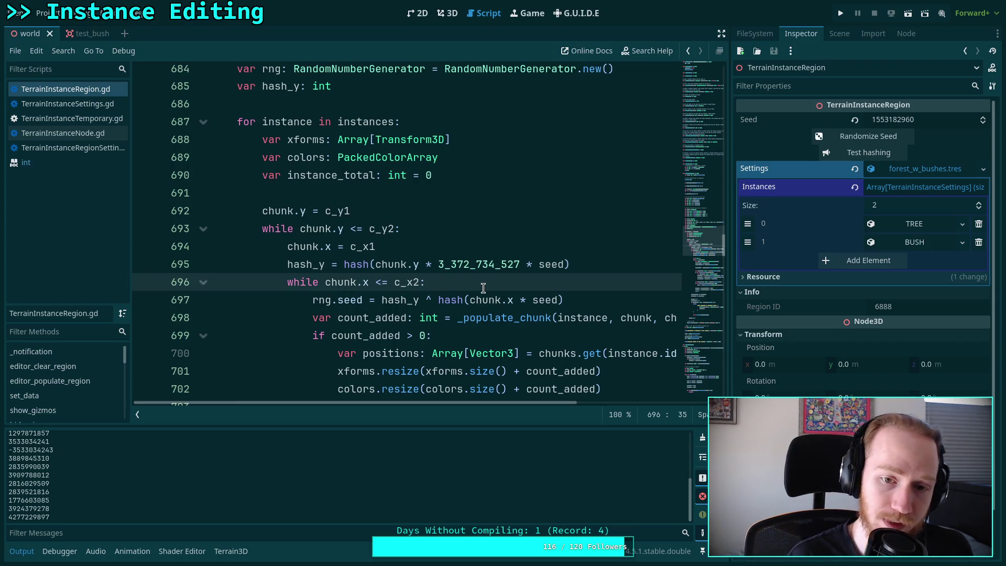
key(ctrl+s)
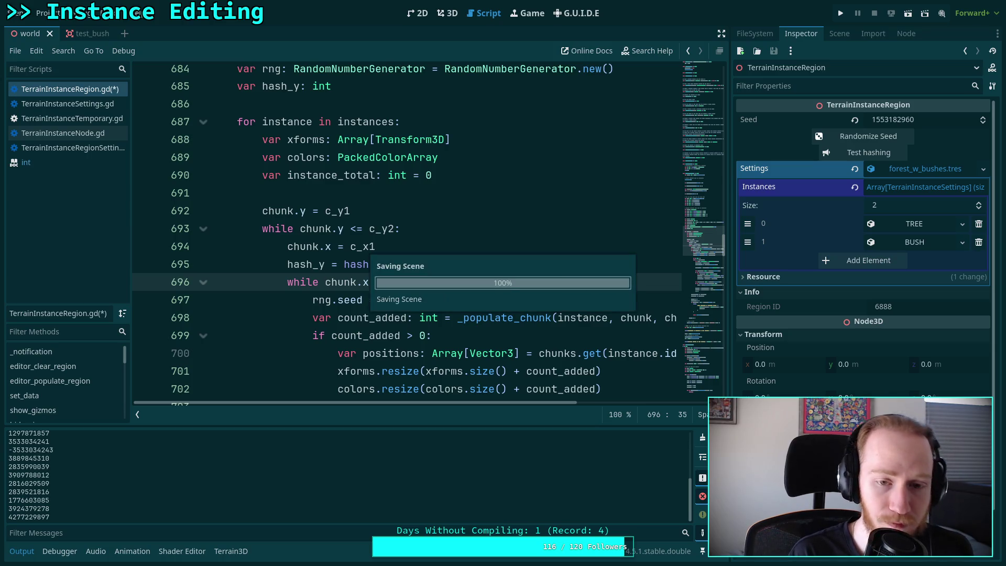
Delete the test_hashing function and its leftover blank line, then save.
click(464, 228)
scroll(464, 226, up, 10)
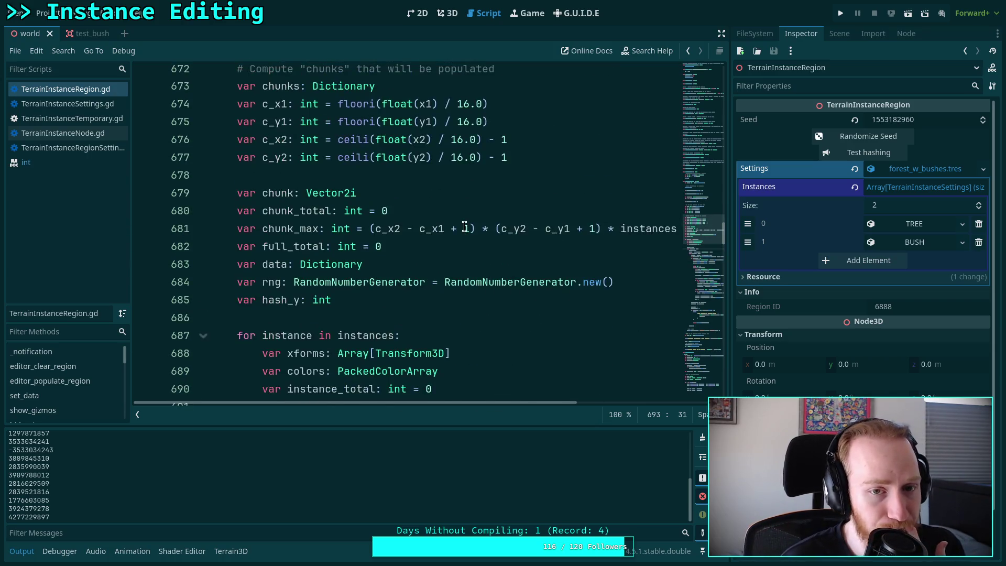
scroll(464, 226, up, 6)
drag(342, 281, 178, 203)
key(BackSpace)
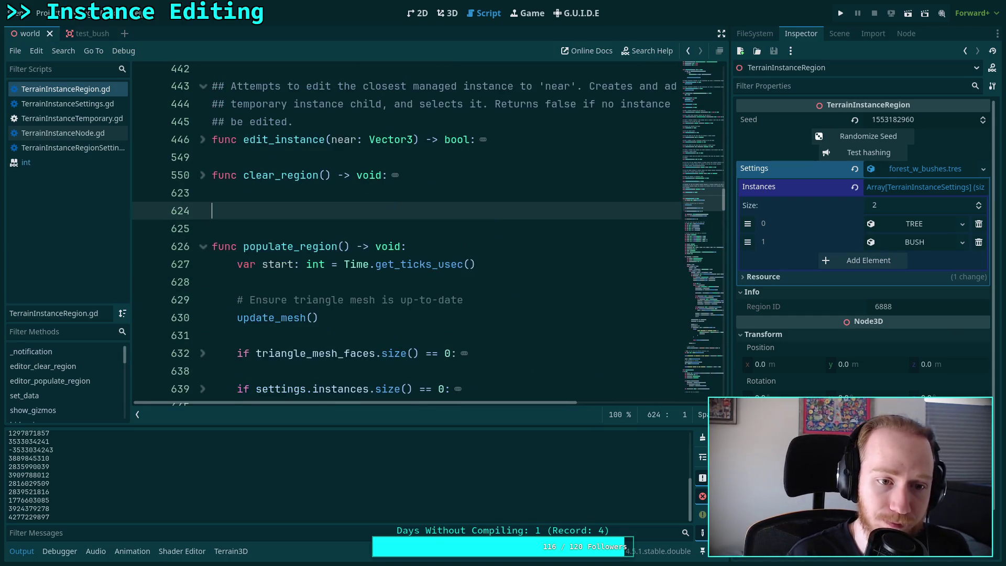
key(BackSpace)
key(ctrl+s)
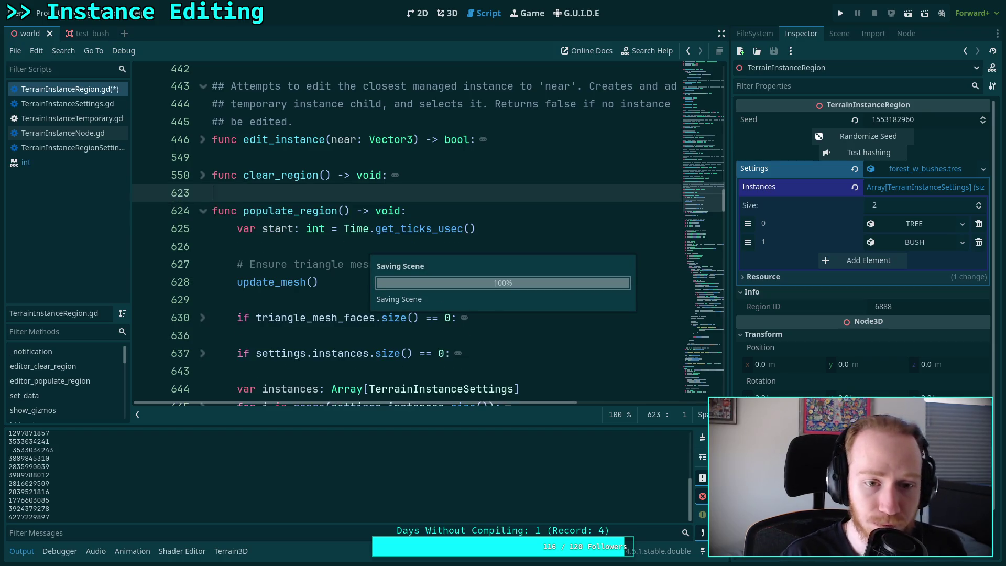
scroll(520, 253, up, 10)
scroll(520, 253, up, 12)
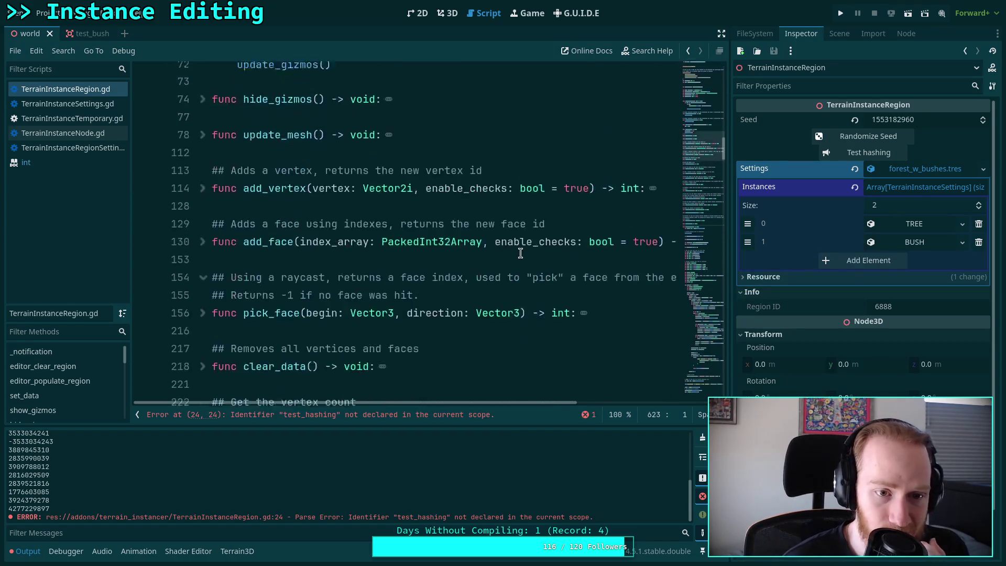
scroll(465, 232, up, 4)
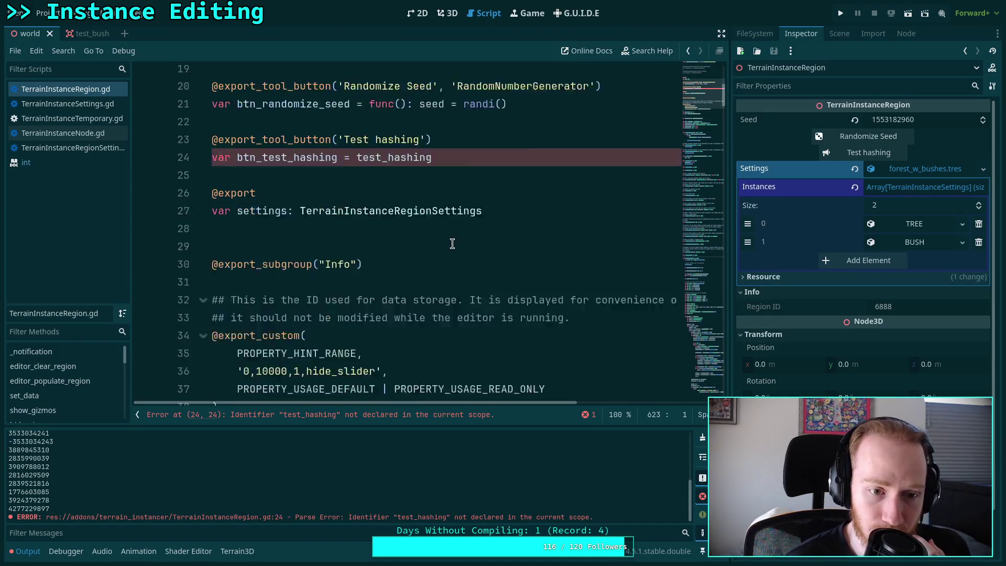
drag(469, 211, 340, 181)
key(BackSpace)
key(BackSpace)
key(ctrl+s)
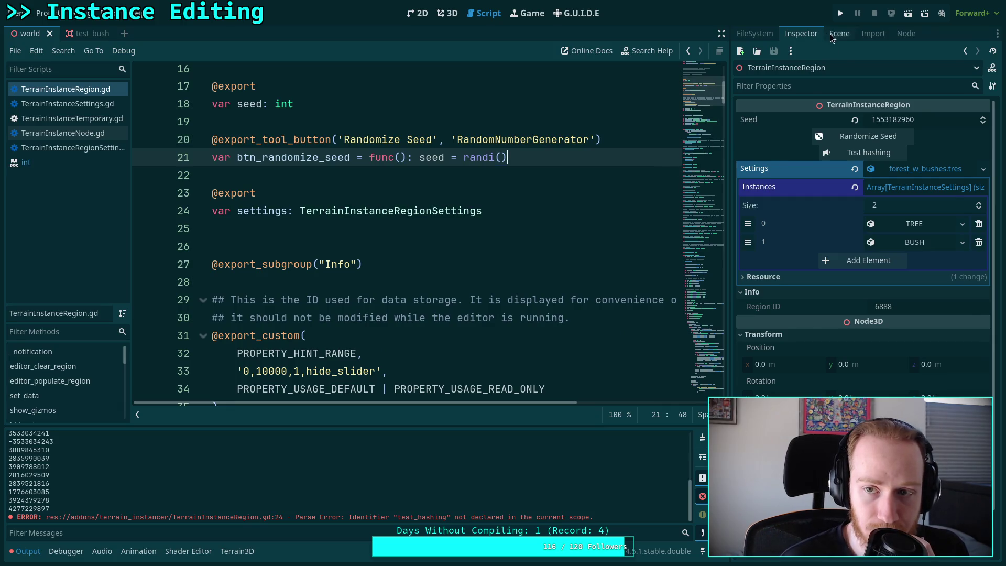
Clear the old errors from the Output log and return to the code.
click(839, 33)
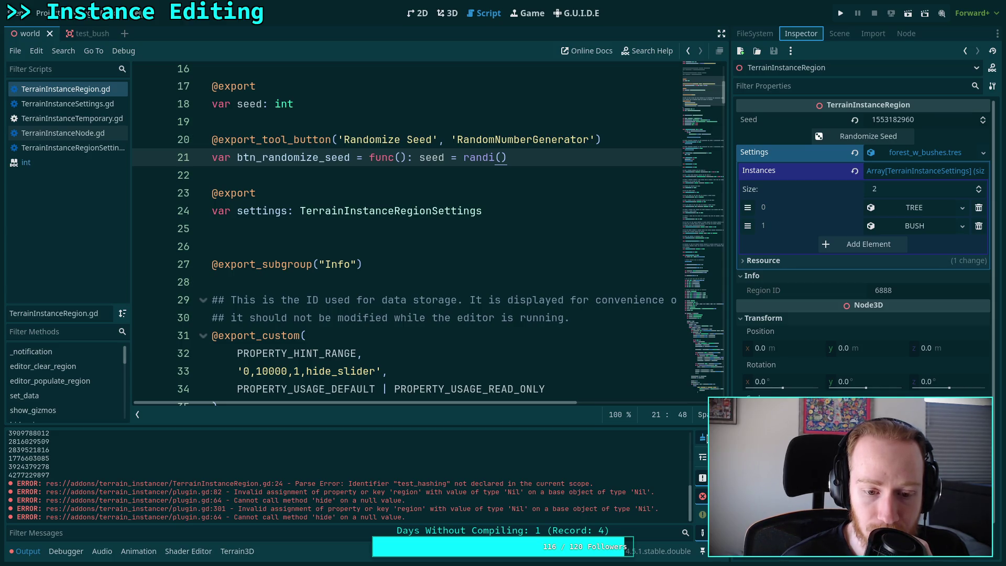
click(702, 437)
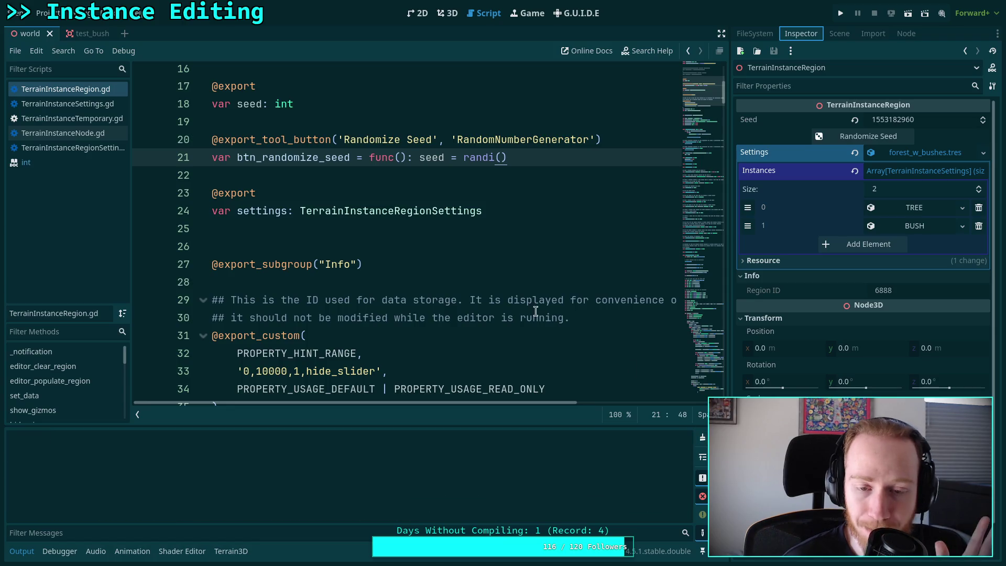
click(501, 299)
scroll(499, 295, down, 4)
Hide the Output log and the script list to widen the code view.
scroll(499, 295, down, 20)
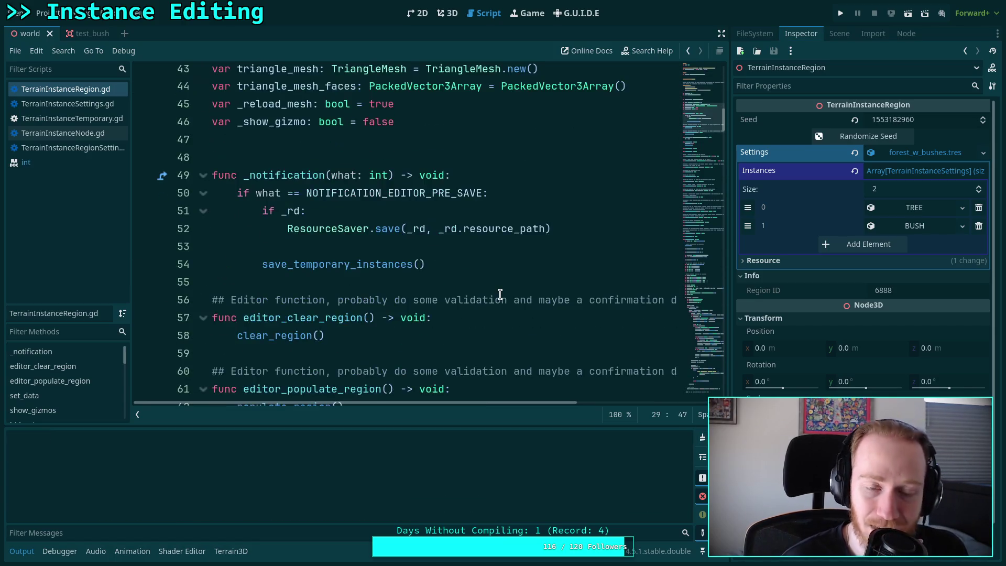
scroll(500, 294, down, 20)
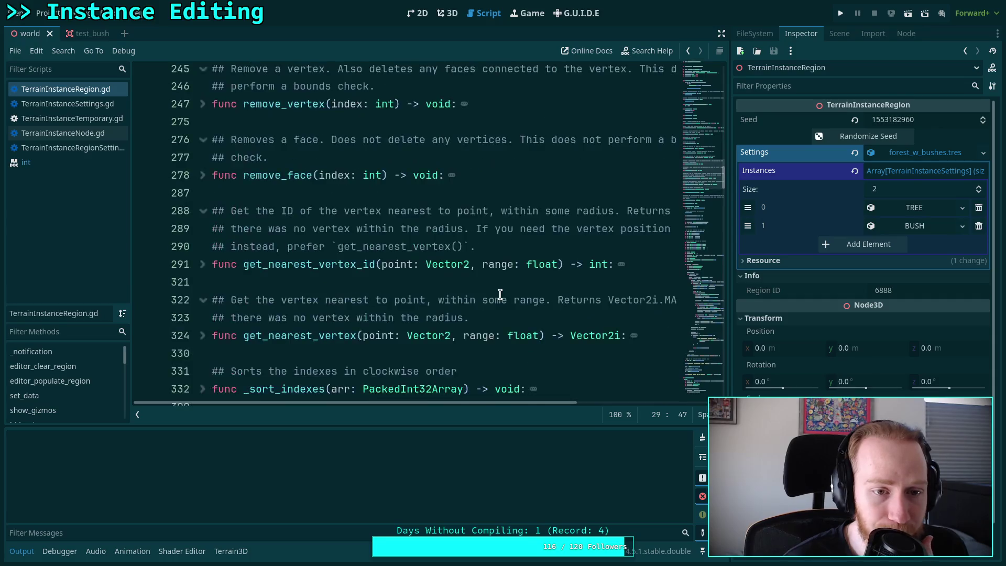
click(21, 551)
scroll(312, 388, down, 15)
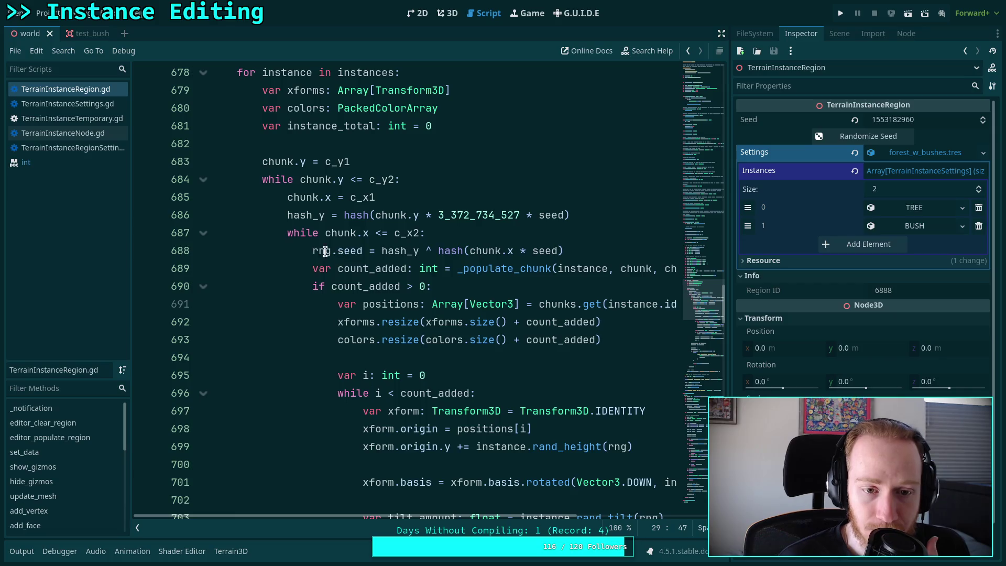
double_click(332, 254)
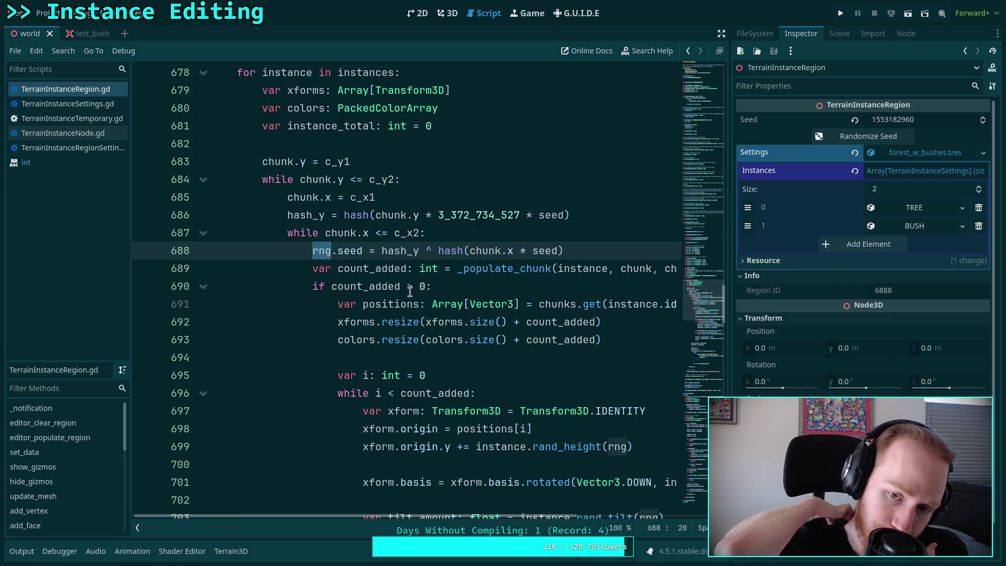
click(137, 528)
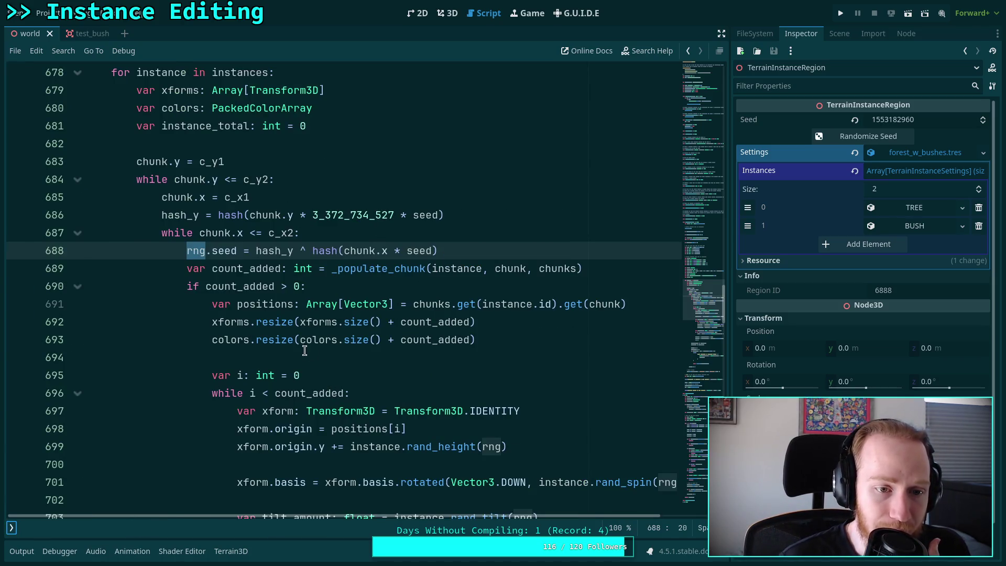
Inspect the _populate_chunk call arguments and where rng is used.
click(288, 354)
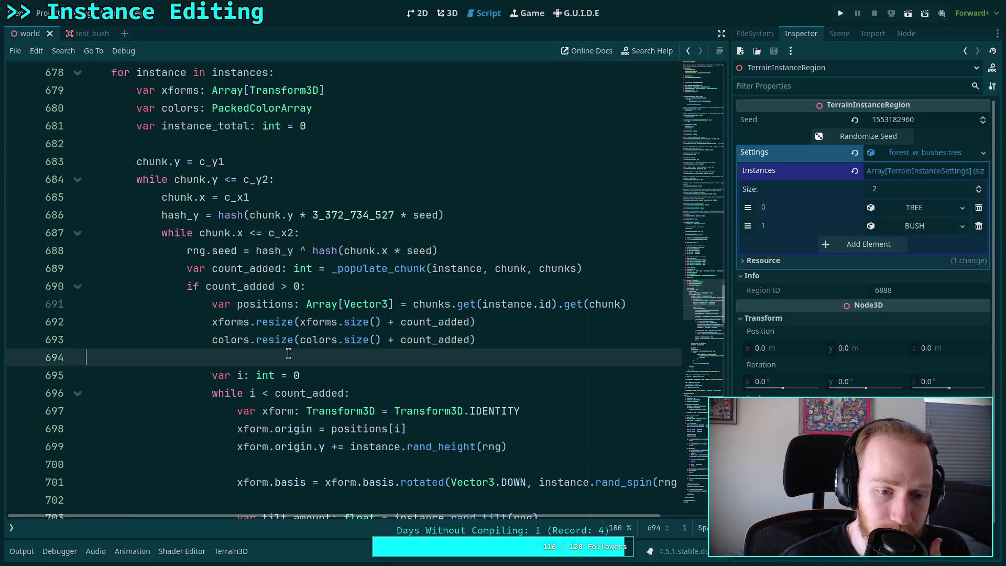
click(430, 267)
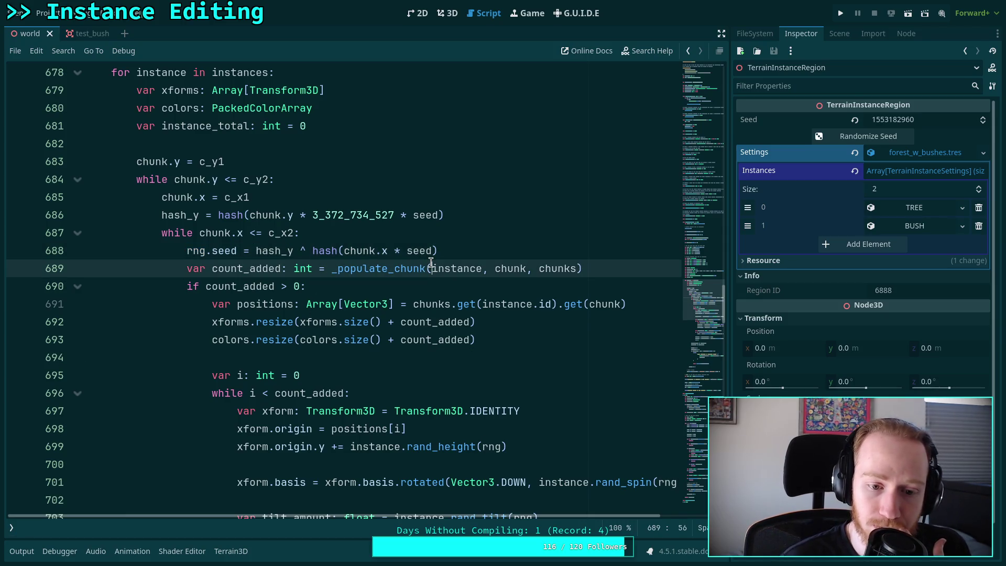
double_click(198, 251)
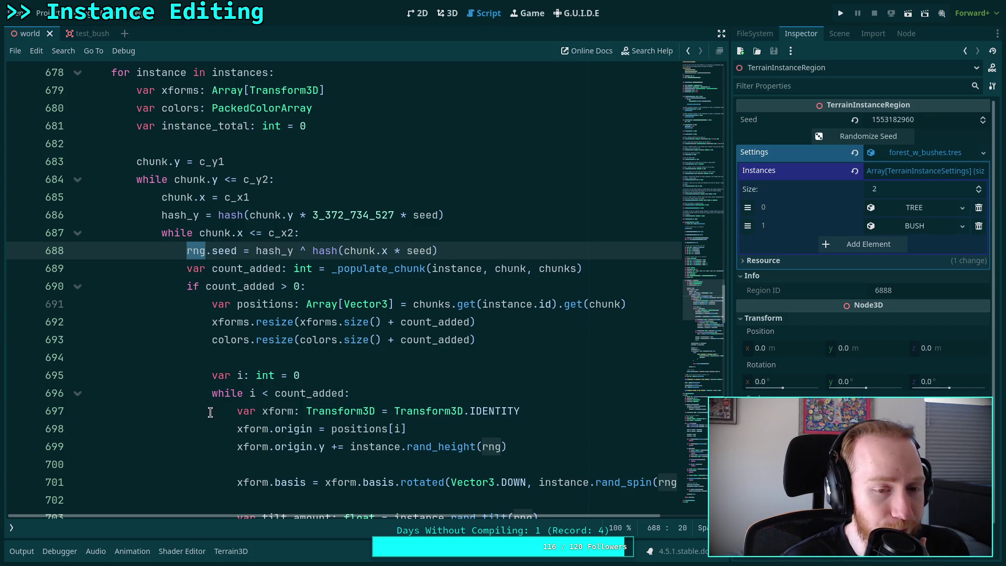
click(238, 378)
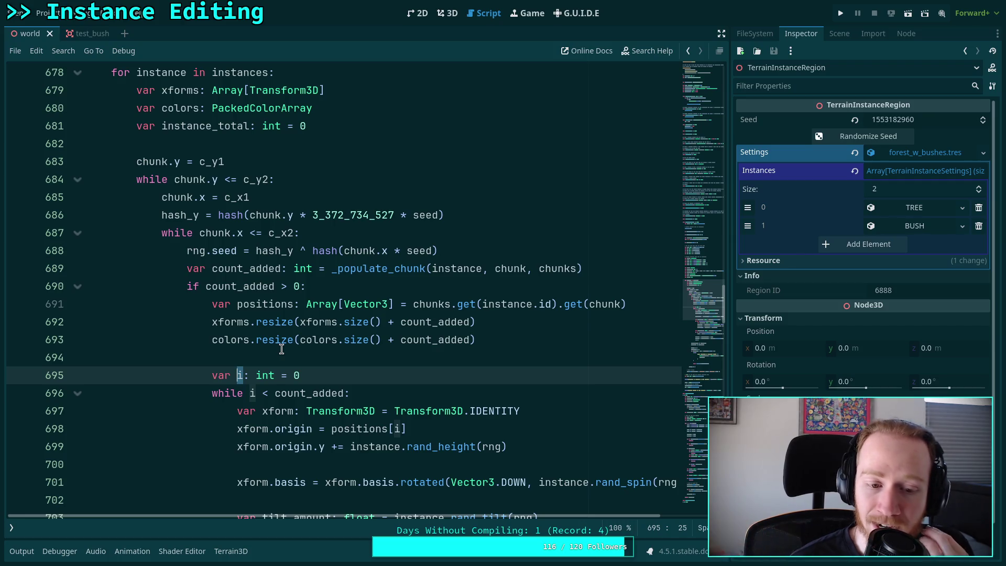
Jump via the minimap to the end of the _populate_chunk signature line.
scroll(281, 349, down, 1)
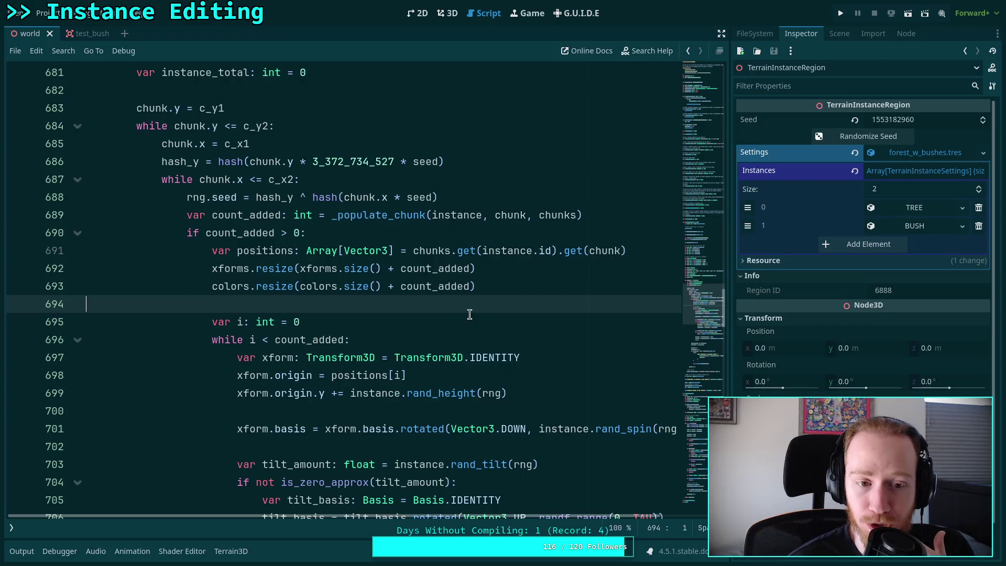
double_click(265, 251)
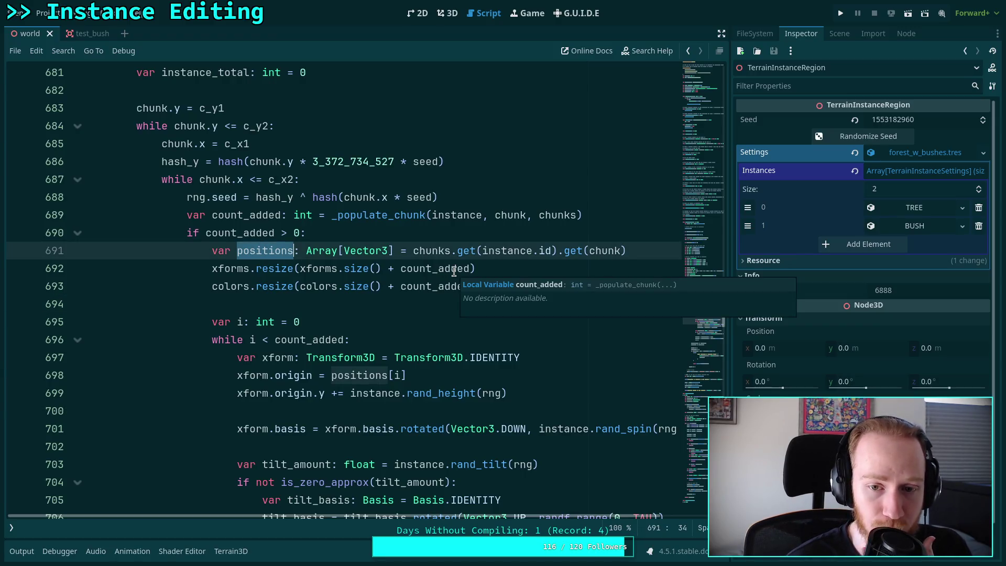
double_click(412, 220)
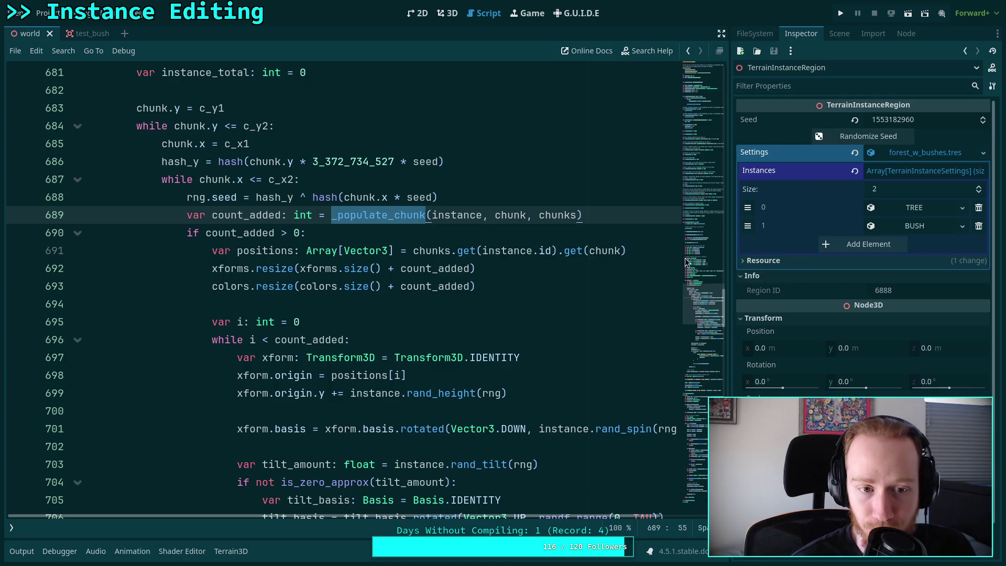
click(704, 456)
mouse_move(704, 456)
mouse_down()
mouse_move(705, 471)
mouse_move(705, 405)
mouse_up()
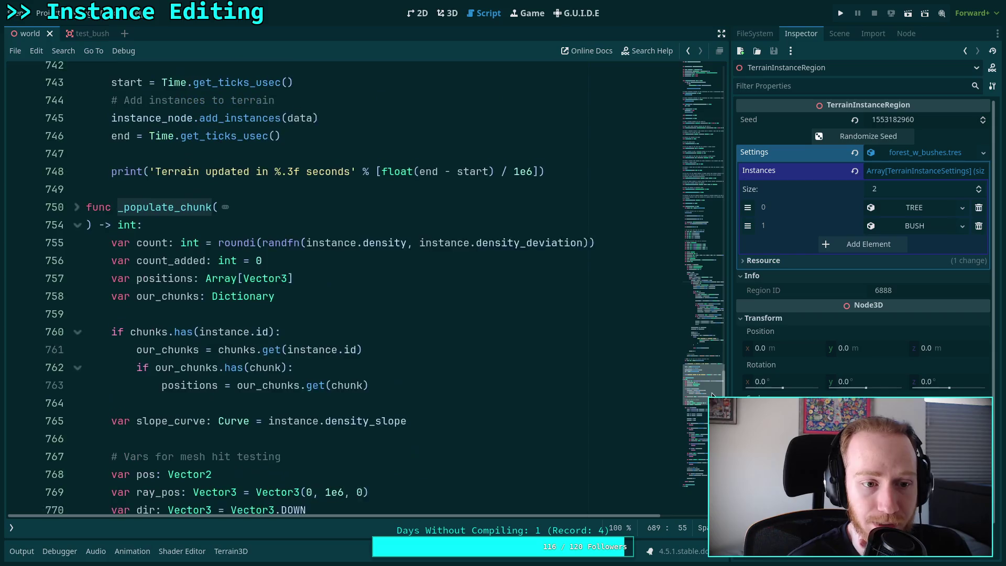
click(269, 219)
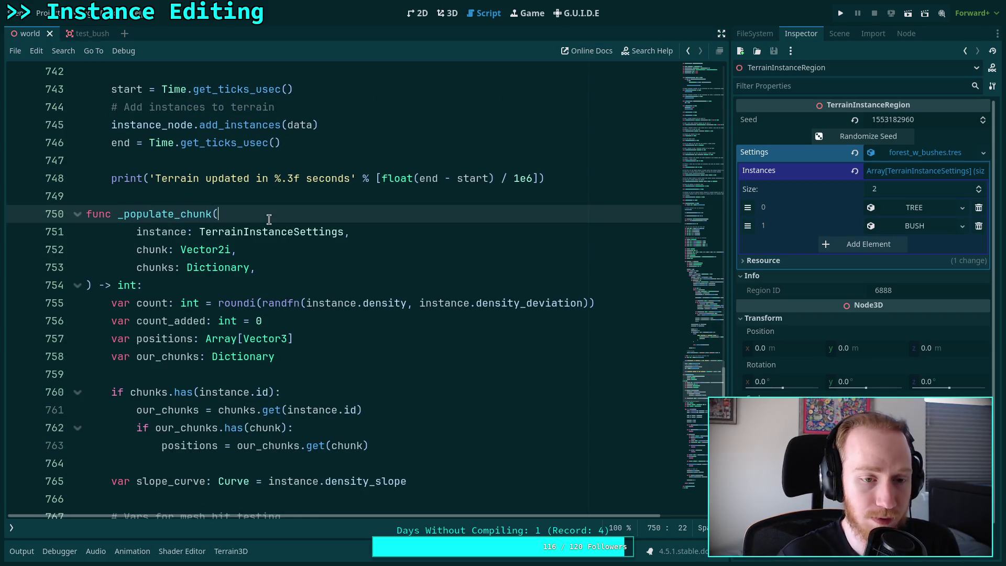
Add an indented rng: RandomNumberGenerator parameter to _populate_chunk's signature.
key(Return)
text(rng: R)
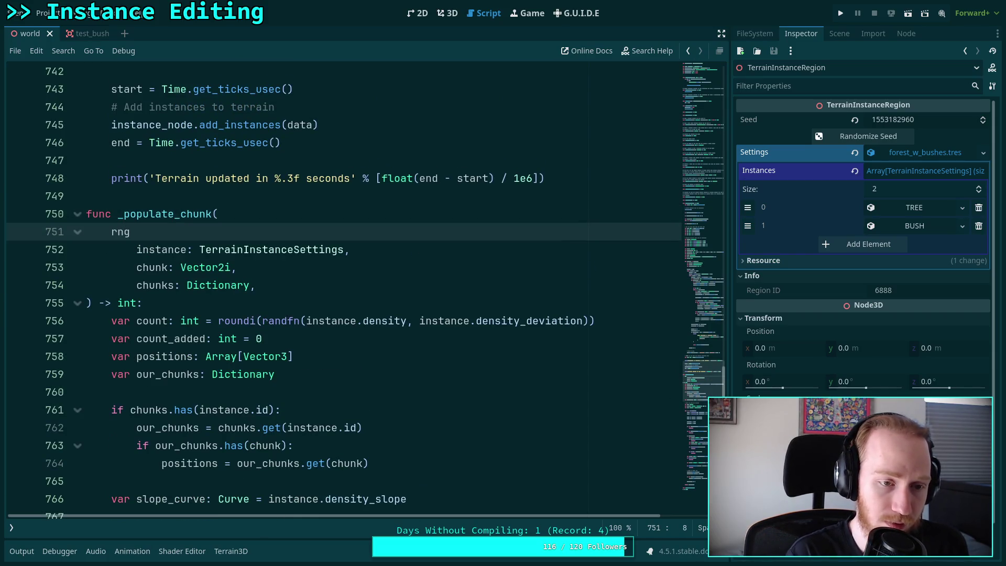
text(andom)
key(Return)
text(,)
click(114, 230)
key(Tab)
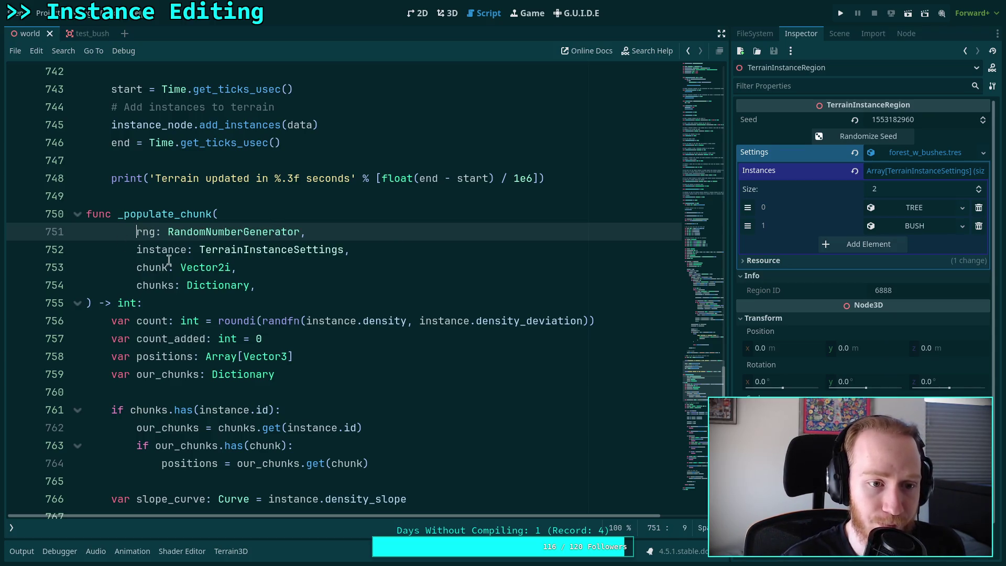
click(289, 286)
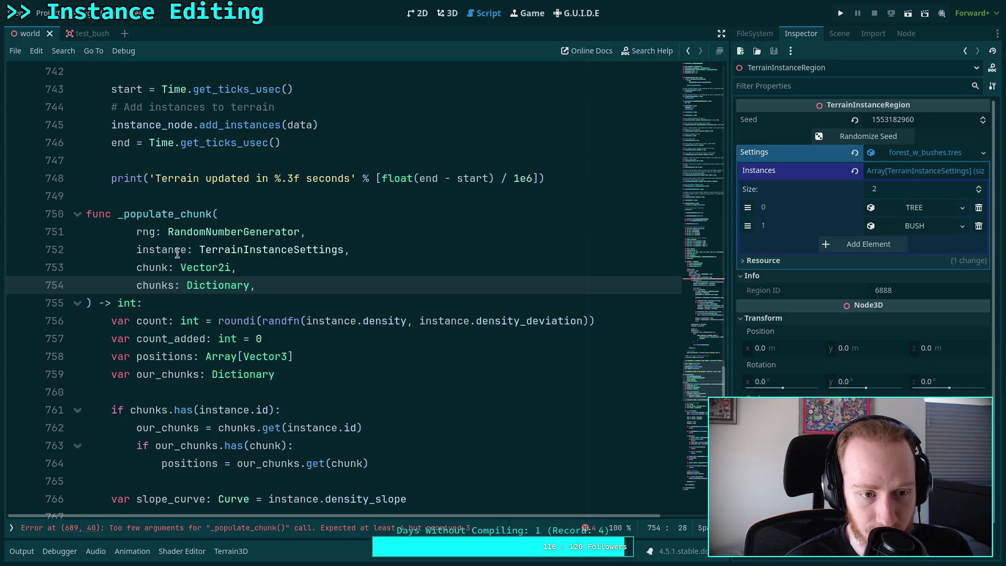
Review the populate loop and place the caret right after seed on the hash_y line.
scroll(177, 253, up, 20)
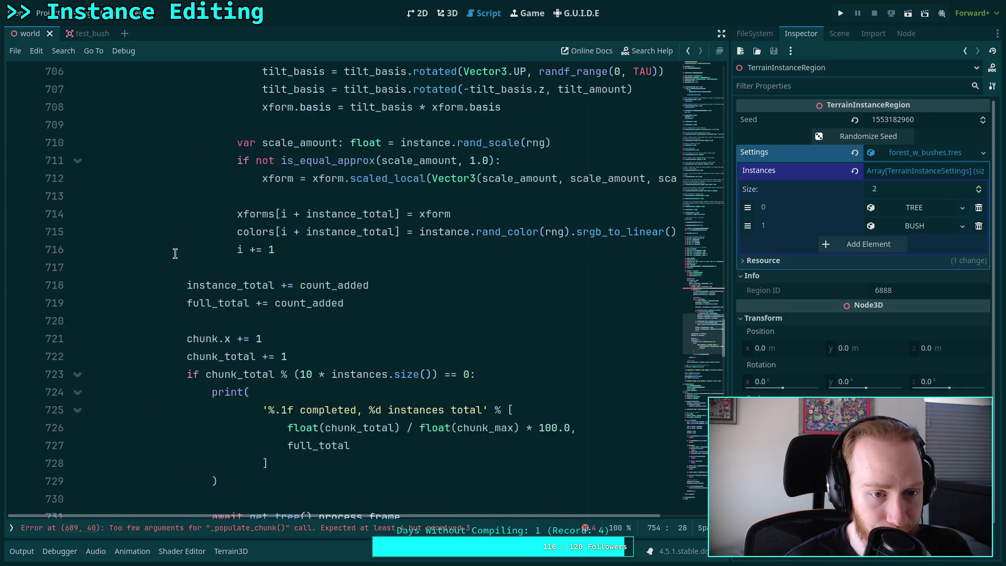
scroll(175, 253, up, 1)
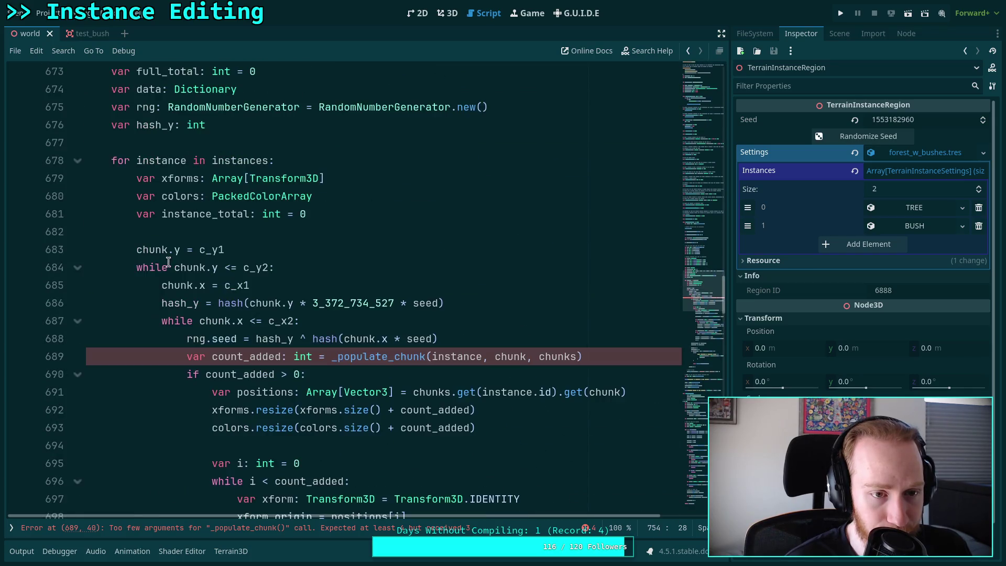
double_click(167, 161)
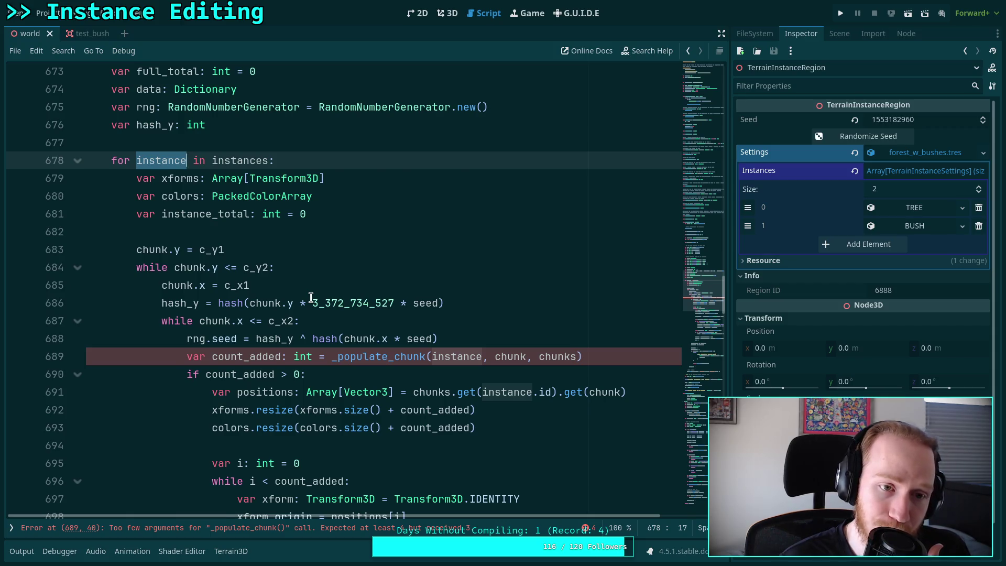
scroll(310, 297, up, 1)
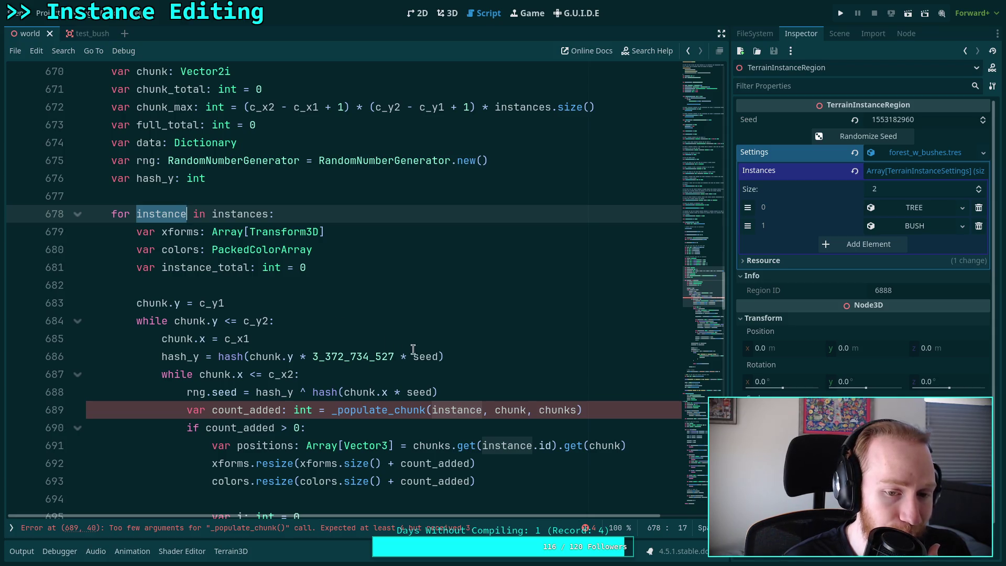
click(439, 356)
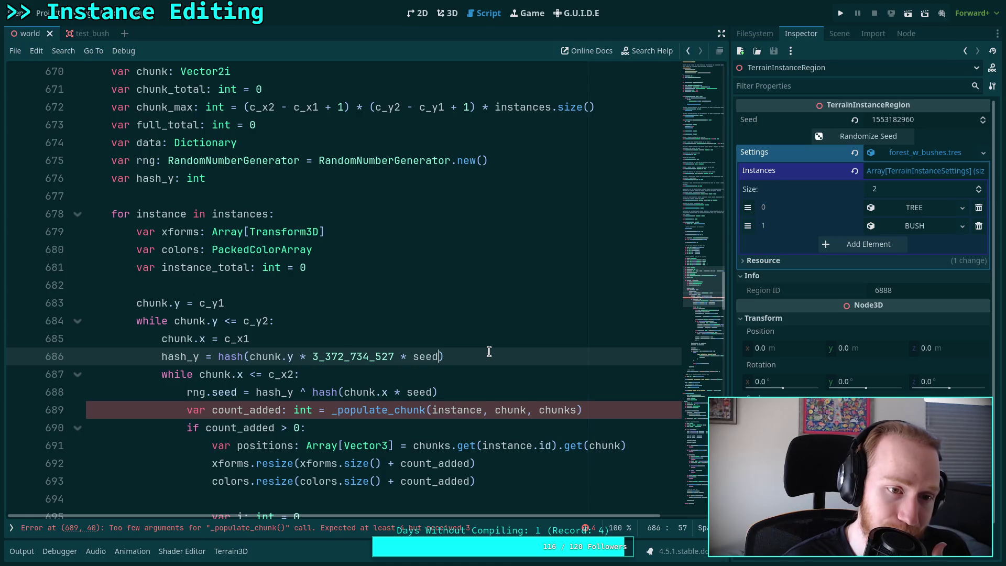
scroll(365, 336, up, 2)
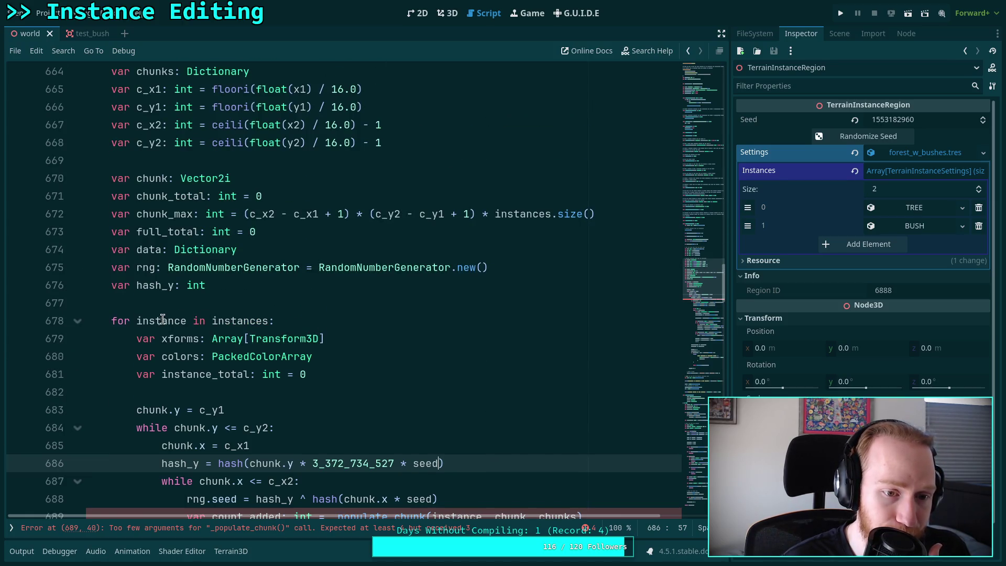
click(262, 322)
scroll(355, 309, up, 5)
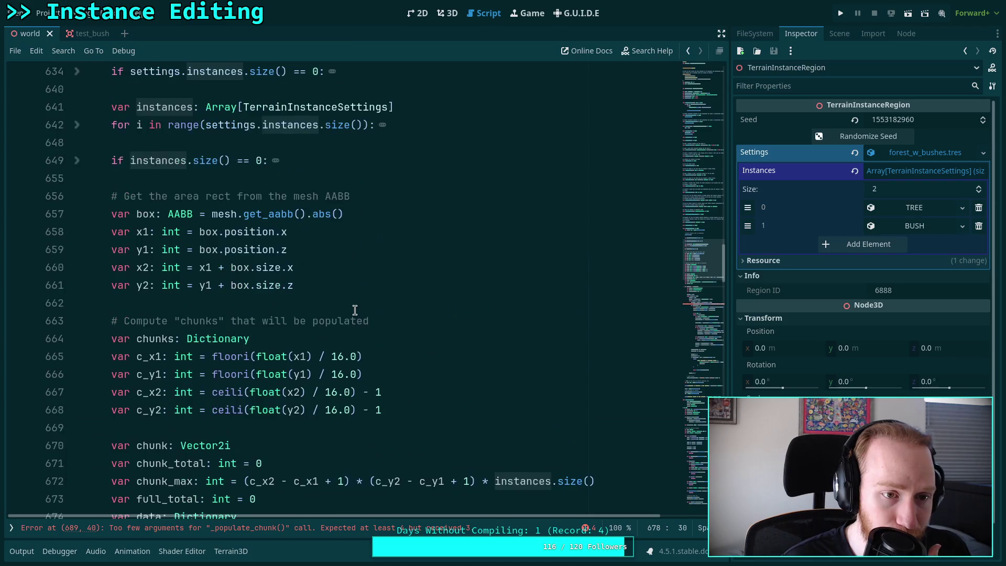
scroll(355, 309, up, 2)
scroll(459, 347, down, 10)
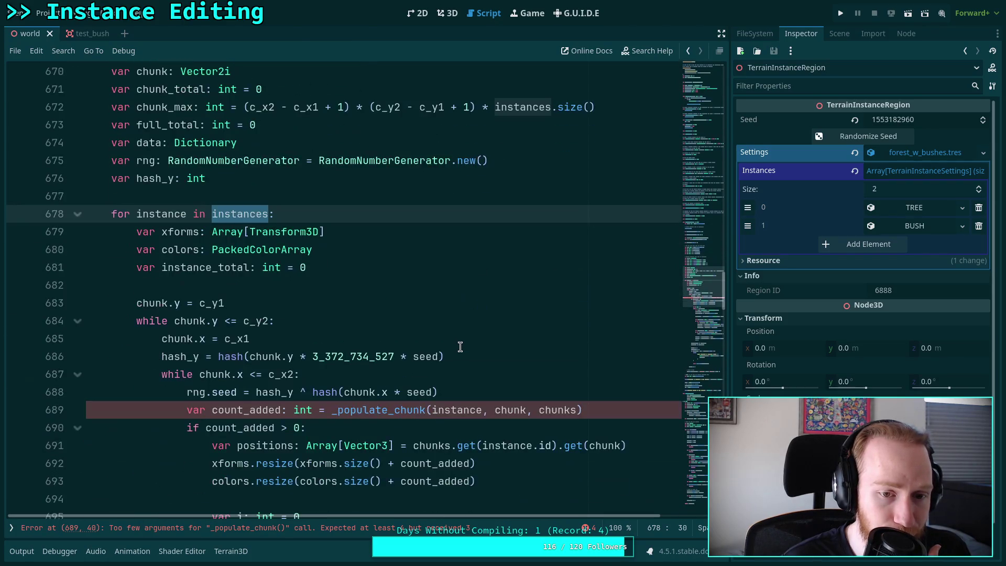
scroll(460, 346, down, 2)
click(441, 250)
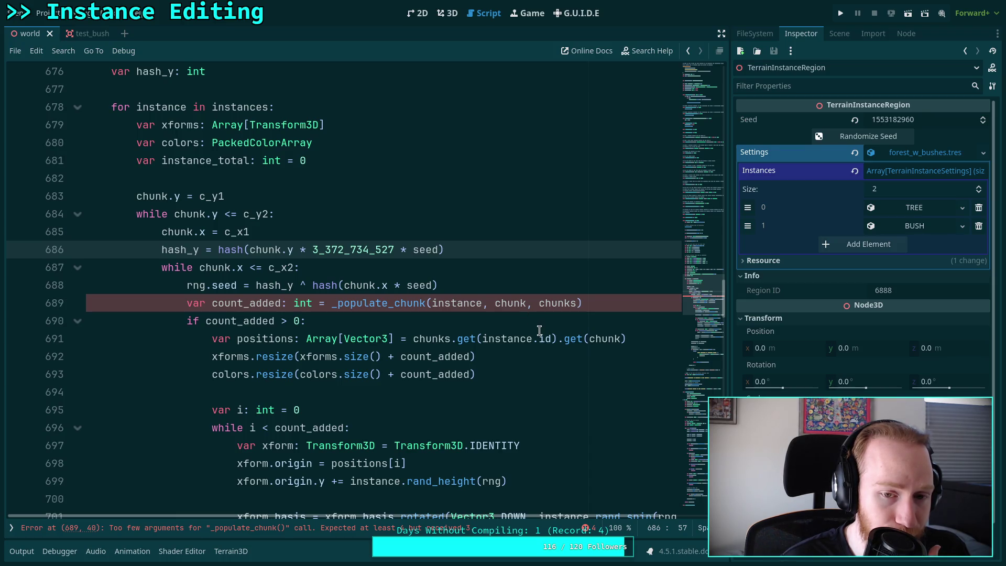
Multiply hash_y's seed by ((instance.id + 1) * 12) and pass rng first to _populate_chunk.
text(&)
key(BackSpace)
text(* (i)
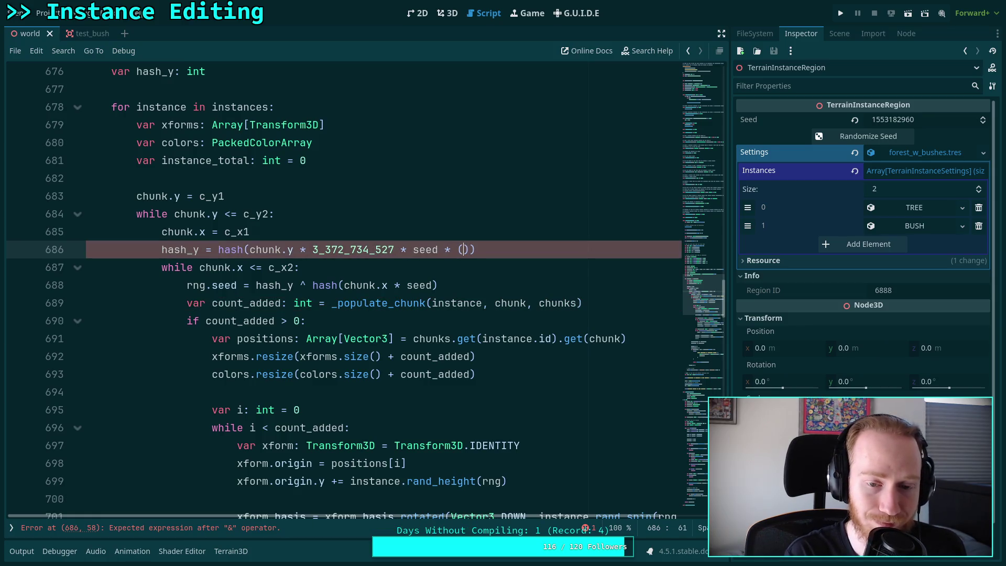
text(nstance.)
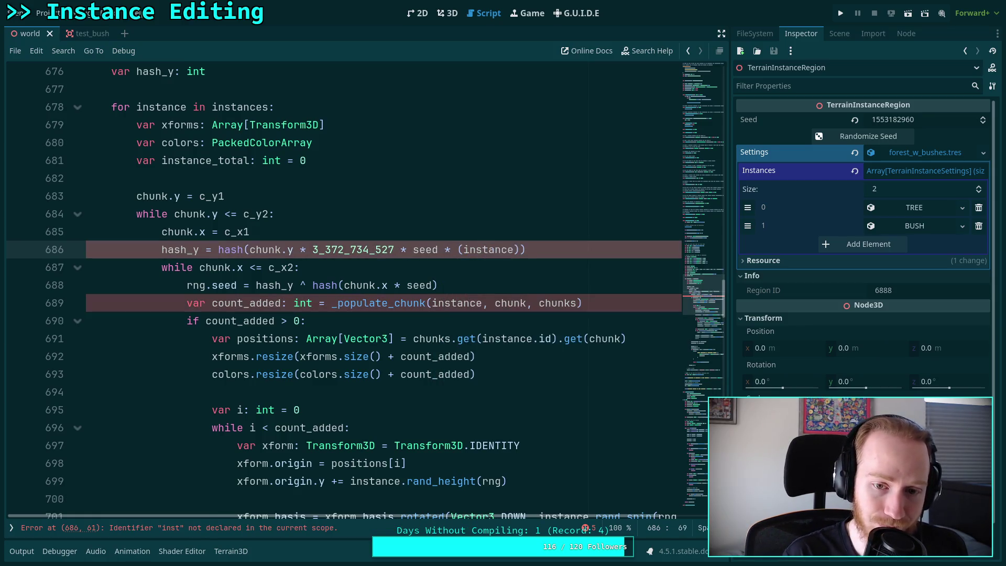
text(id + 1)
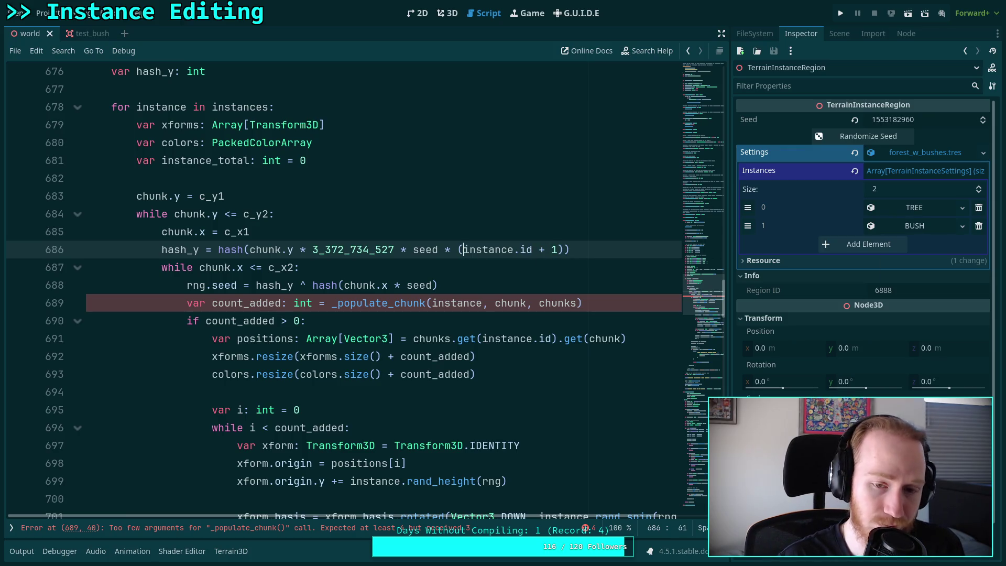
text(()
click(570, 249)
text(* 12)
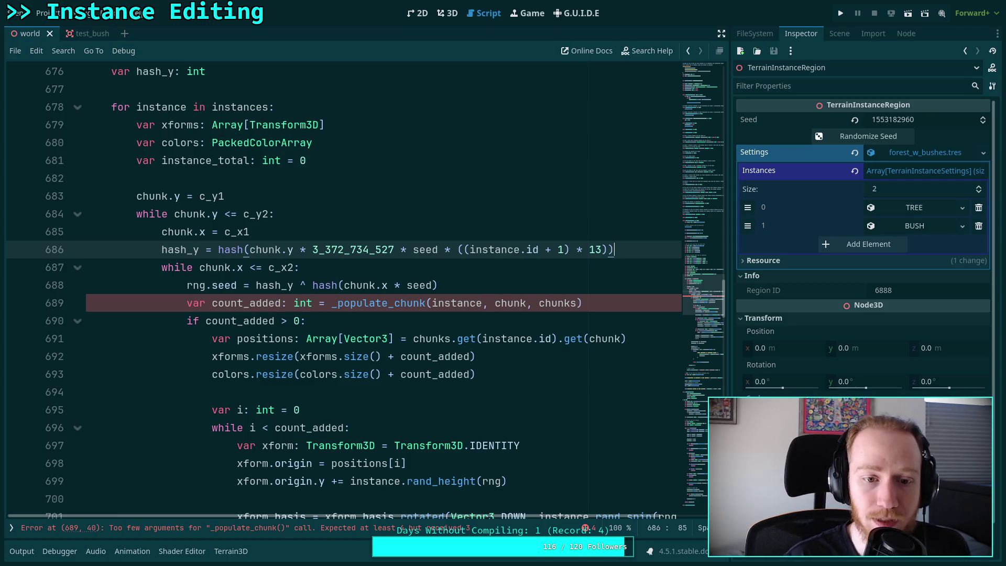
click(432, 302)
text(rng)
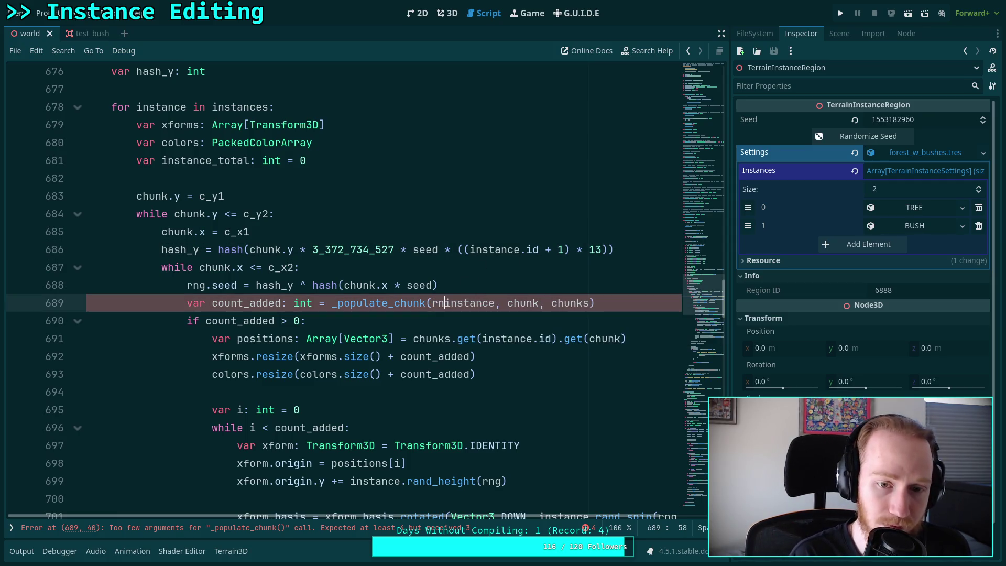
text(,)
Change the hash_y multiplier on line 686 to 23.
click(348, 255)
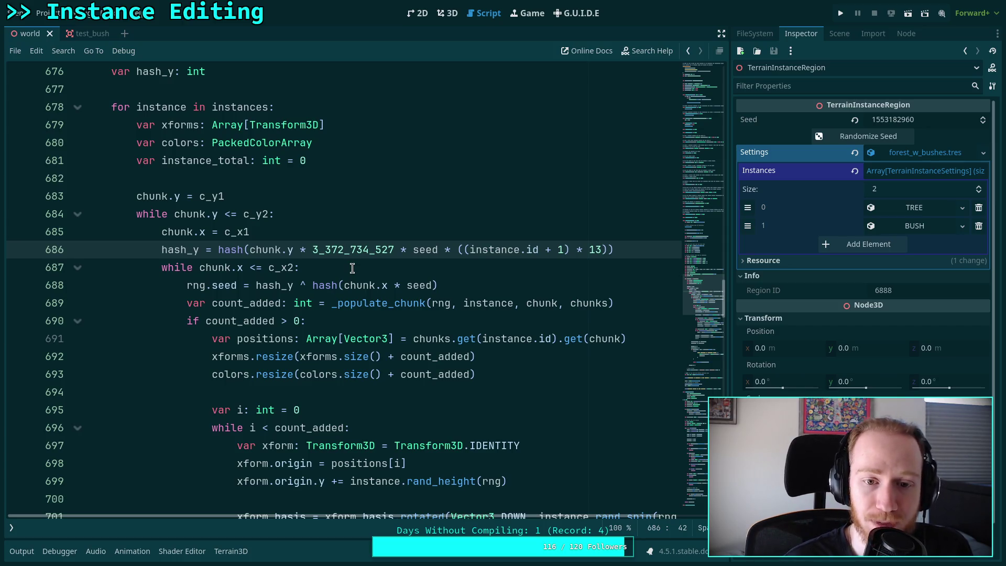
drag(269, 249, 544, 249)
double_click(592, 249)
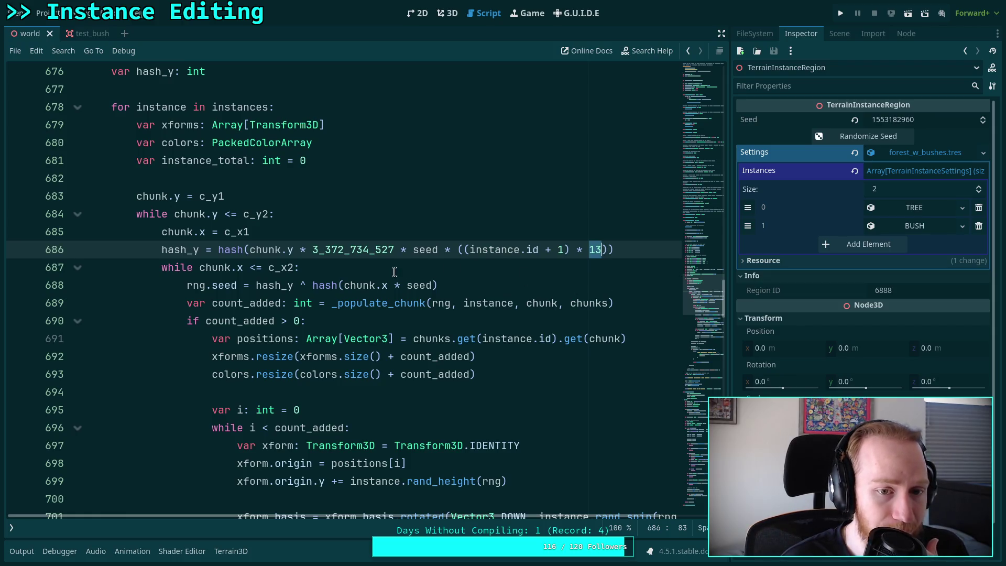
click(251, 251)
drag(251, 253, 612, 247)
click(564, 249)
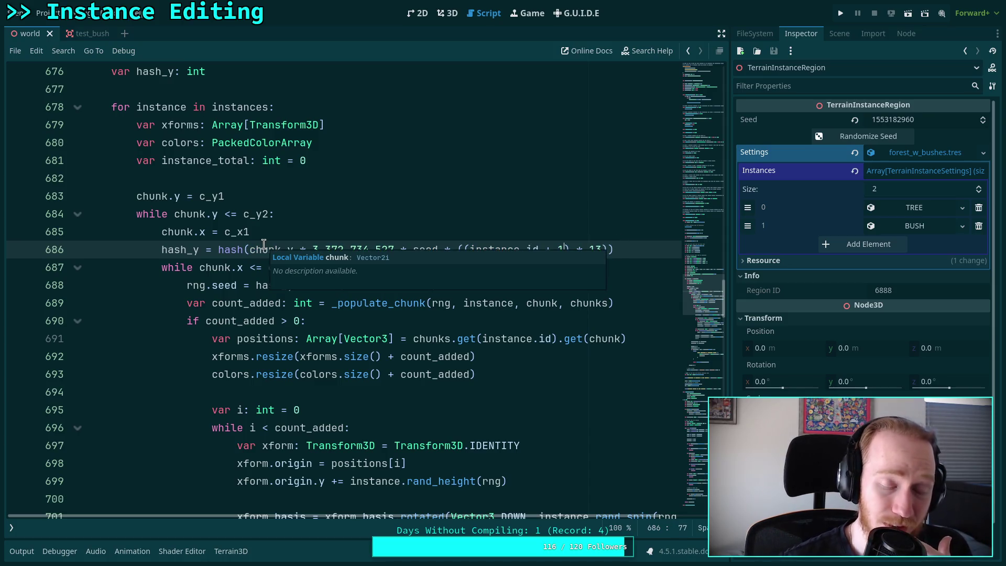
click(293, 232)
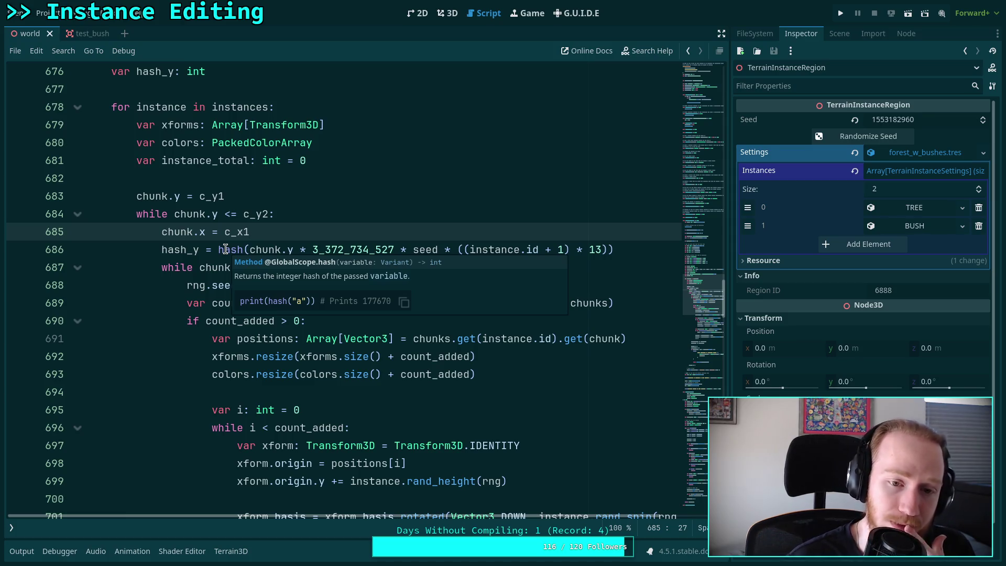
click(598, 247)
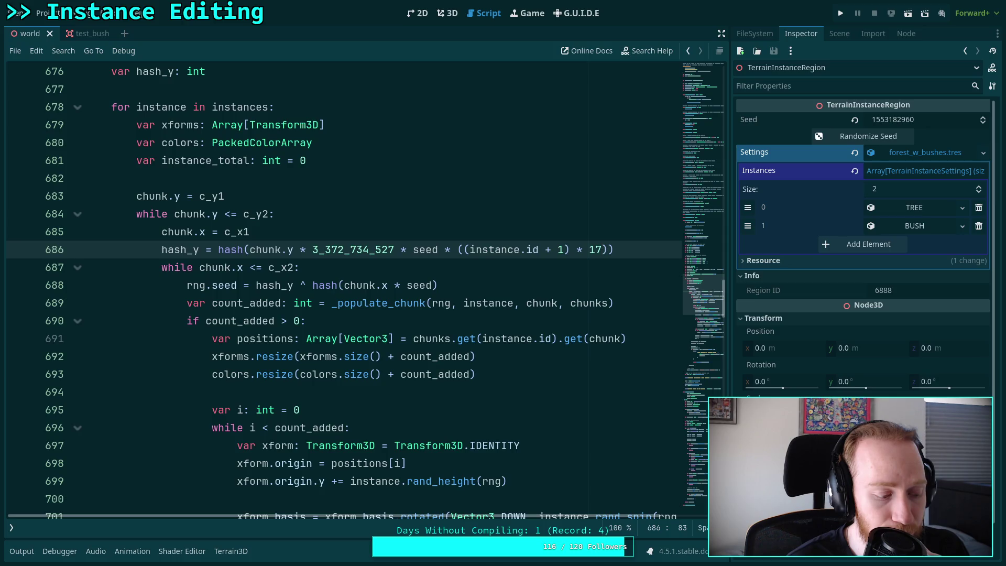
key(BackSpace)
key(BackSpace)
text(23)
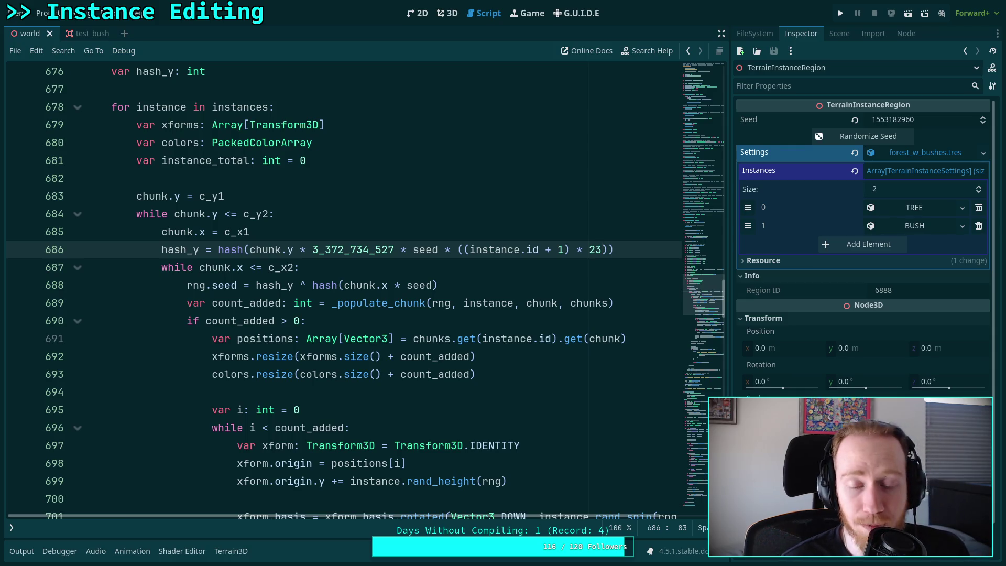
click(508, 232)
click(532, 274)
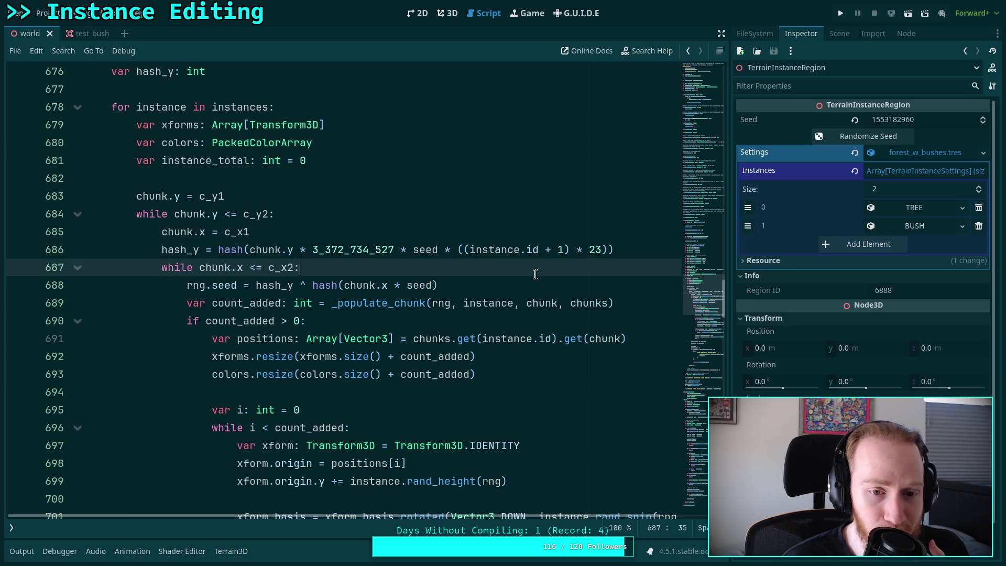
Check the _populate_chunk signature against the updated call.
scroll(533, 274, down, 1)
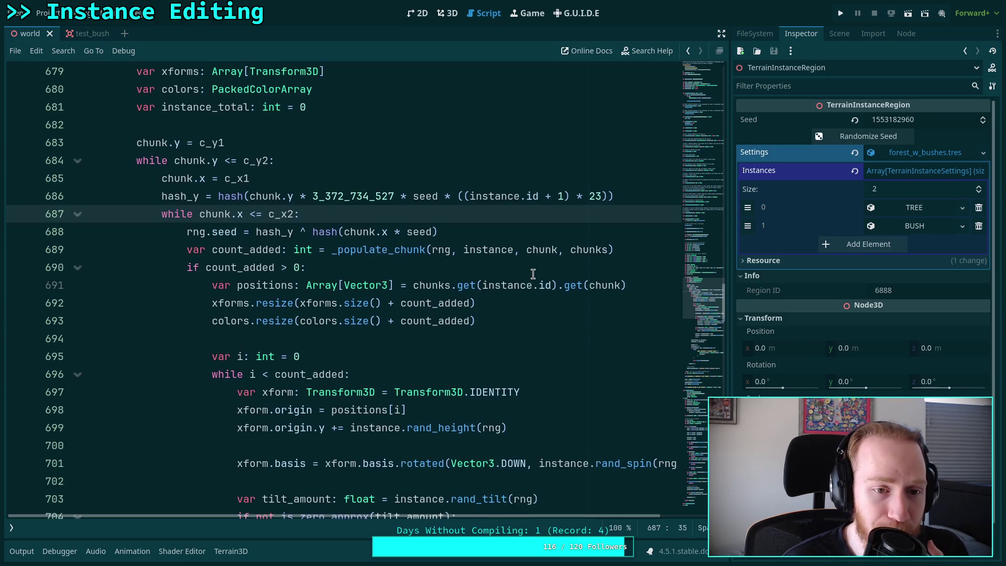
click(483, 265)
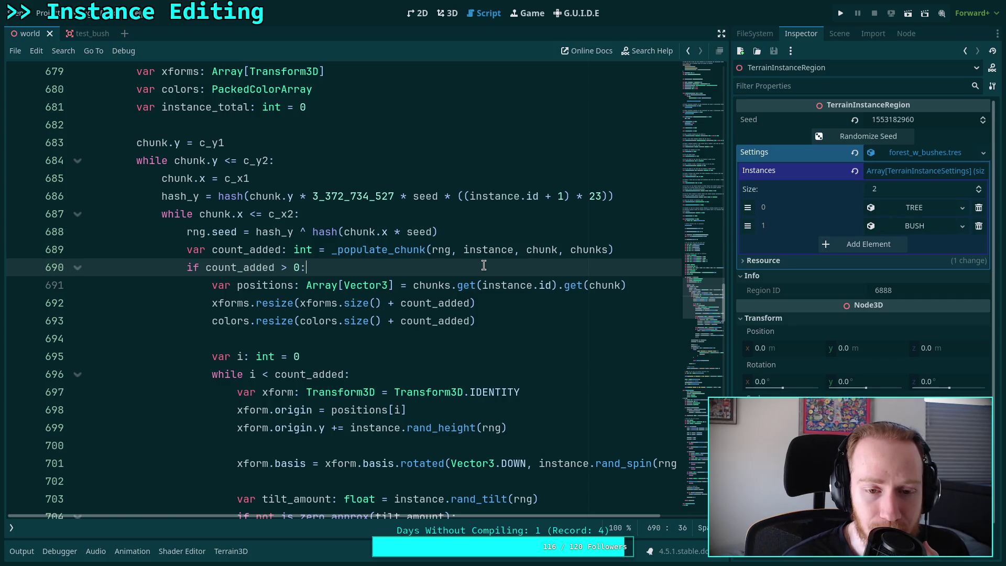
double_click(399, 252)
click(354, 269)
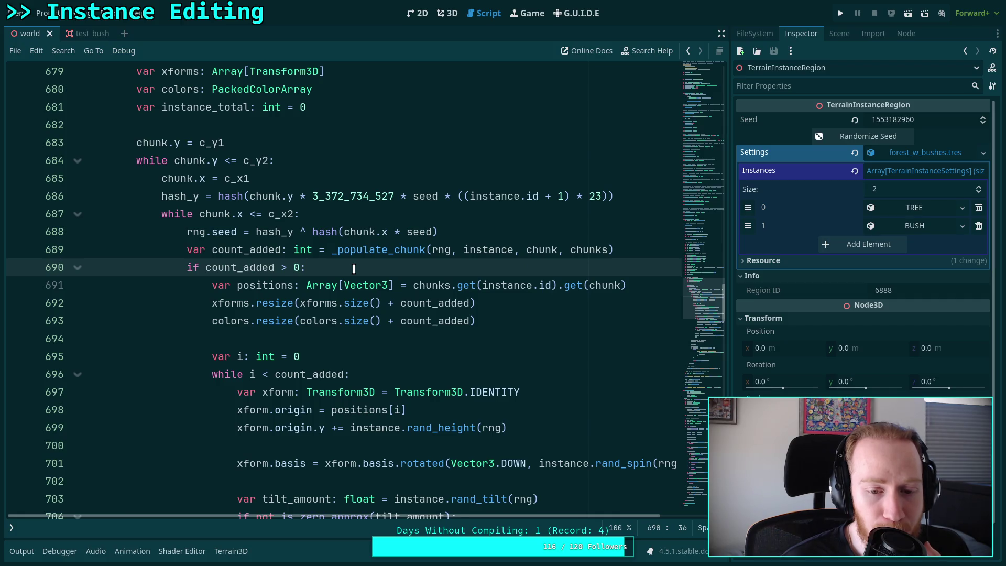
scroll(354, 268, down, 2)
scroll(354, 269, up, 2)
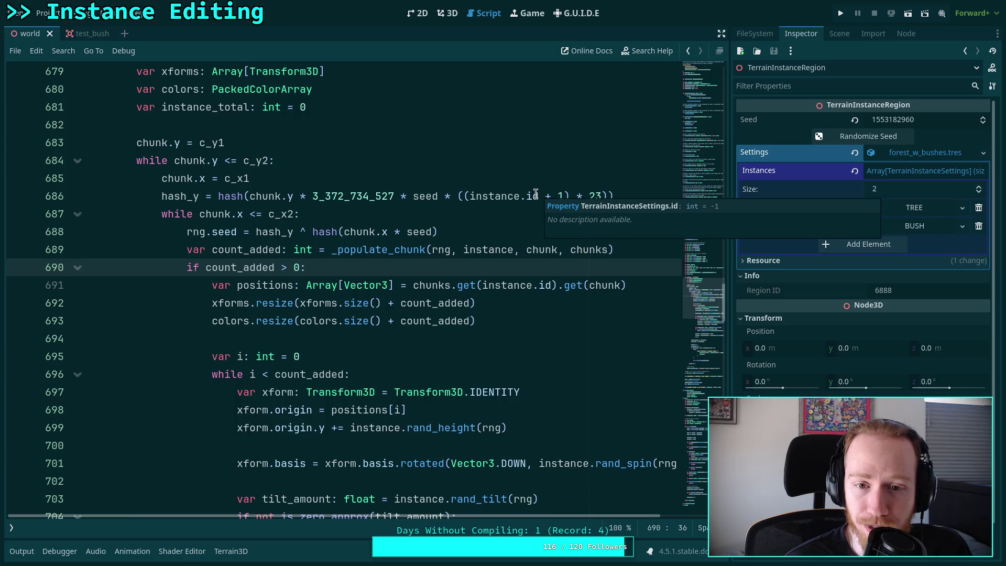
Review the hash_y line and select its (instance.id + 1) * 23 expression.
mouse_move(529, 196)
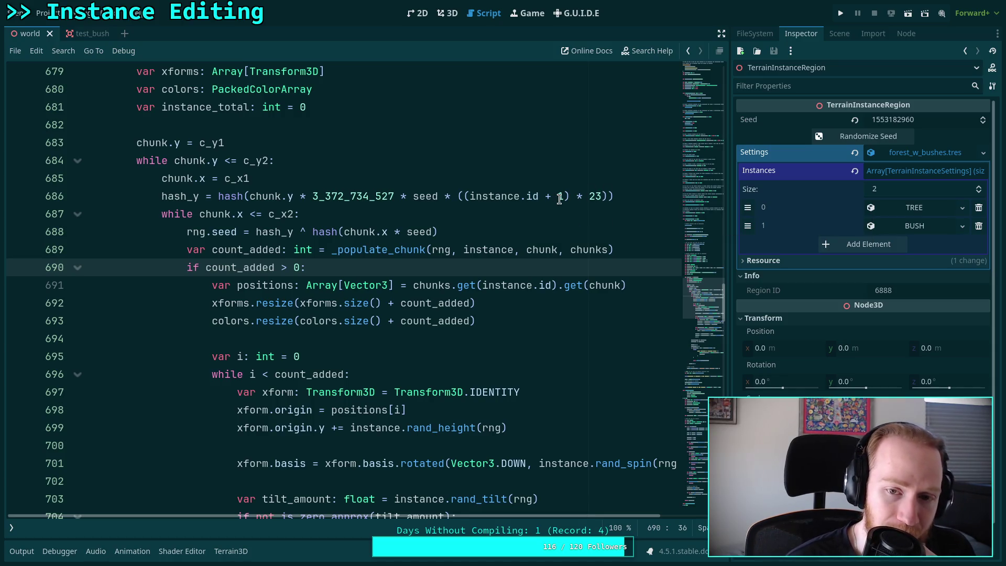
click(588, 197)
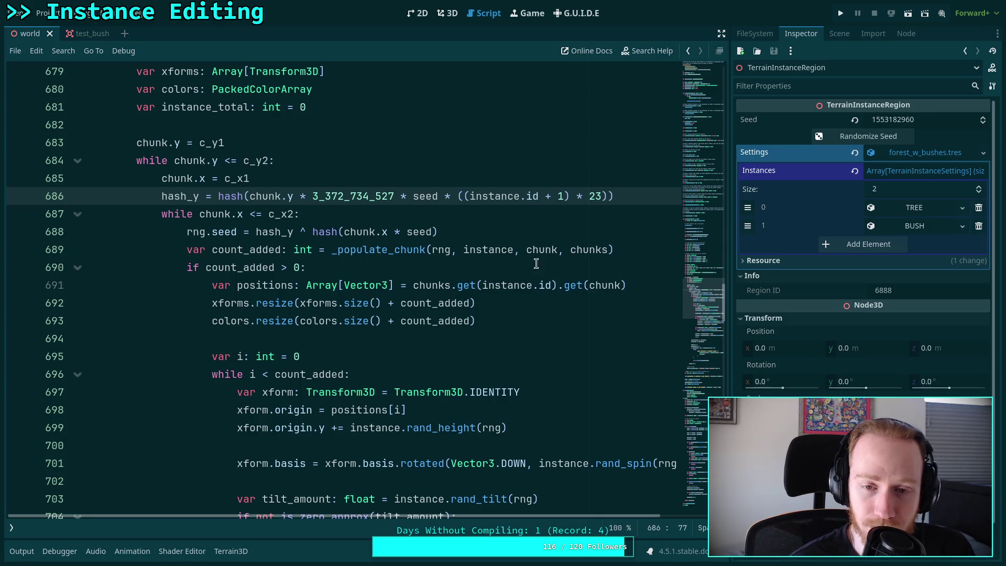
click(511, 227)
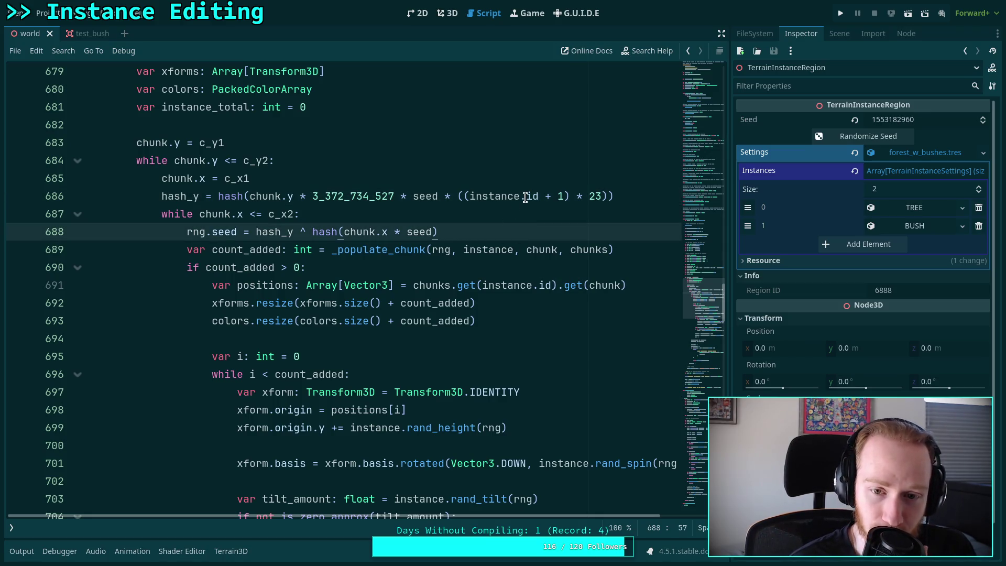
double_click(558, 198)
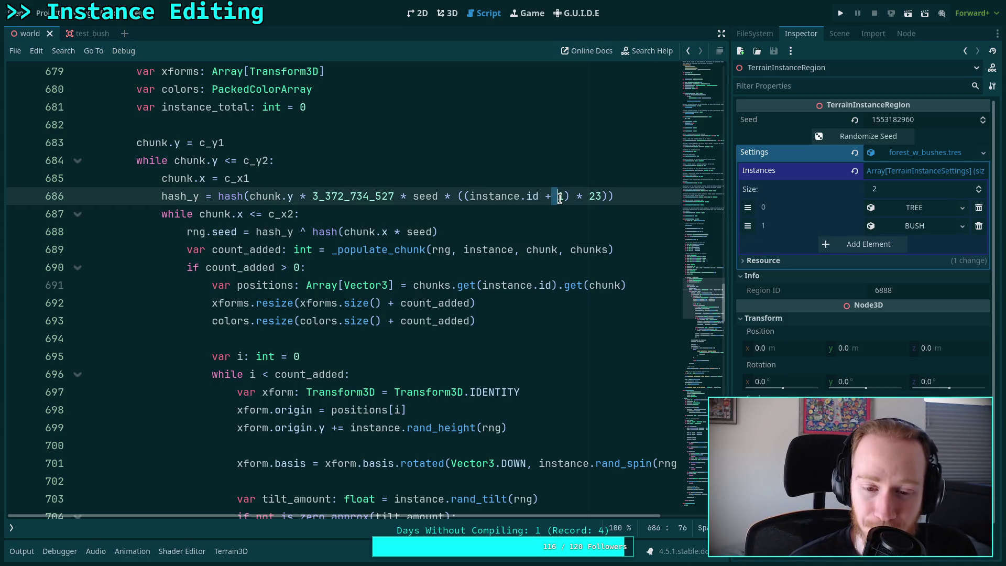
click(560, 198)
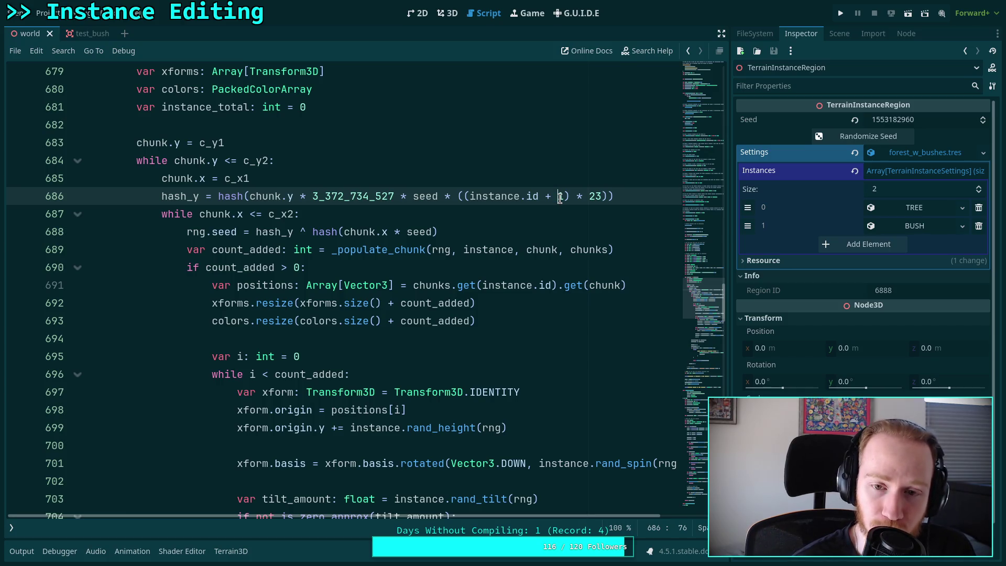
click(563, 229)
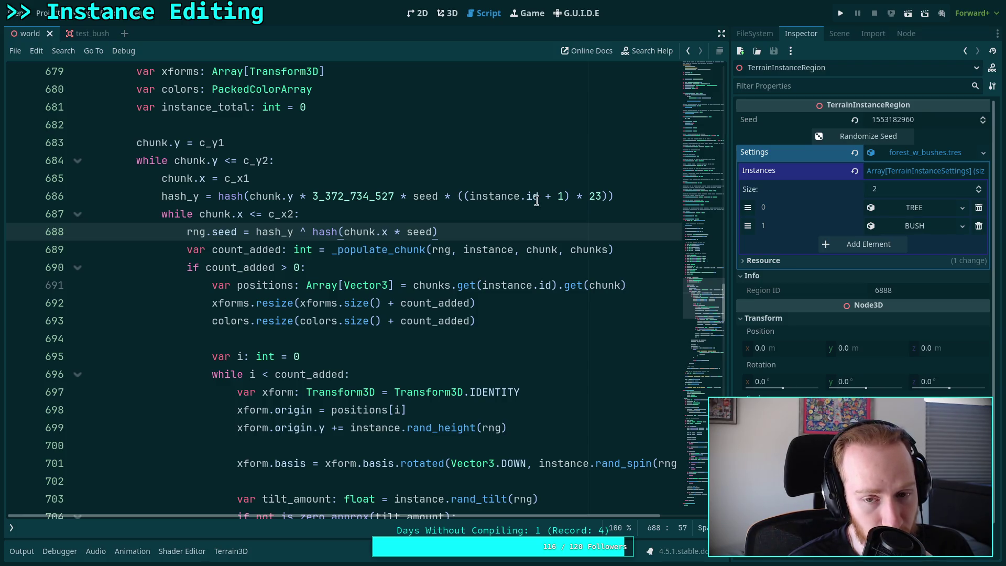
mouse_move(464, 196)
mouse_down()
mouse_move(613, 197)
mouse_move(602, 197)
mouse_up()
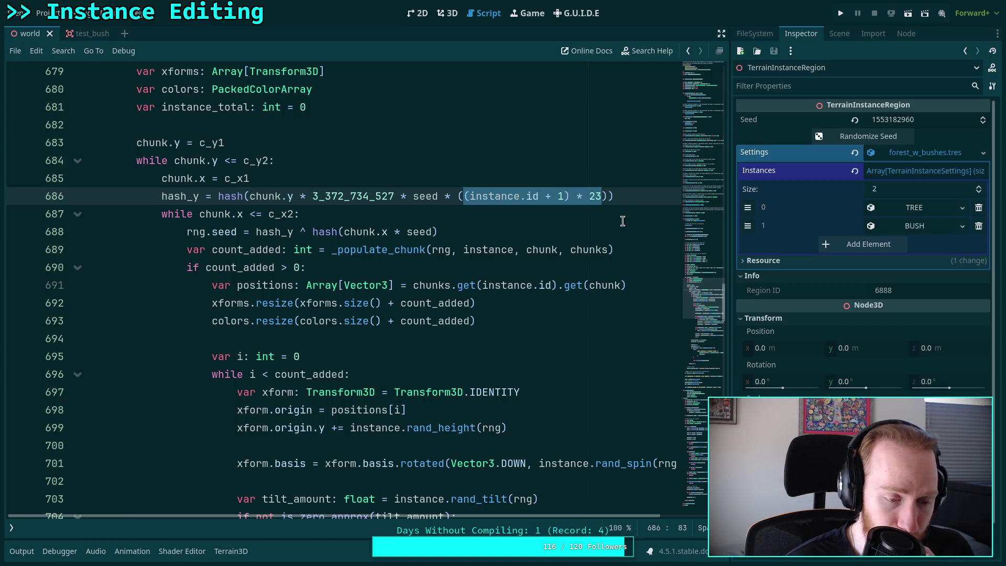
On the BIG Primes site, generate a couple of 4-digit primes.
key(super+4)
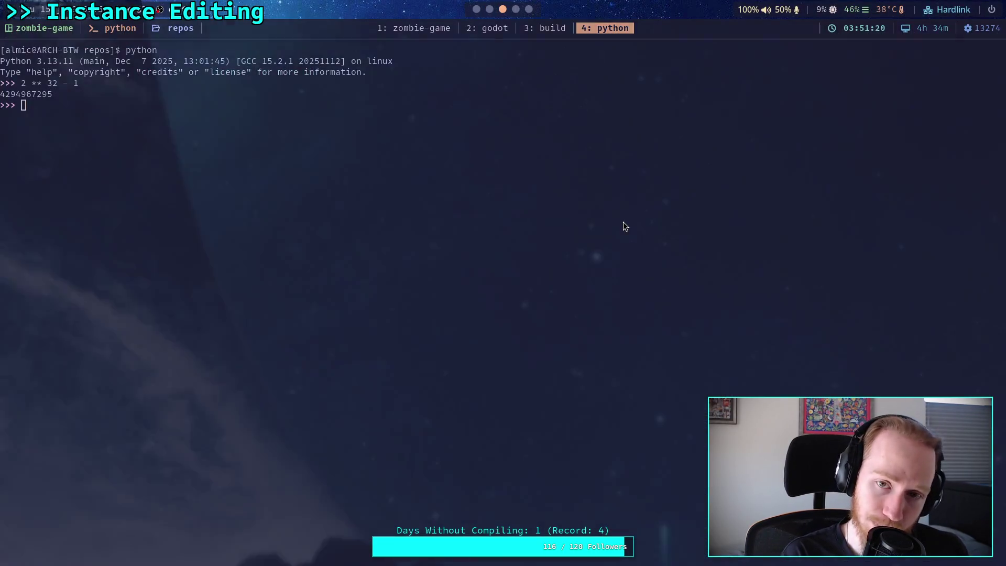
key(super+3)
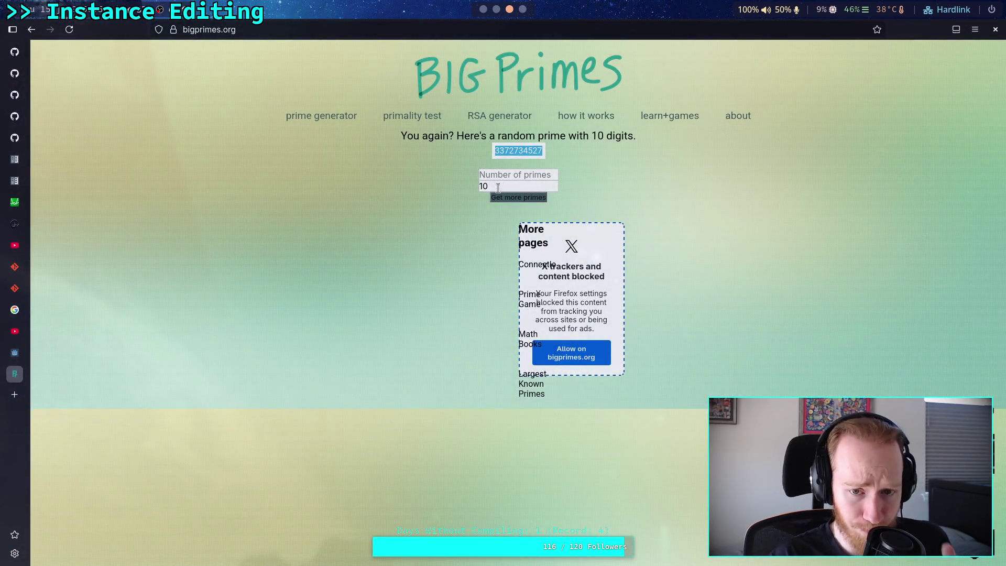
key(Tab)
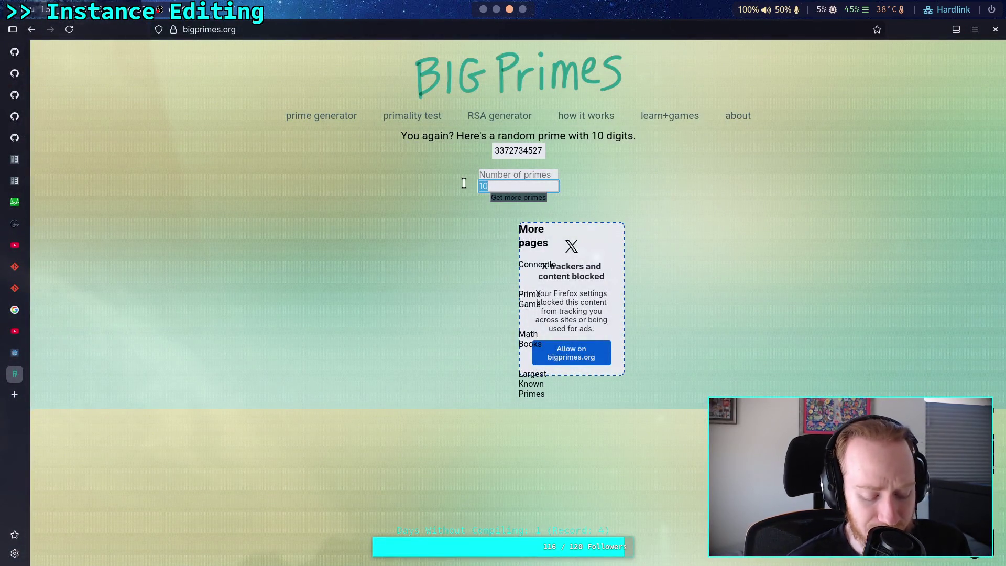
text(4)
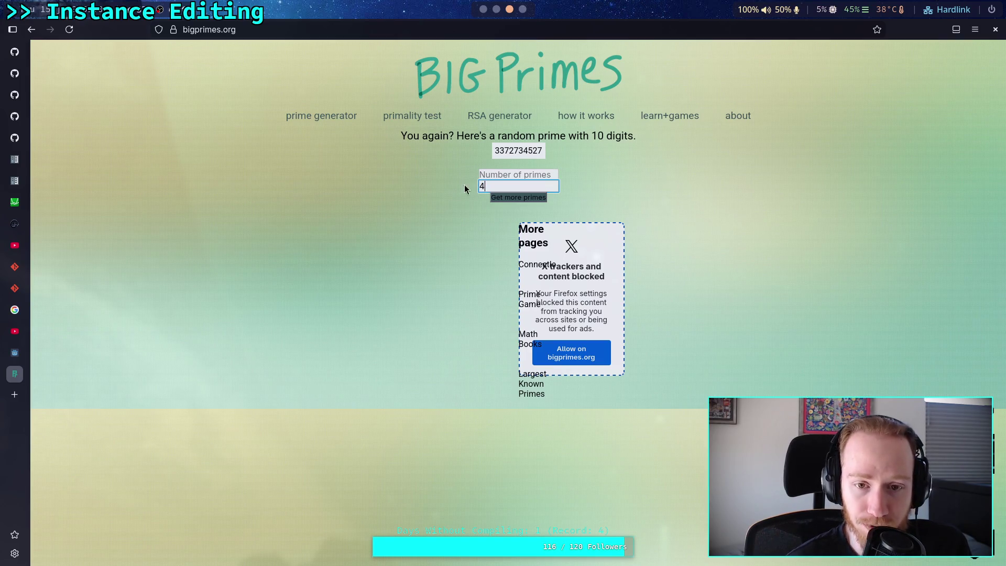
click(512, 199)
click(507, 198)
Generate a 5-digit prime, copy 79967, and select the 23 multiplier back in Godot.
click(507, 198)
double_click(493, 185)
text(5)
click(510, 197)
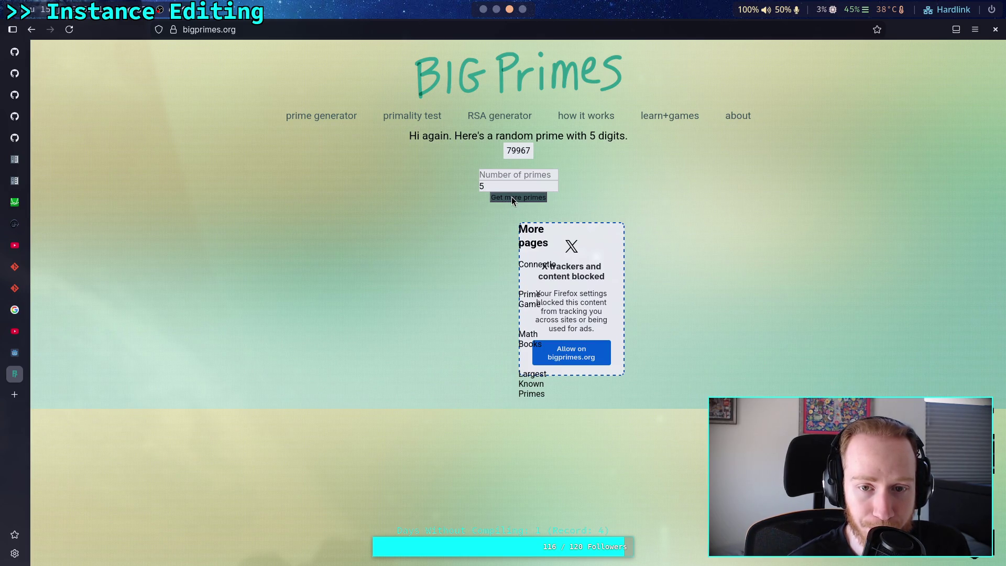
drag(511, 151, 518, 151)
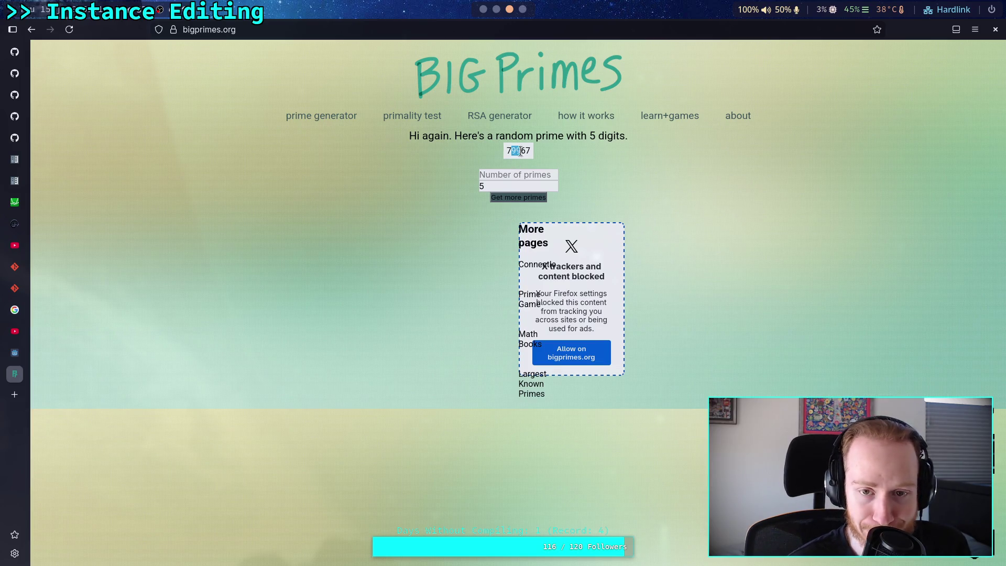
right_click(520, 152)
click(529, 162)
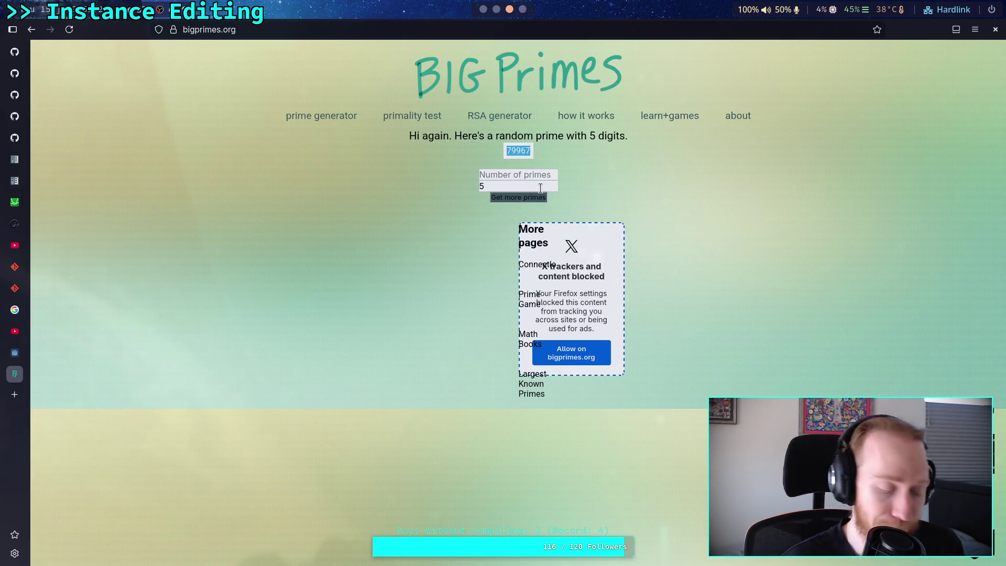
key(alt+Tab)
double_click(594, 196)
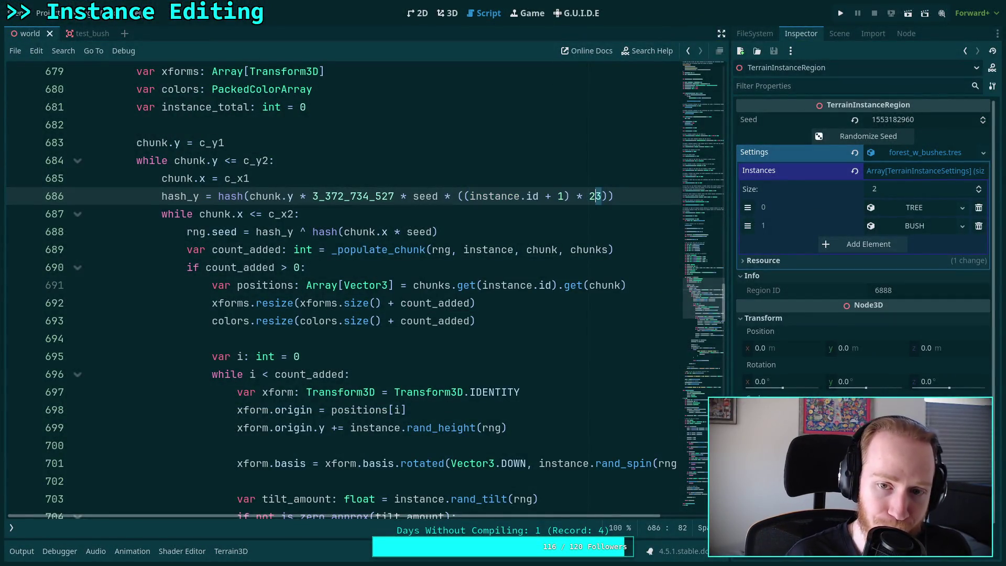
Replace 23 with 79_967 in the hash_y line and save the script.
key(ctrl+v)
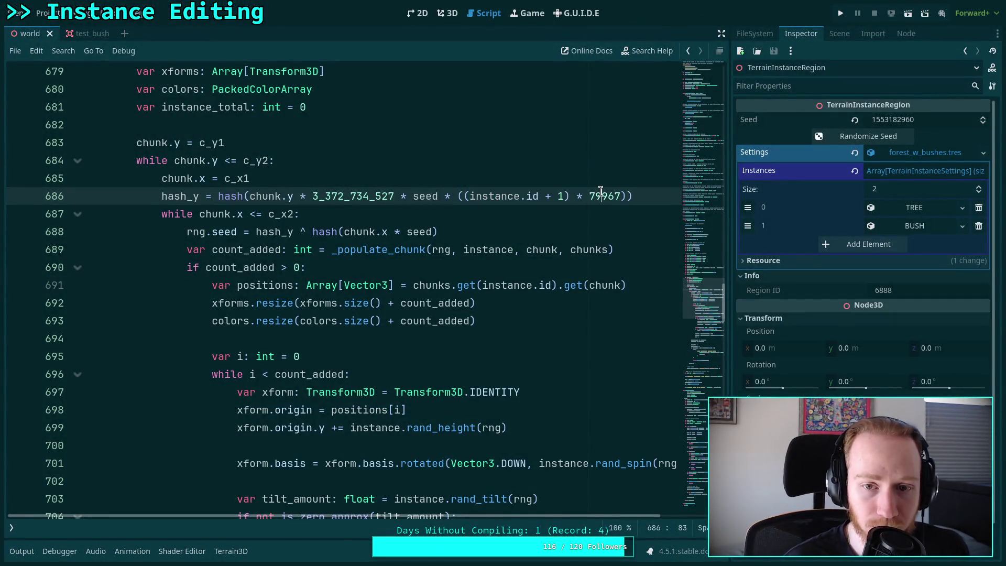
text(_)
key(ctrl+s)
click(541, 196)
click(528, 207)
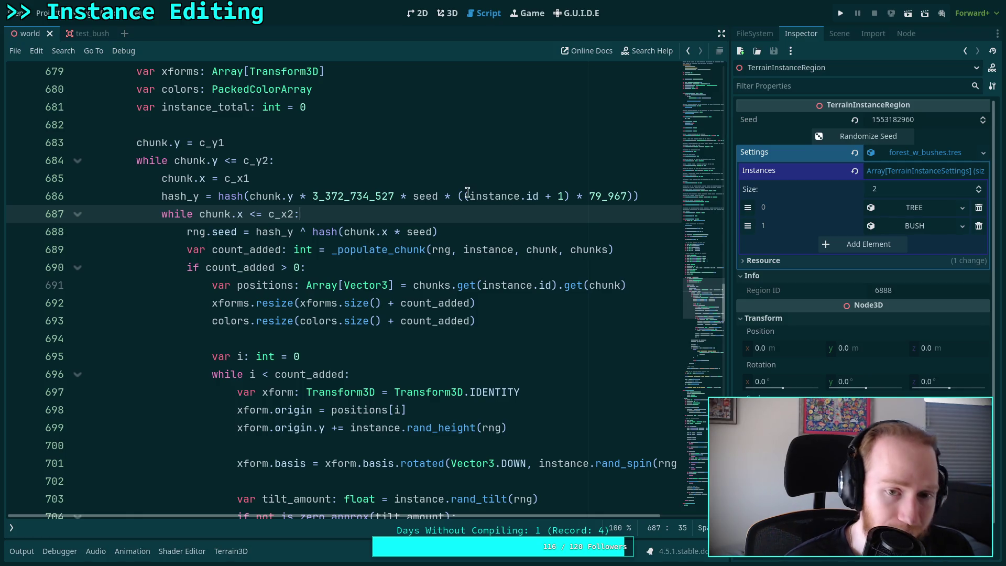
Wrap seed in parentheses, change its multiplication to XOR (^), and fix the closing parentheses.
double_click(425, 197)
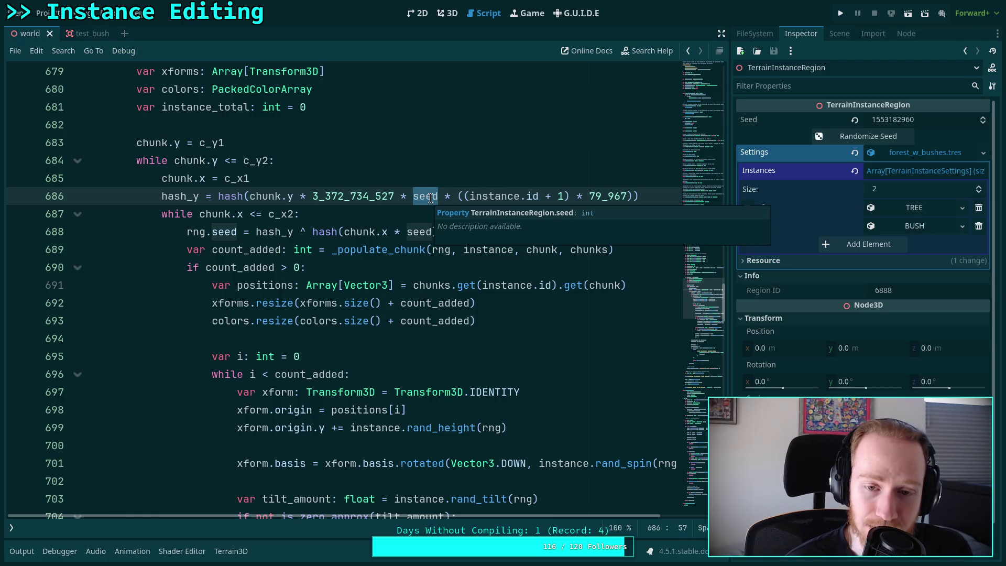
click(445, 197)
click(415, 196)
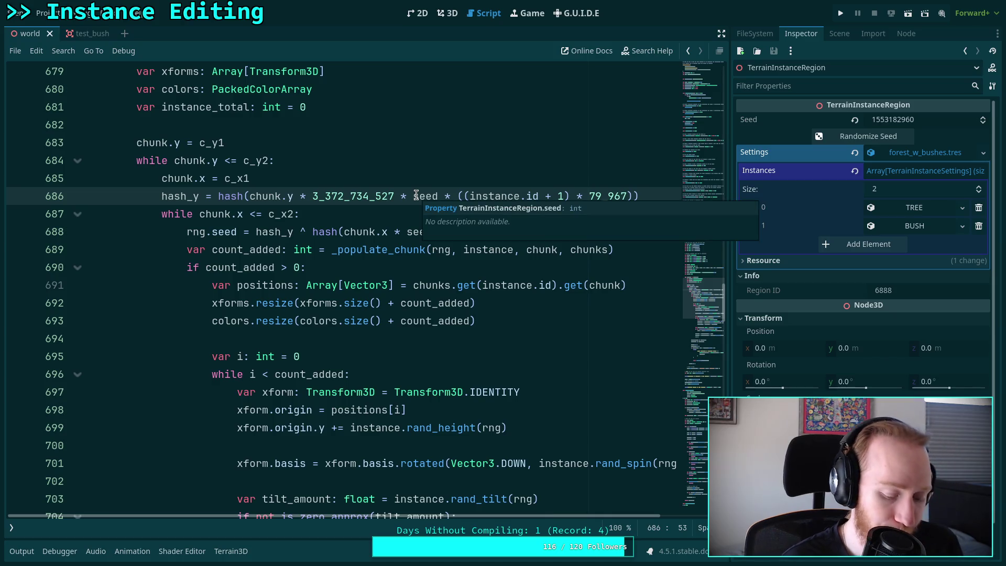
text(()
click(453, 197)
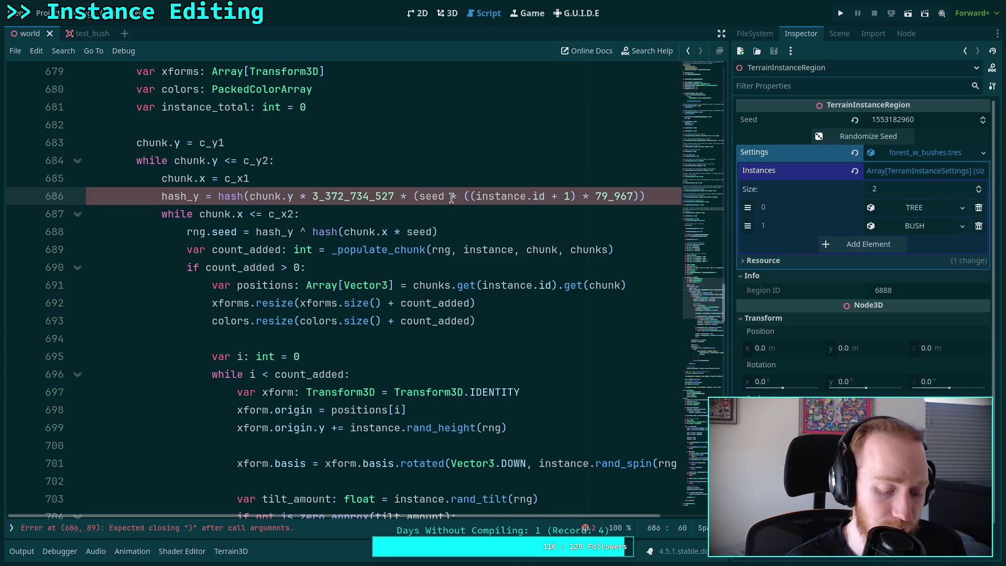
key(BackSpace)
text(^)
click(651, 195)
text(()
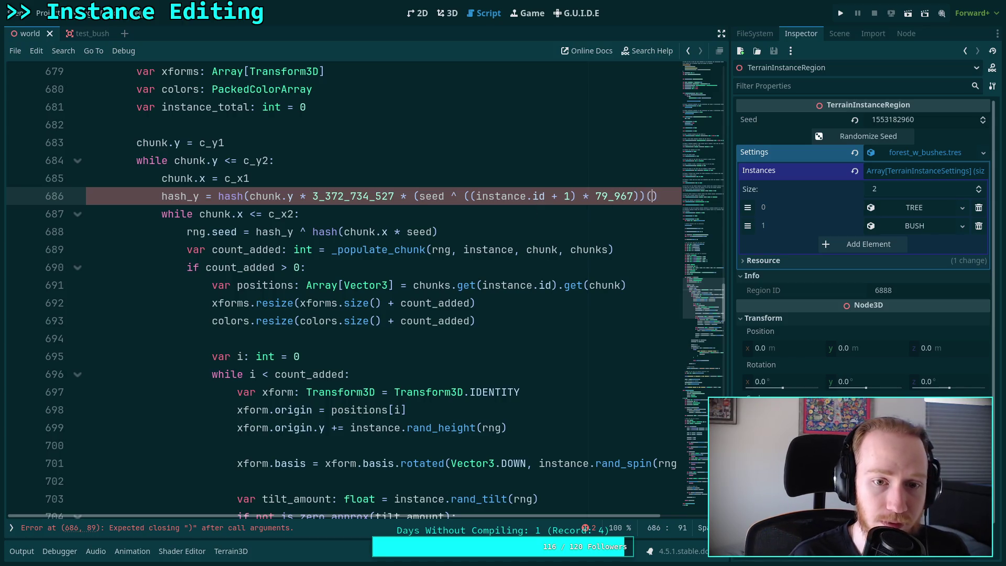
key(BackSpace)
text())
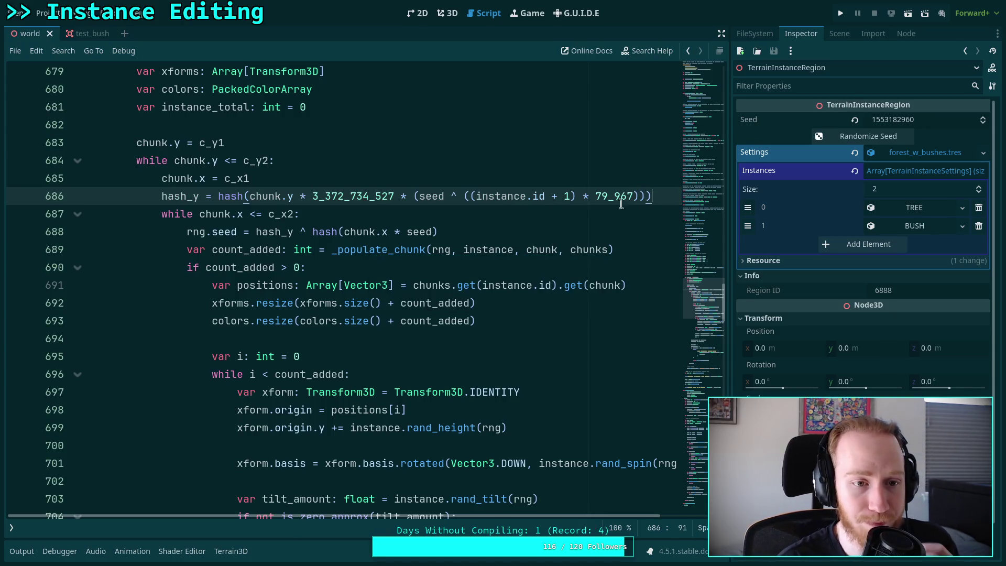
click(550, 210)
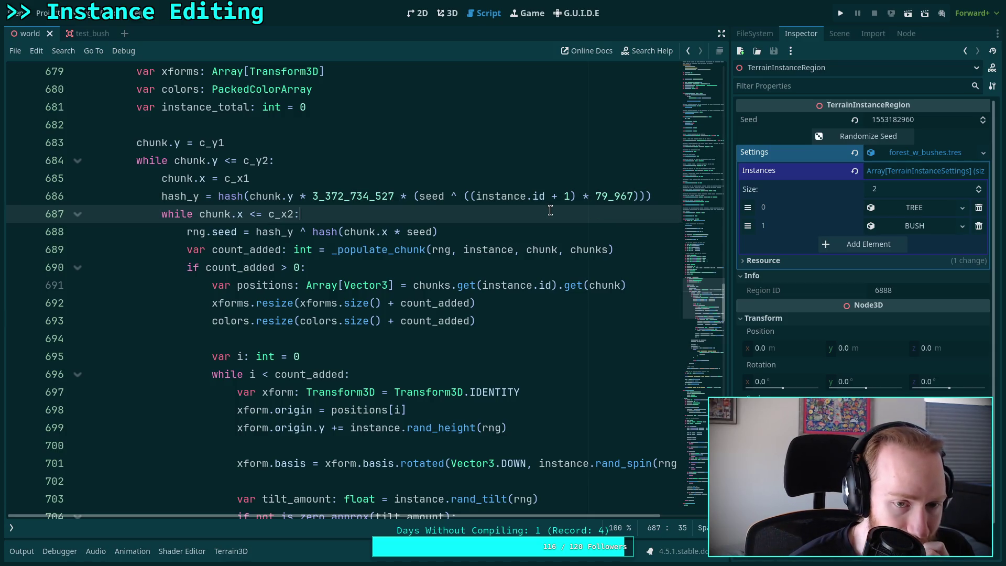
scroll(550, 210, up, 1)
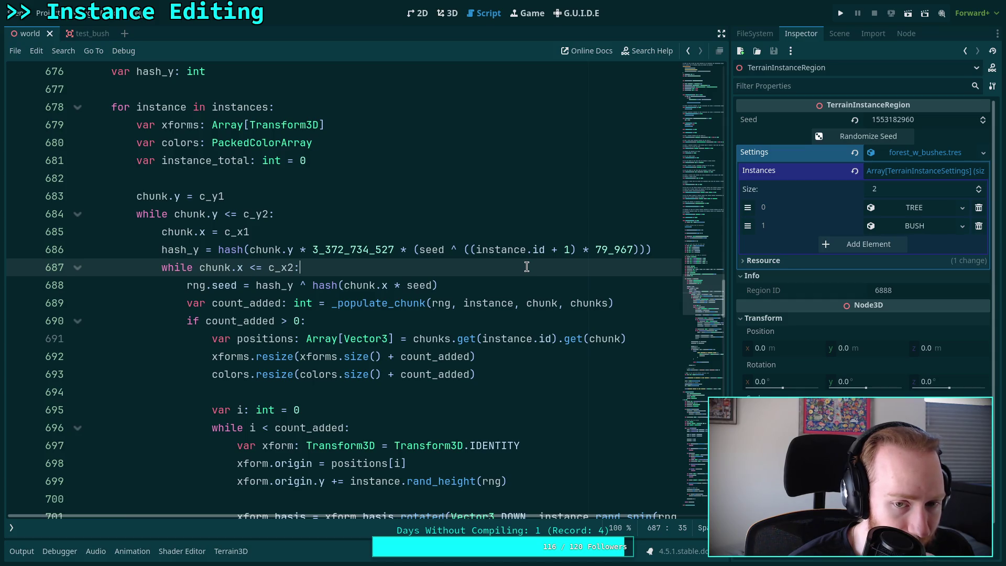
drag(250, 249, 291, 248)
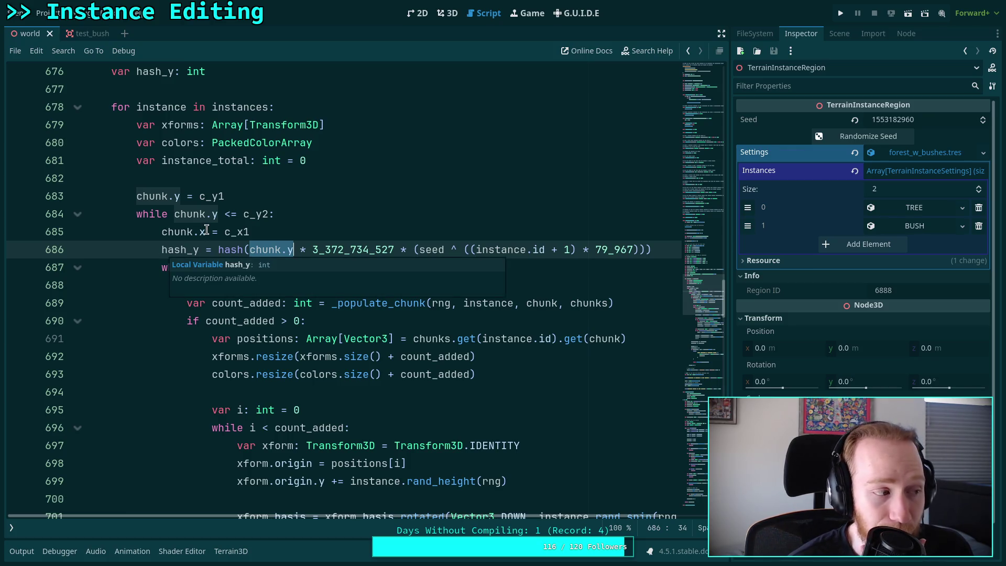
mouse_move(205, 231)
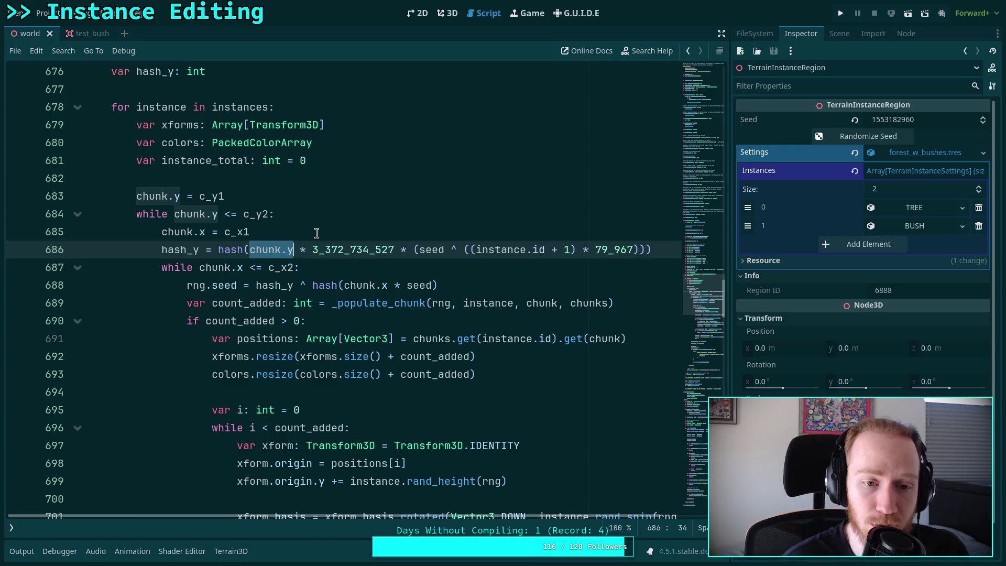
click(312, 231)
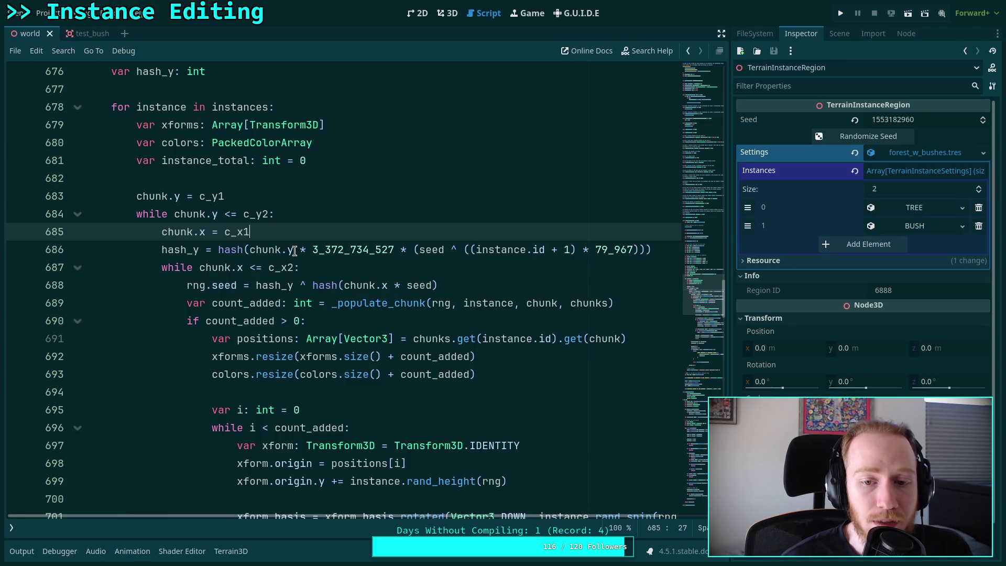
mouse_move(294, 250)
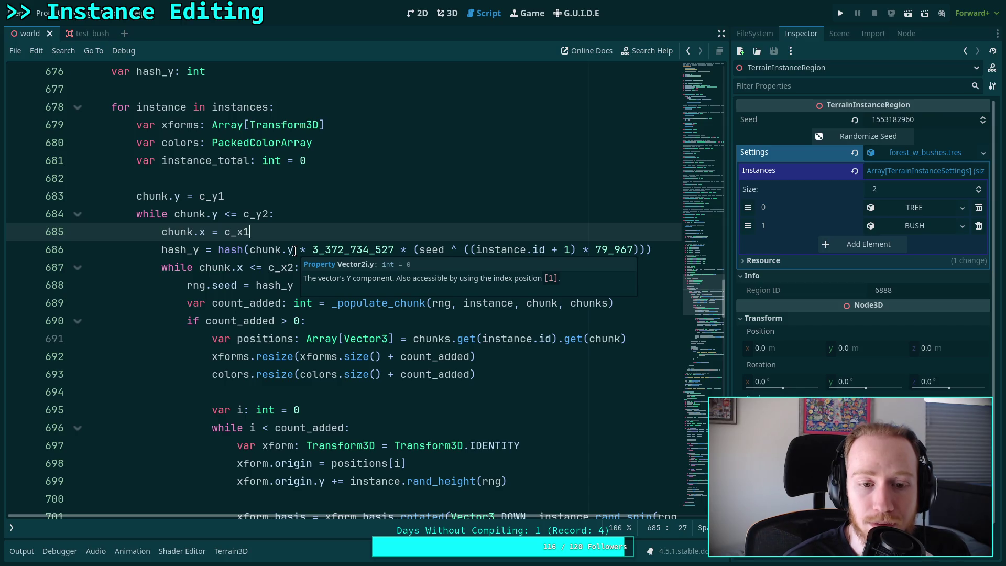
double_click(295, 250)
click(291, 249)
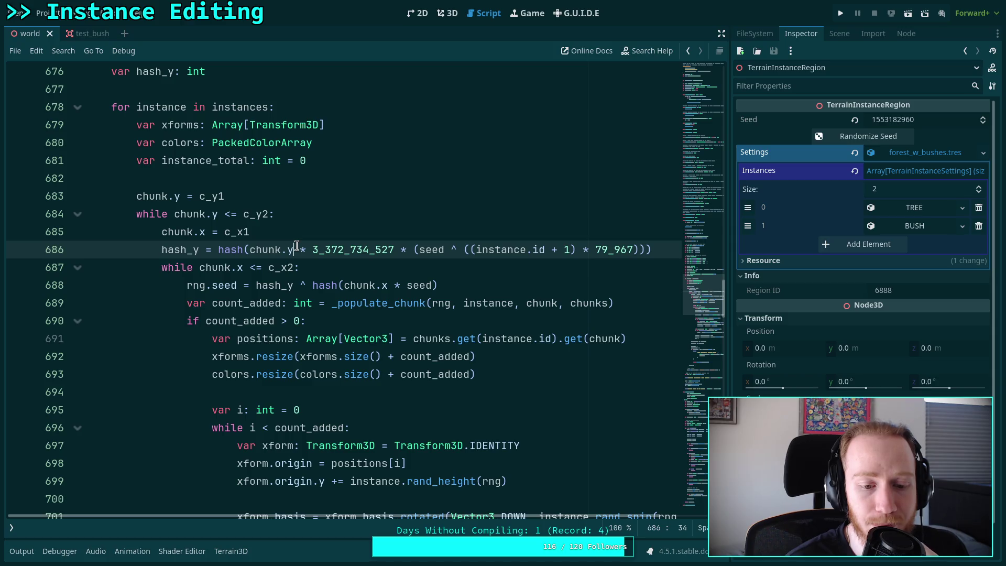
drag(413, 246, 464, 244)
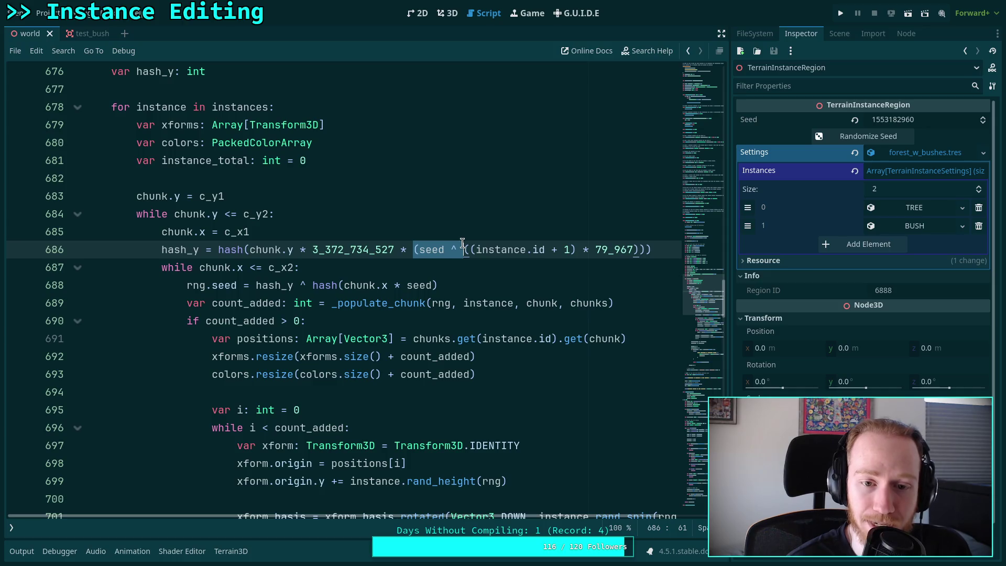
click(249, 250)
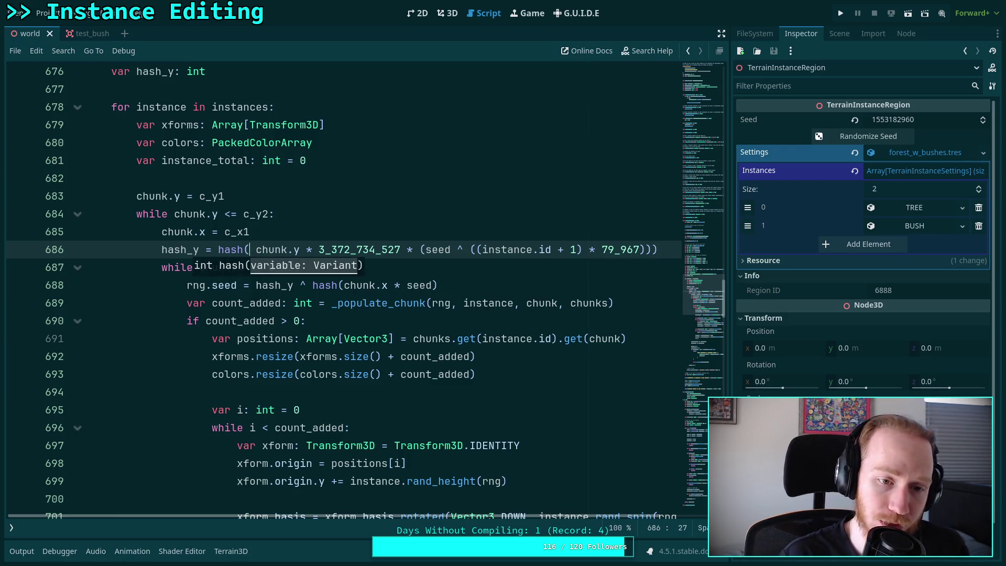
Rewrite the hash_y start as (seed ^ chunk.y) * (seed ^ instance.id).
text((seed ^)
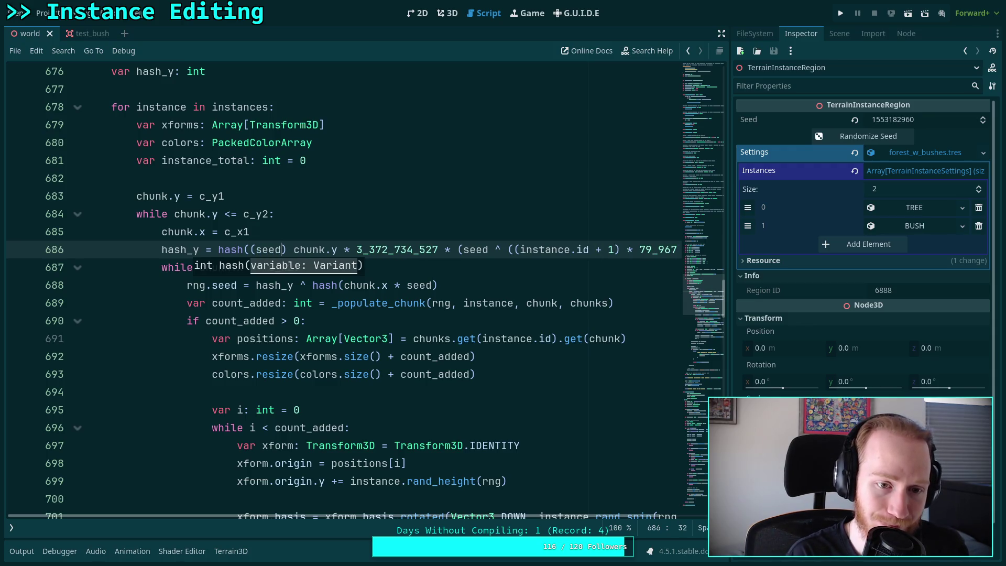
key(Delete)
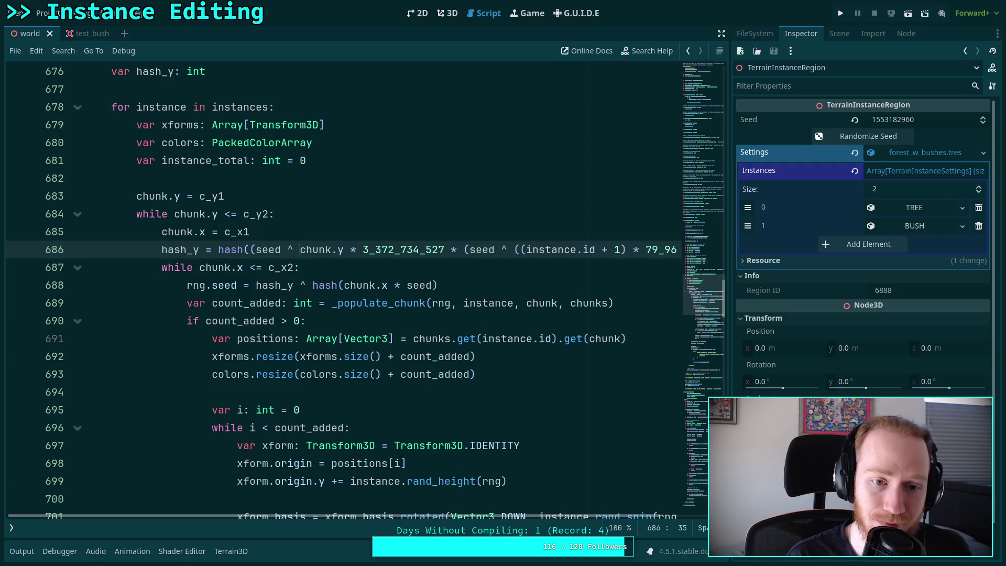
key(Right)
text())
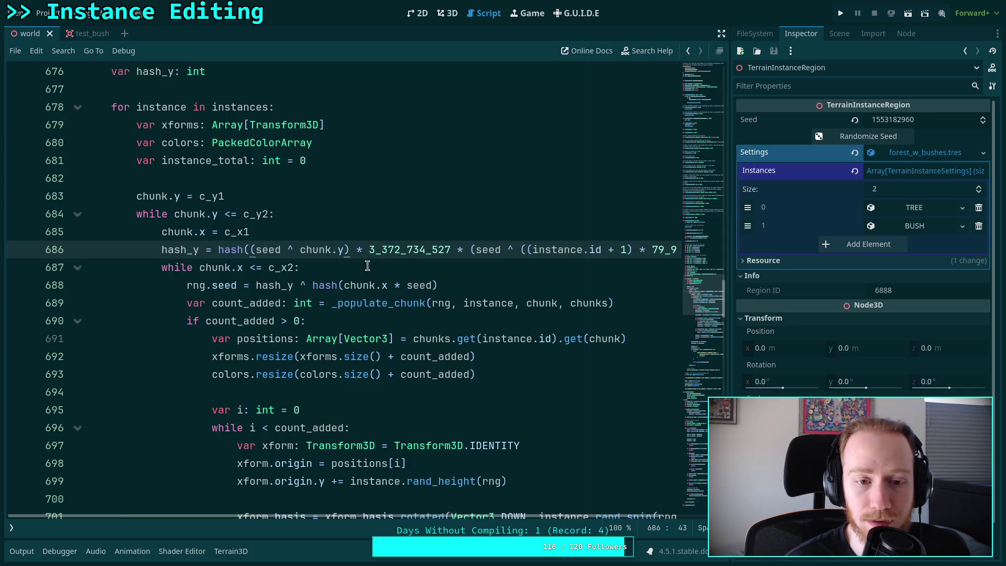
text( *)
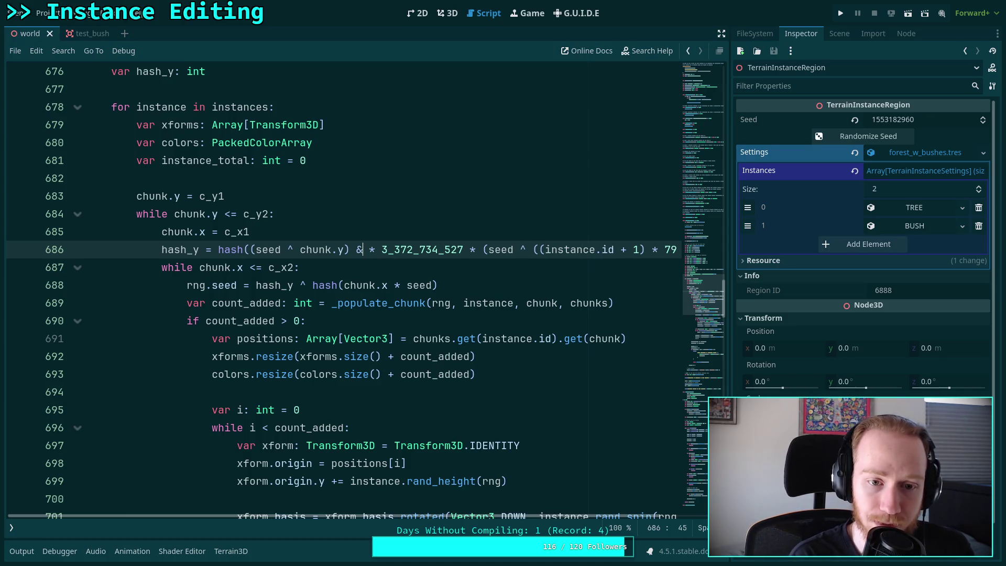
text( (seed )
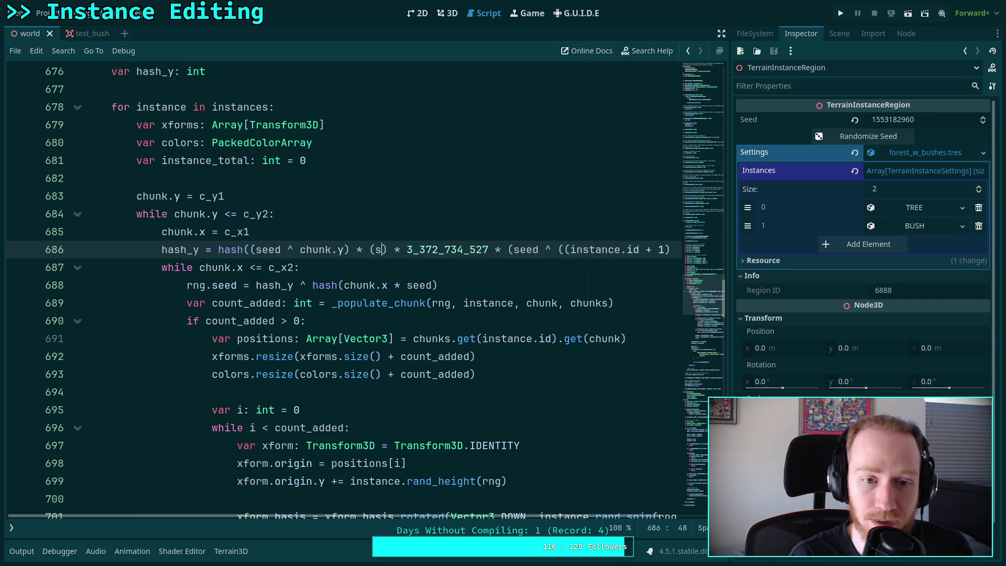
text(&)
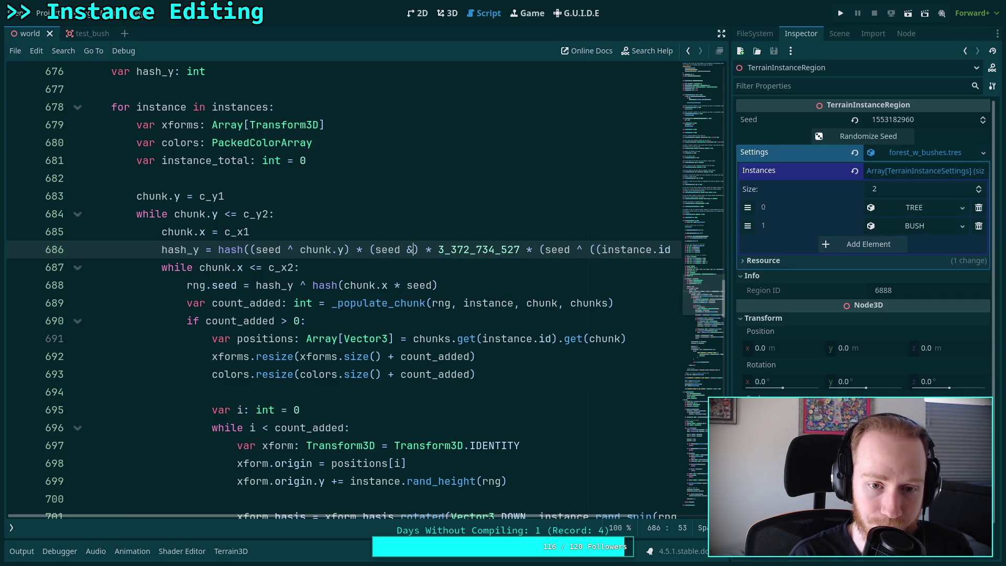
key(BackSpace)
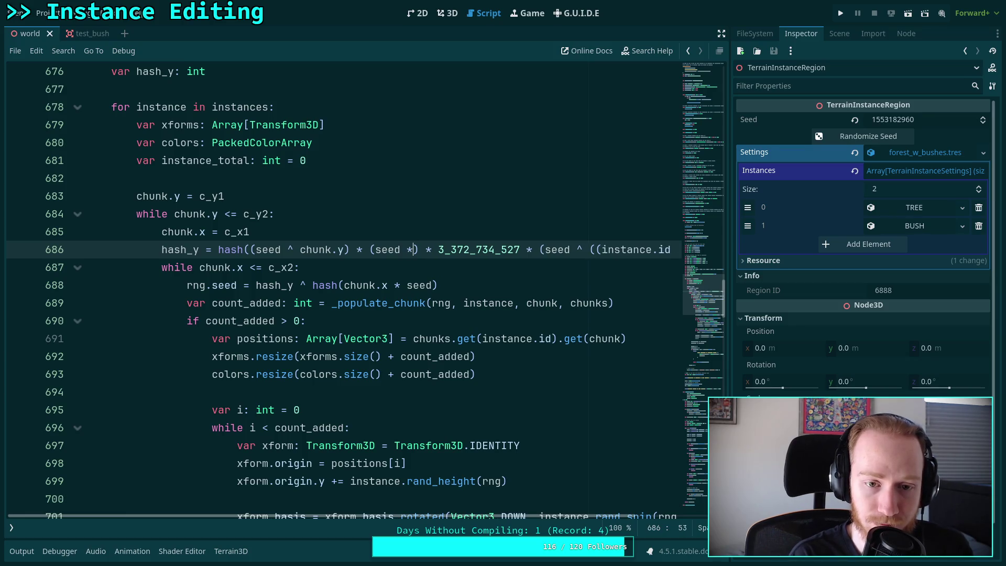
text(^)
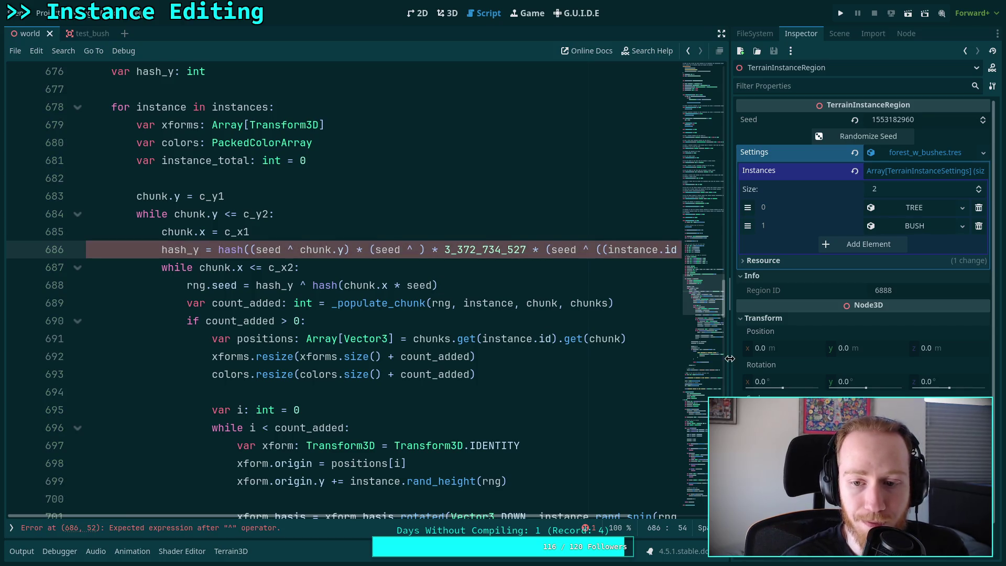
text( instan)
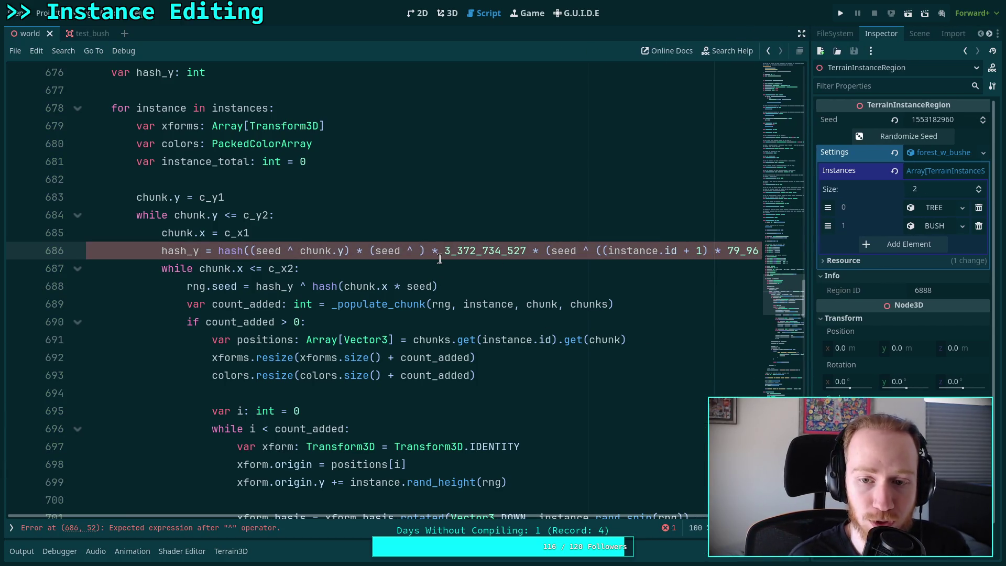
text(e)
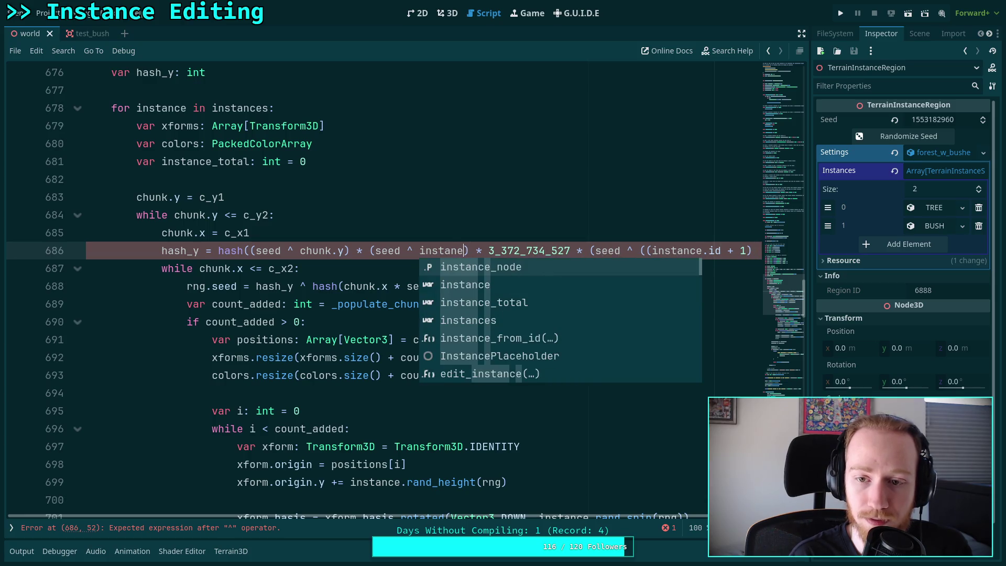
key(BackSpace)
text(ce_id)
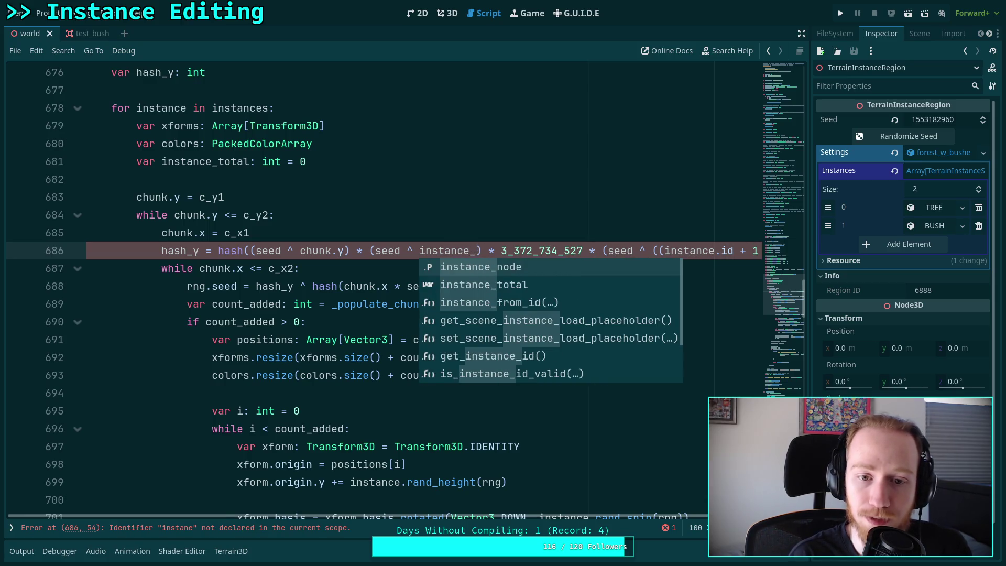
key(BackSpace)
key(BackSpace)
key(BackSpace)
text(.id)
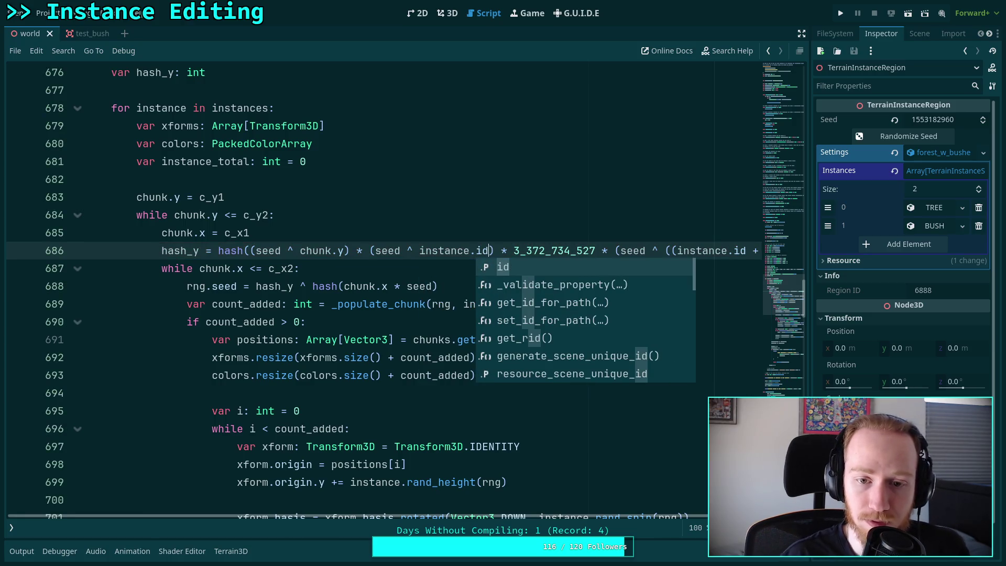
Delete the trailing (seed ^ ((instance.id + 1) * 79_967)) term from hash_y.
mouse_move(596, 249)
mouse_down()
mouse_move(761, 251)
mouse_move(750, 250)
mouse_up()
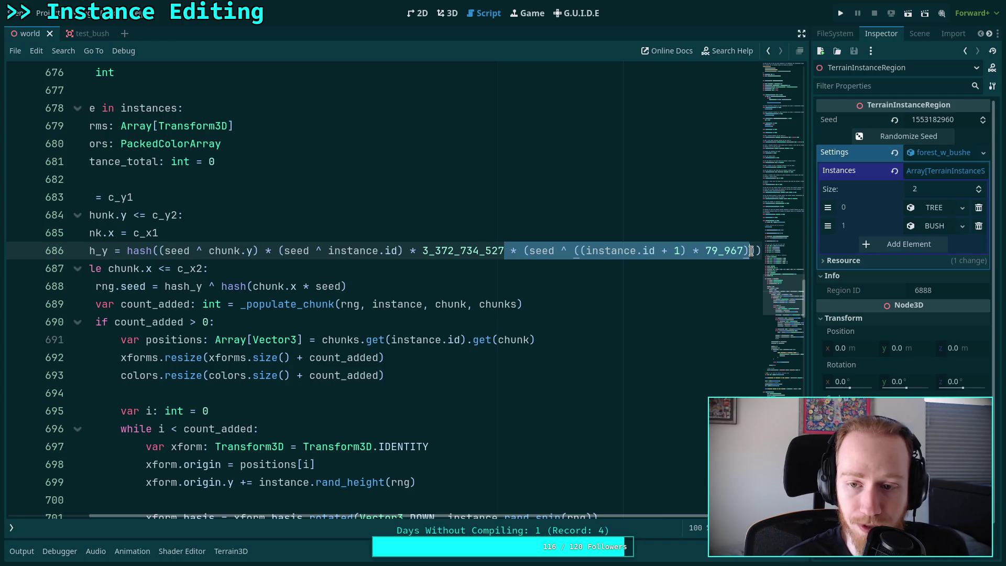
key(BackSpace)
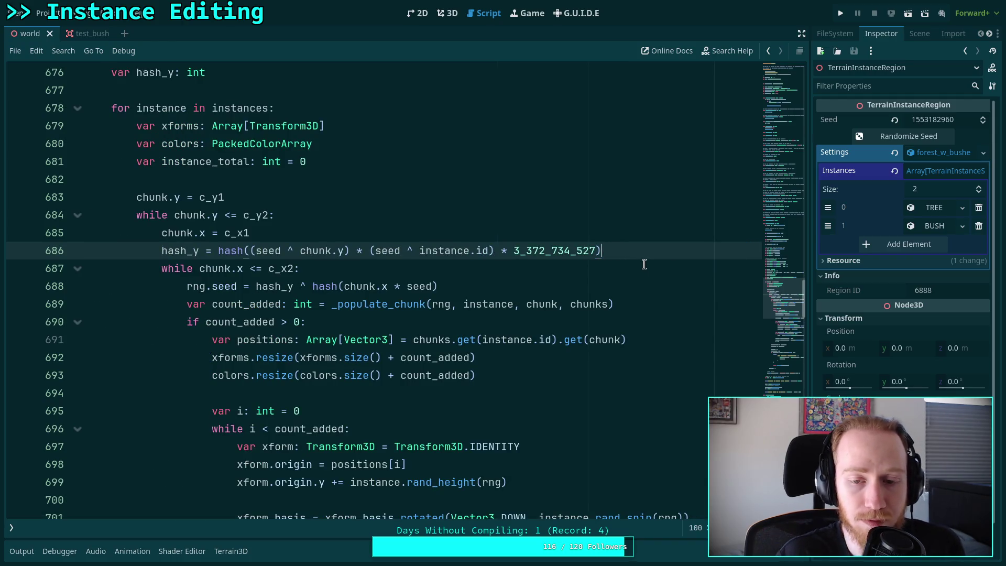
click(604, 270)
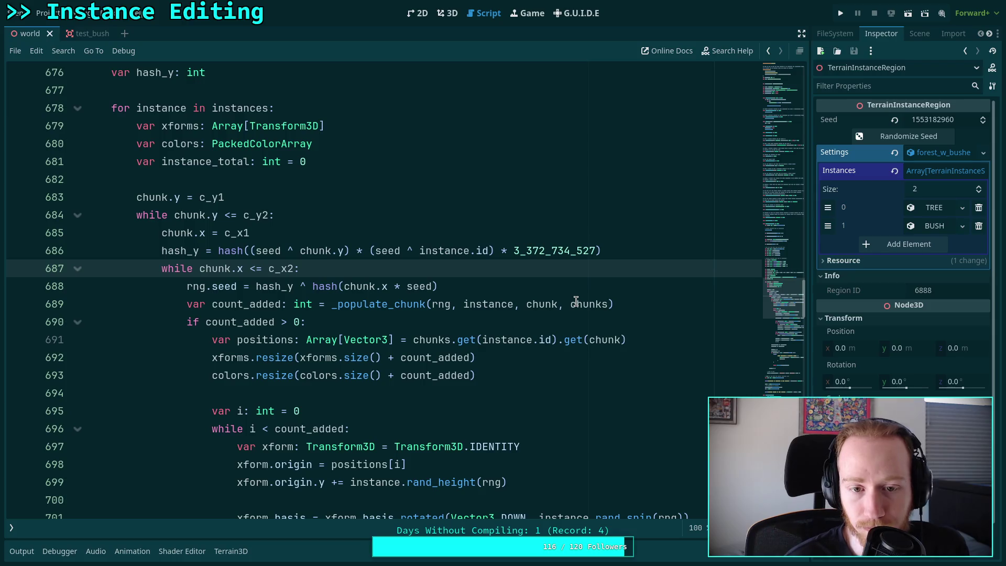
Check the types of seed and instance in hash_y, then expand the TREE element 0 in the Inspector.
mouse_move(576, 300)
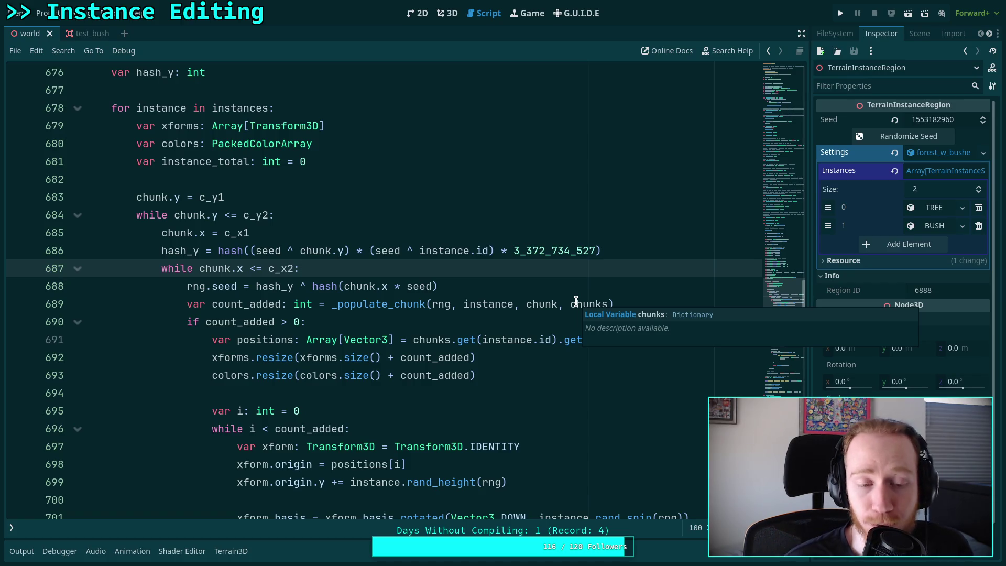
drag(300, 250, 343, 248)
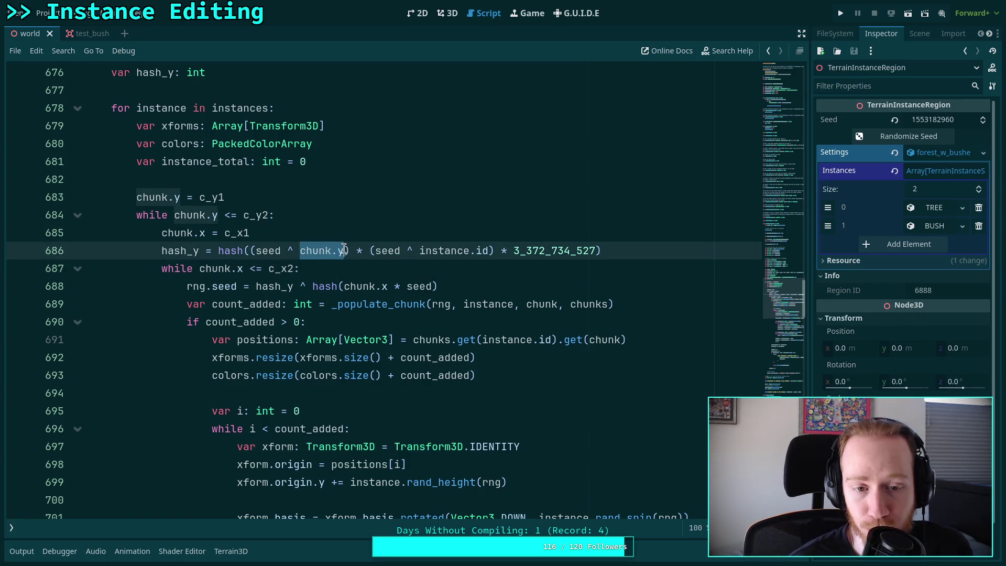
double_click(266, 251)
mouse_move(267, 252)
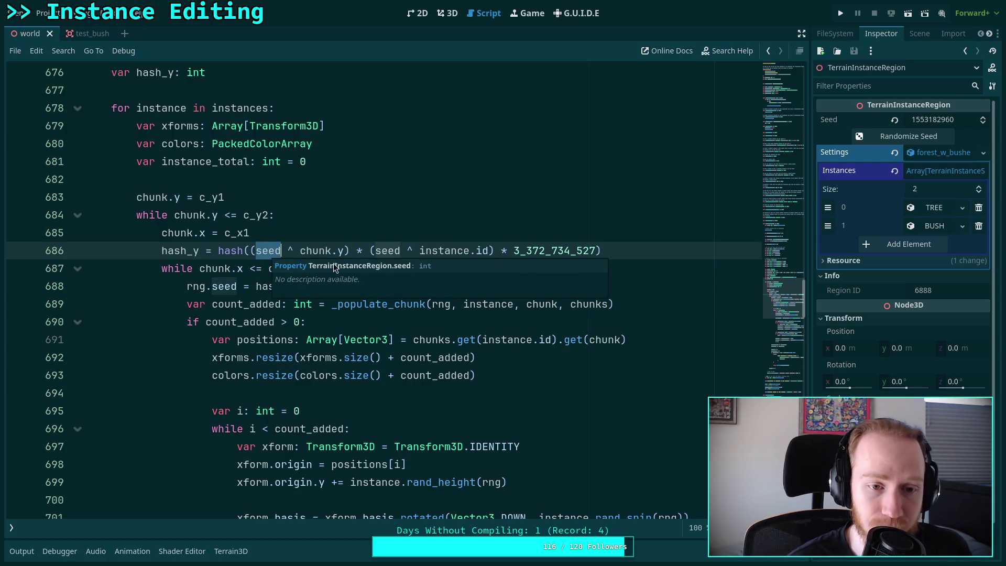
click(383, 250)
double_click(446, 251)
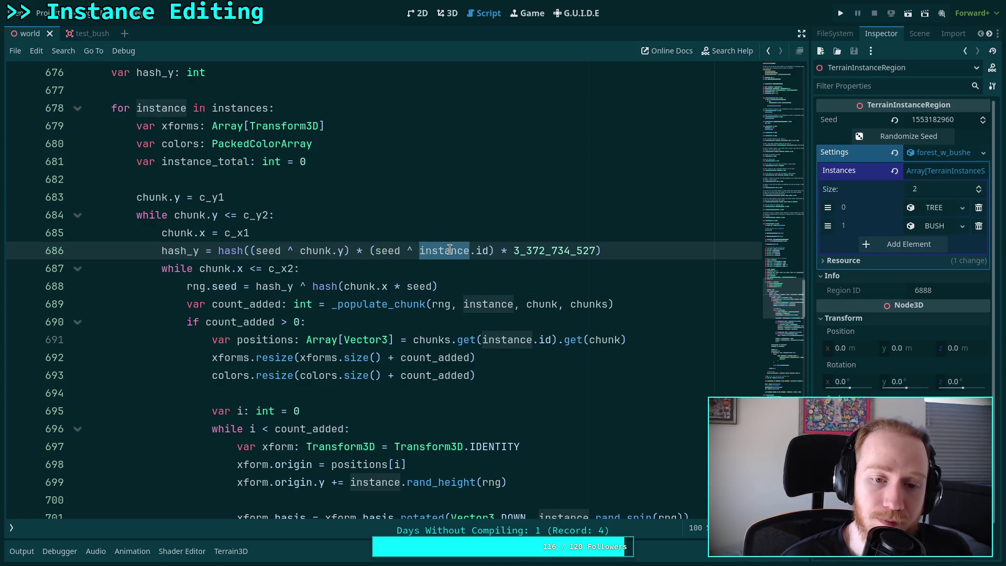
mouse_move(449, 250)
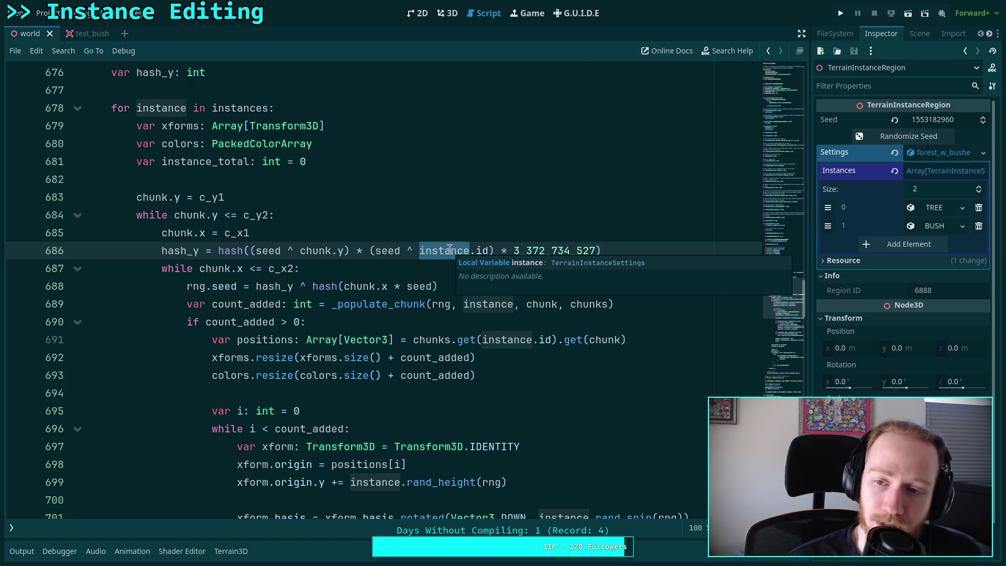
click(922, 208)
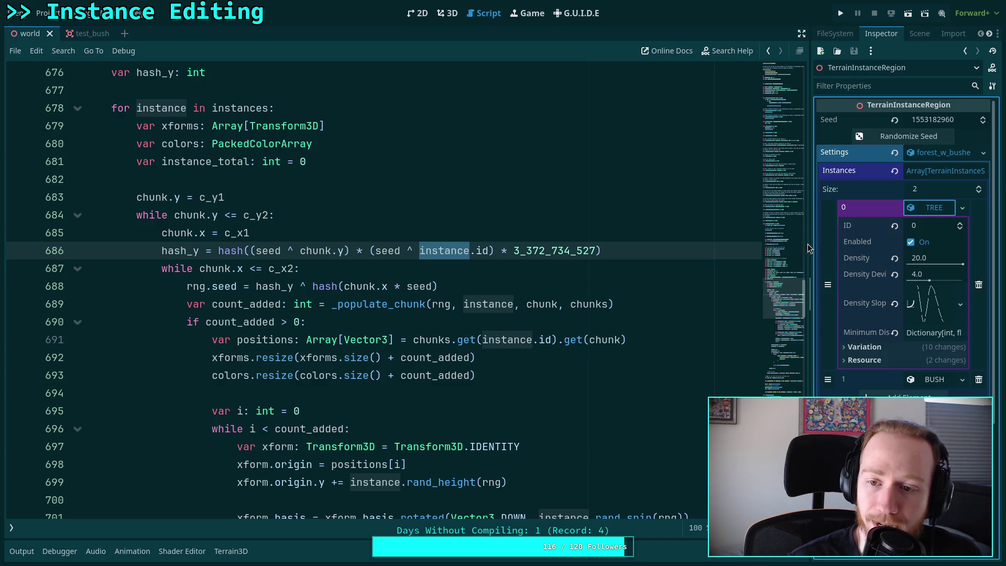
Widen the Inspector dock, then expand and collapse the TREE's Variation section.
drag(810, 246, 746, 253)
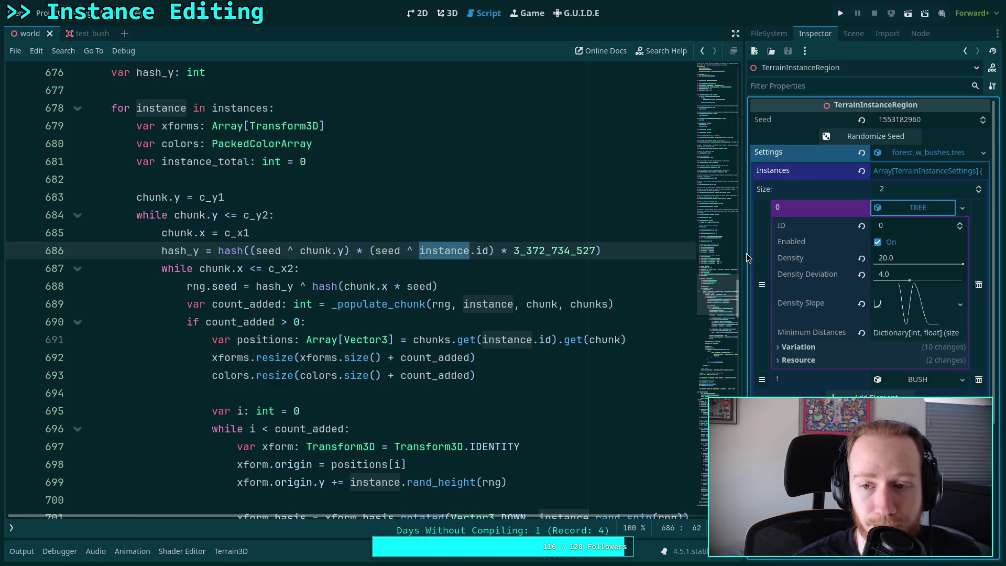
click(846, 347)
click(846, 348)
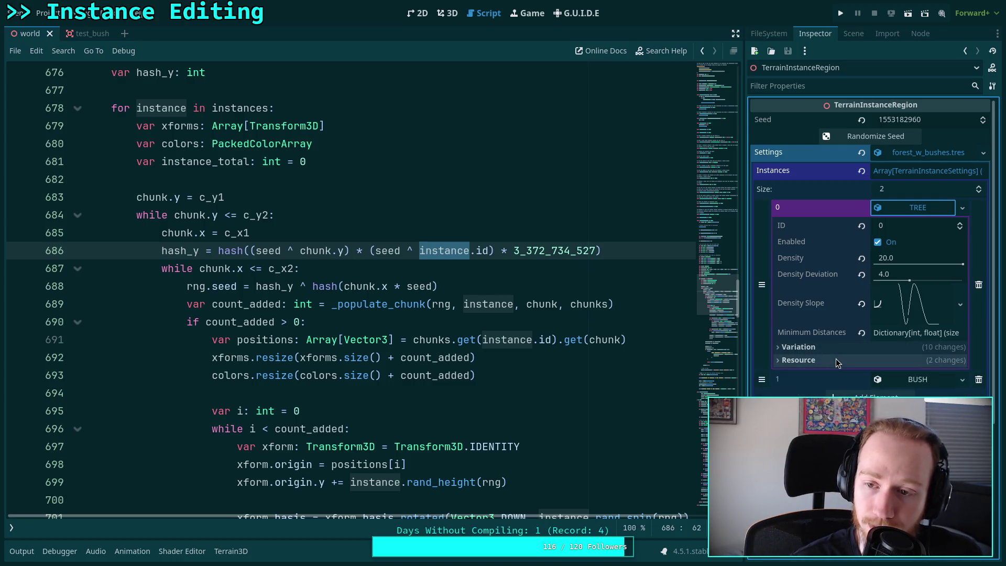
mouse_move(839, 277)
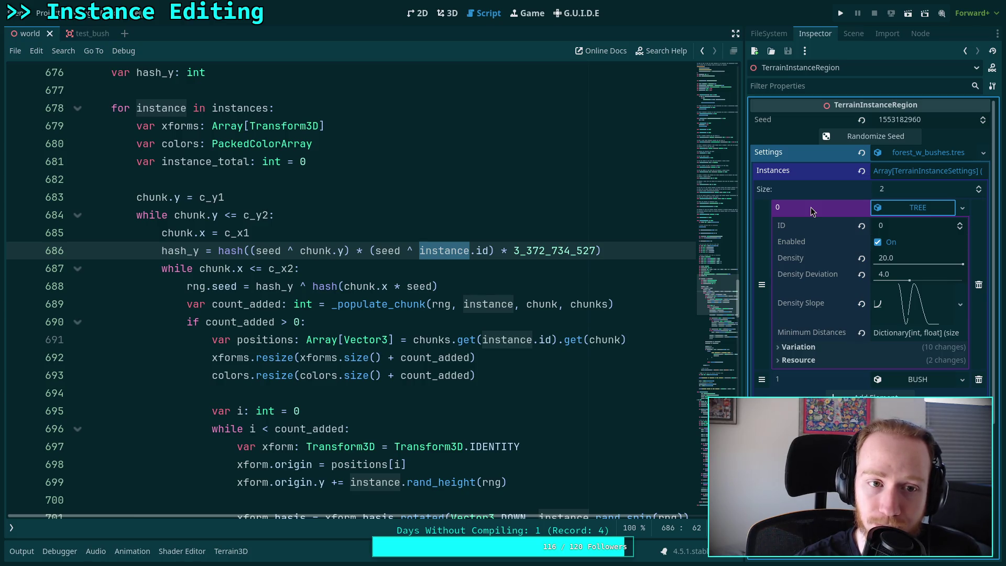
scroll(186, 263, up, 2)
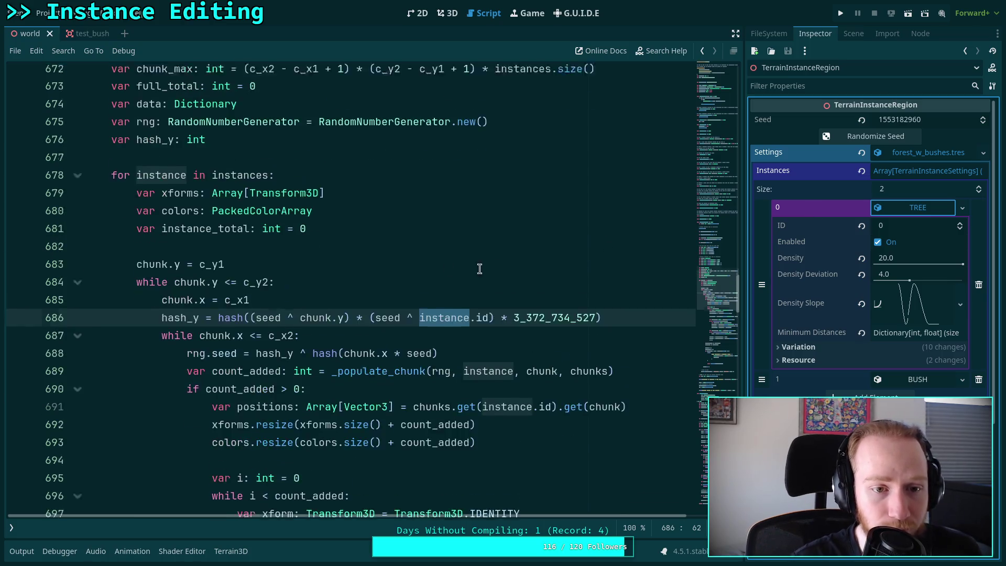
In populate_region, fold the empty-instances check and unfold the loop collecting enabled instances.
click(186, 262)
click(244, 219)
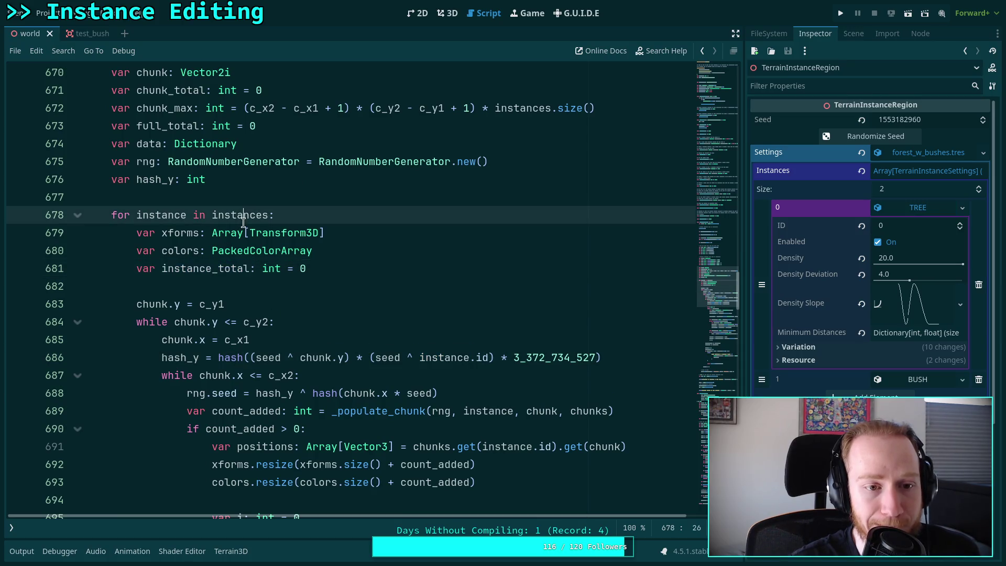
scroll(193, 229, up, 3)
scroll(199, 230, up, 9)
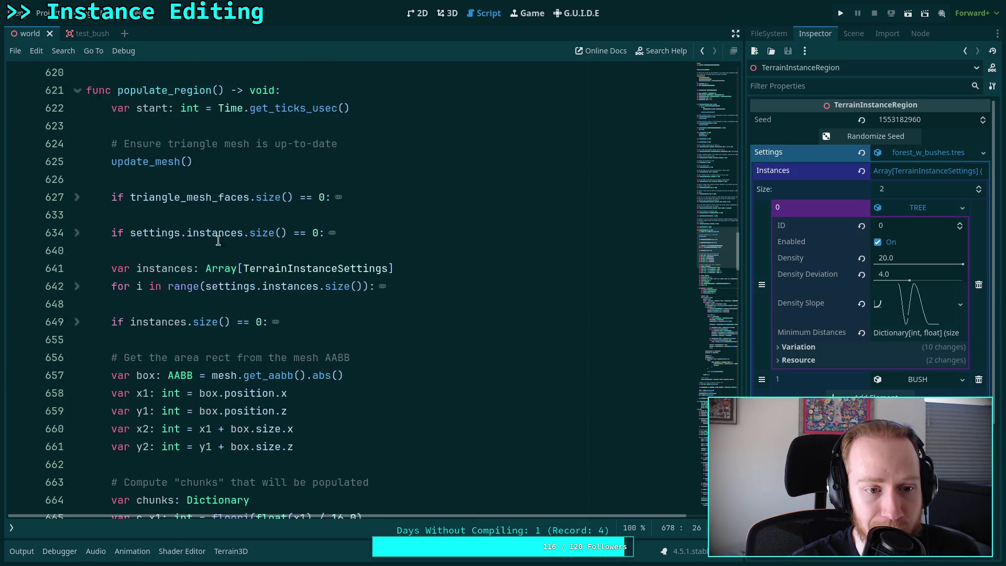
click(83, 323)
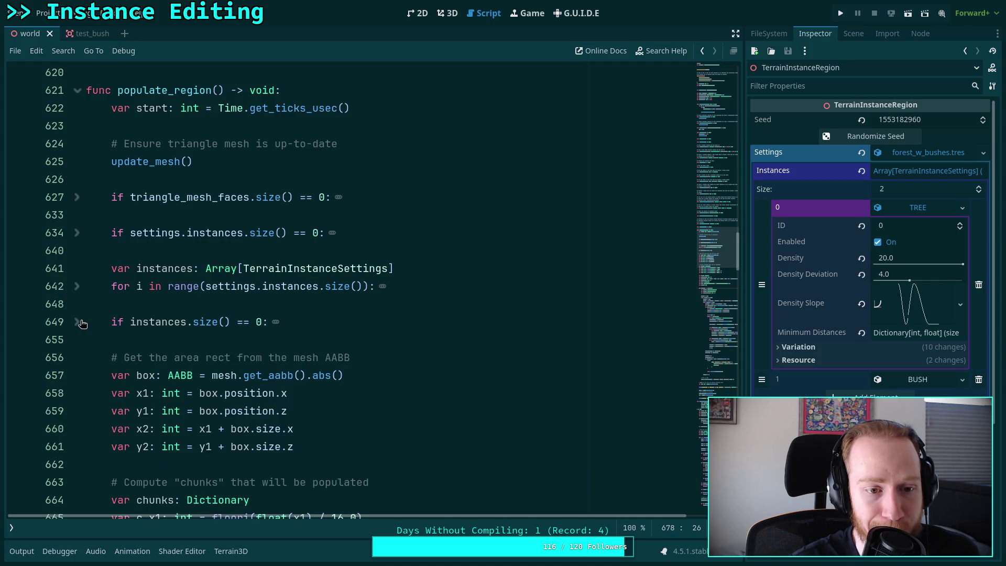
click(84, 288)
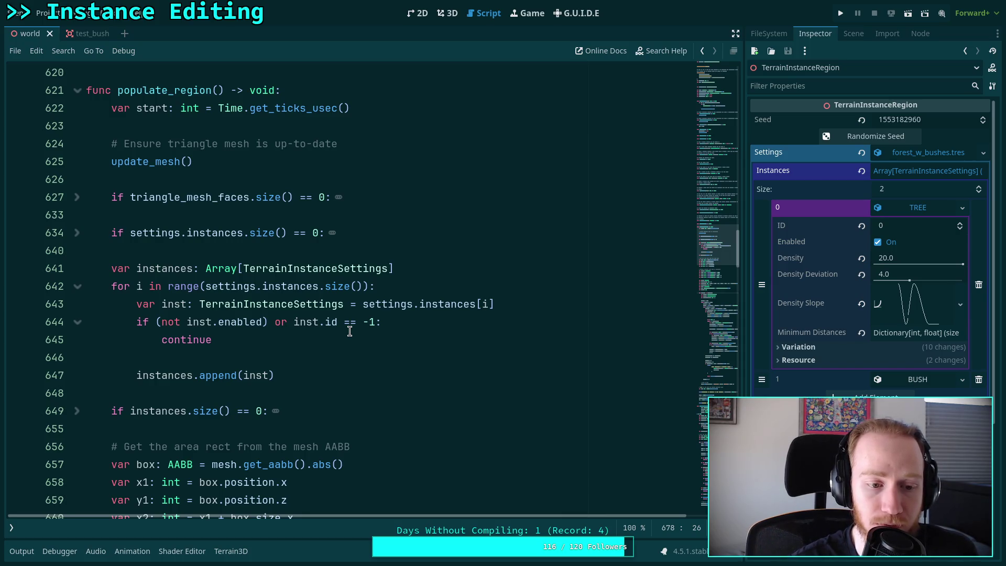
Return to the hash_y code and select instance.id on line 686.
scroll(349, 331, down, 14)
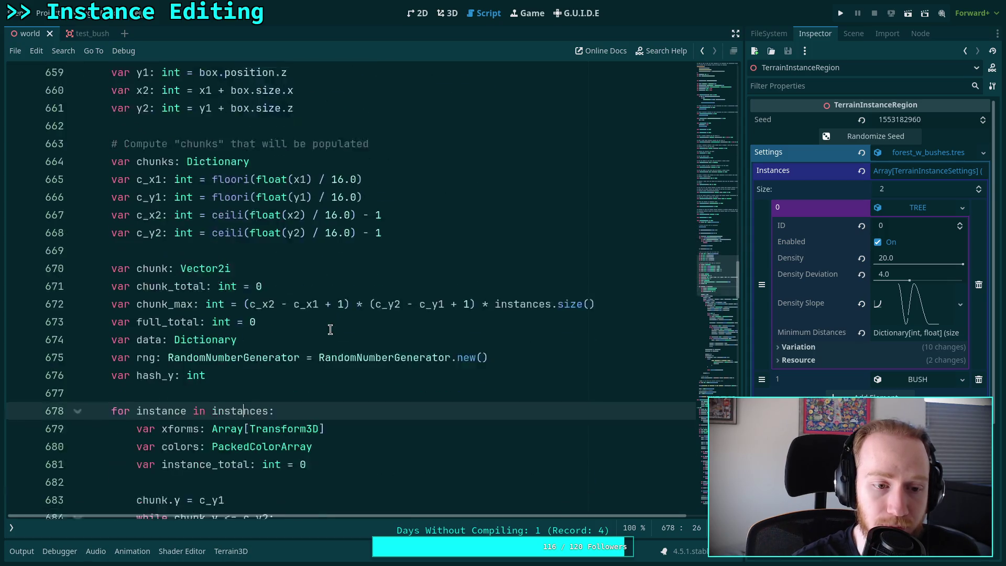
scroll(330, 329, up, 13)
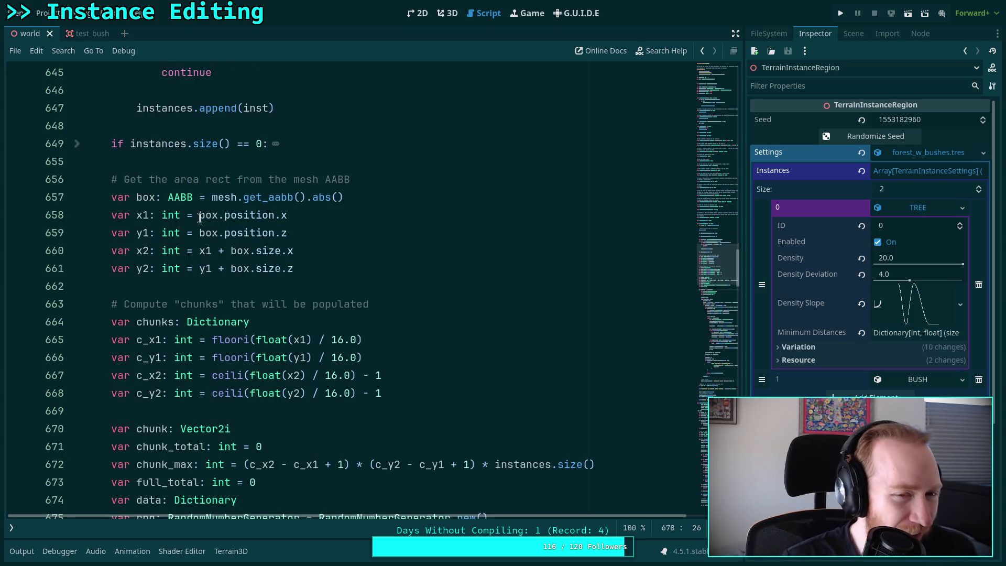
scroll(212, 218, down, 4)
scroll(259, 322, down, 2)
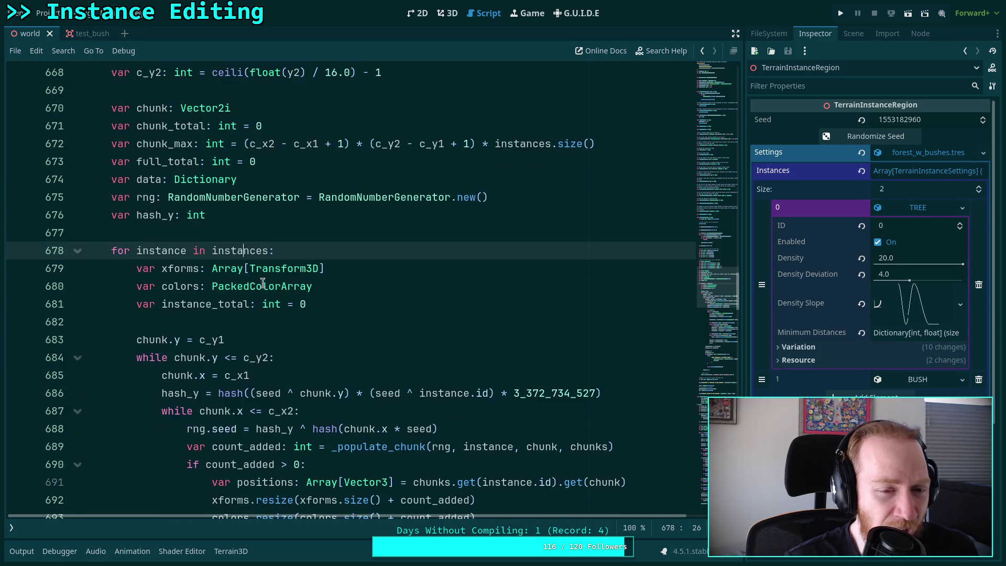
scroll(262, 282, up, 10)
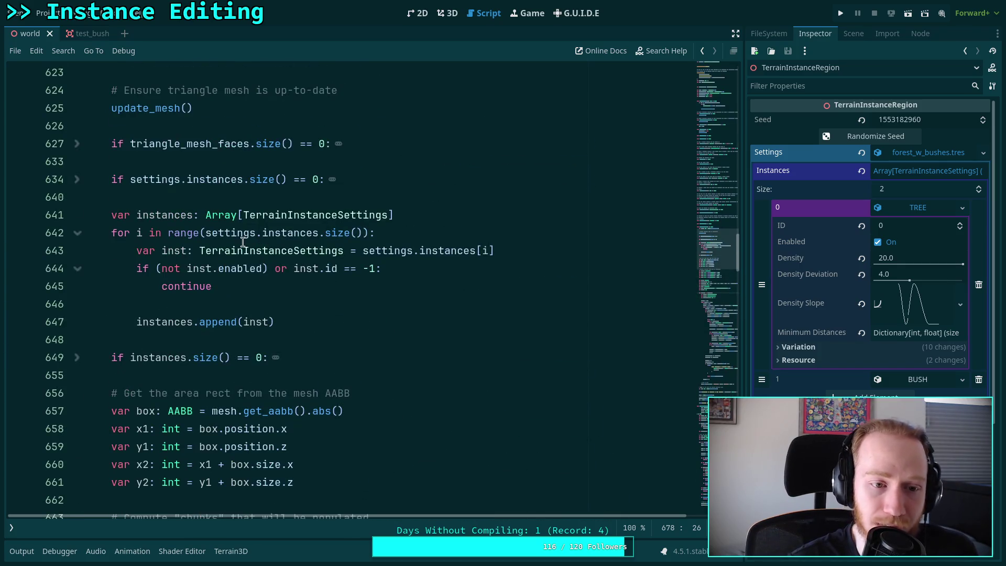
scroll(259, 241, down, 12)
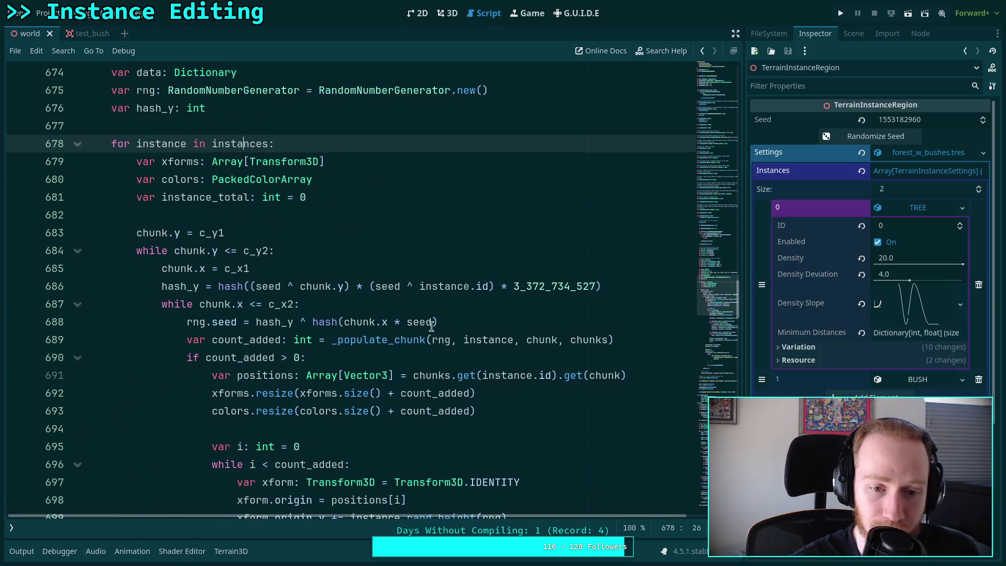
mouse_move(388, 286)
mouse_down()
mouse_move(487, 286)
mouse_move(419, 286)
mouse_up()
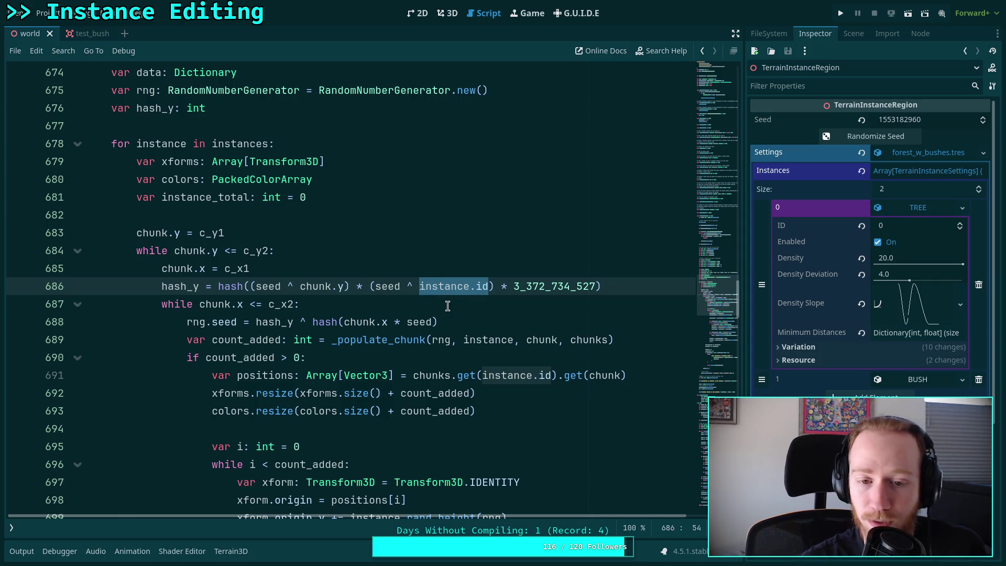
Expand the TREE's Variation settings and select instance.id in the hash_y line.
click(823, 348)
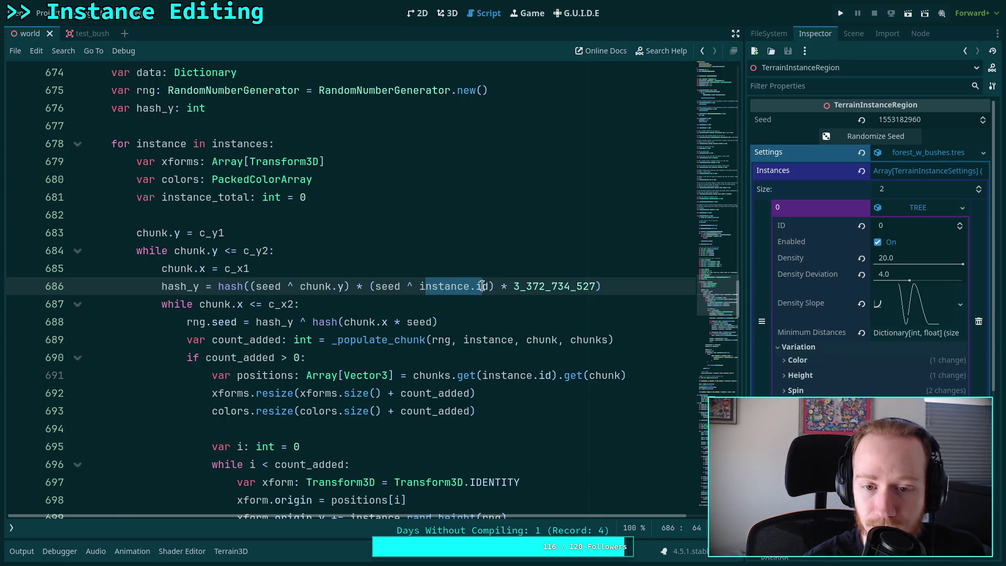
key(Right)
drag(419, 286, 489, 285)
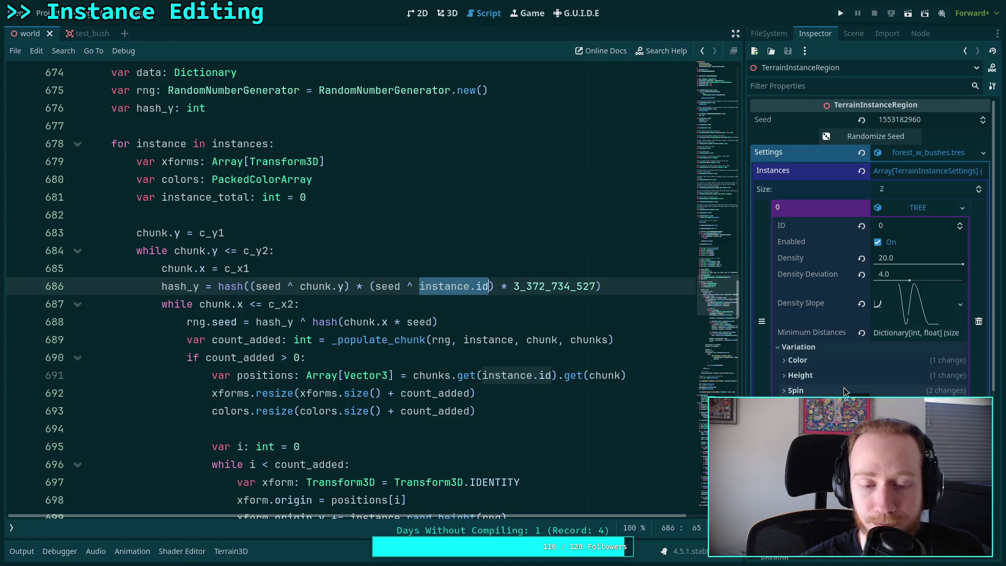
click(11, 528)
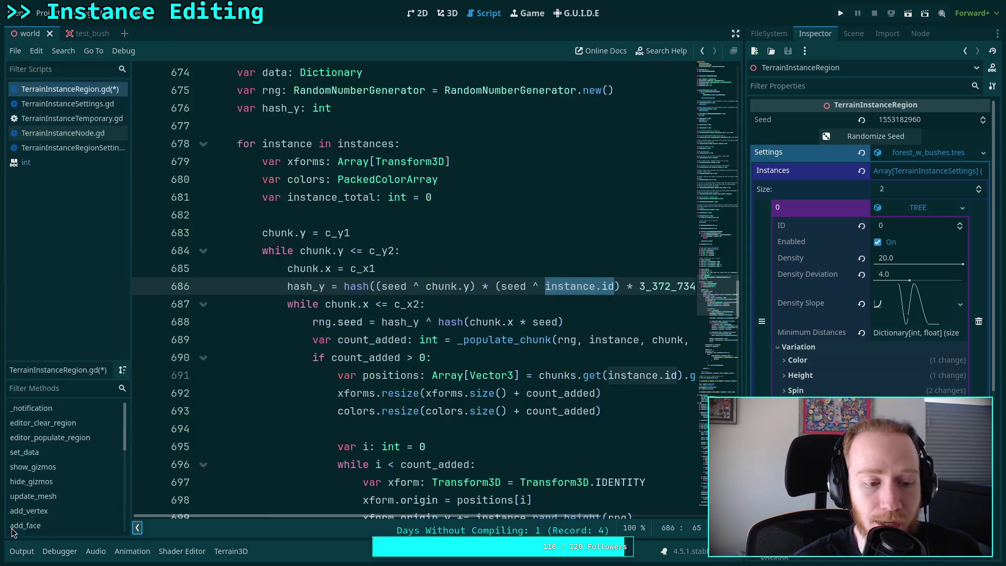
click(81, 162)
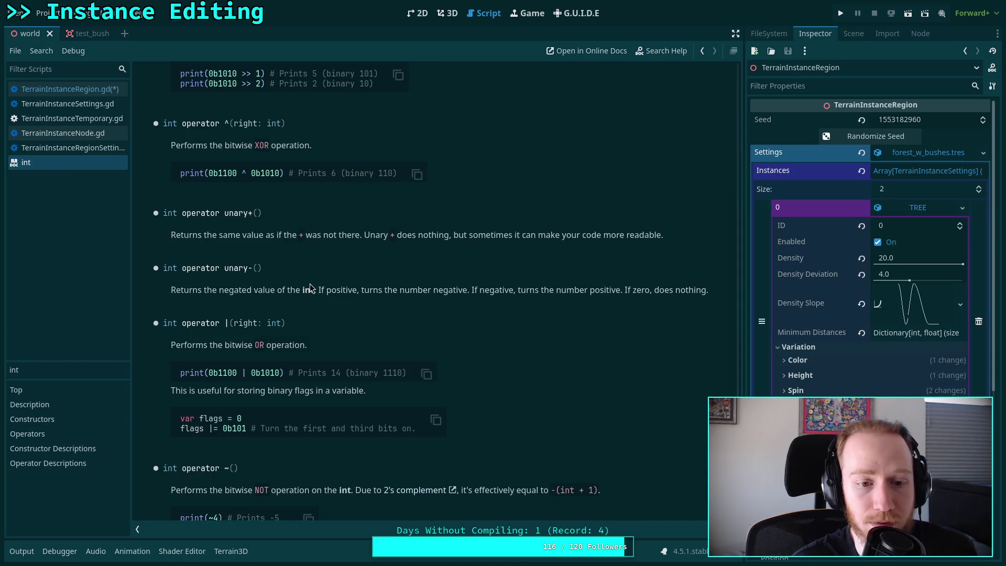
scroll(294, 267, up, 4)
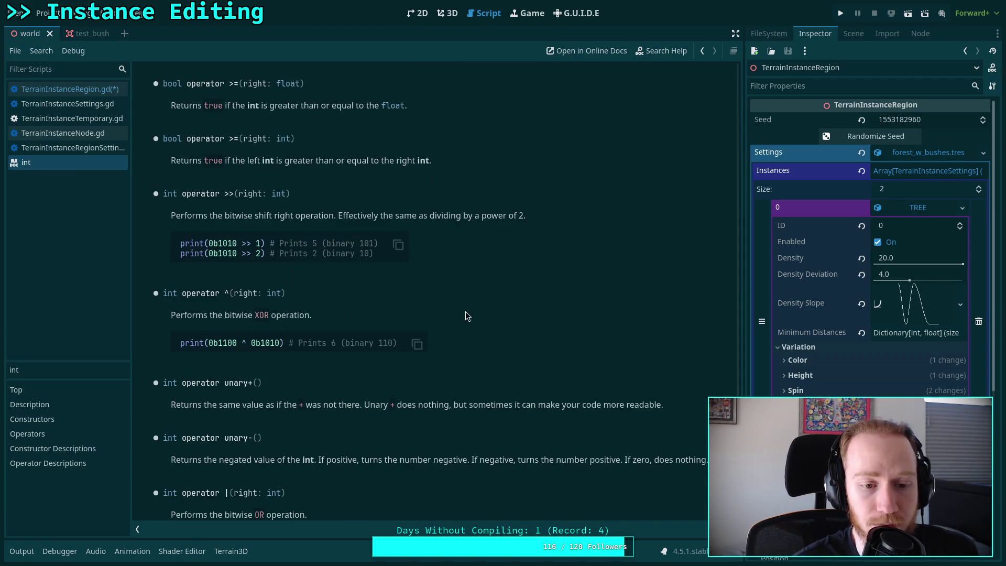
scroll(419, 288, up, 10)
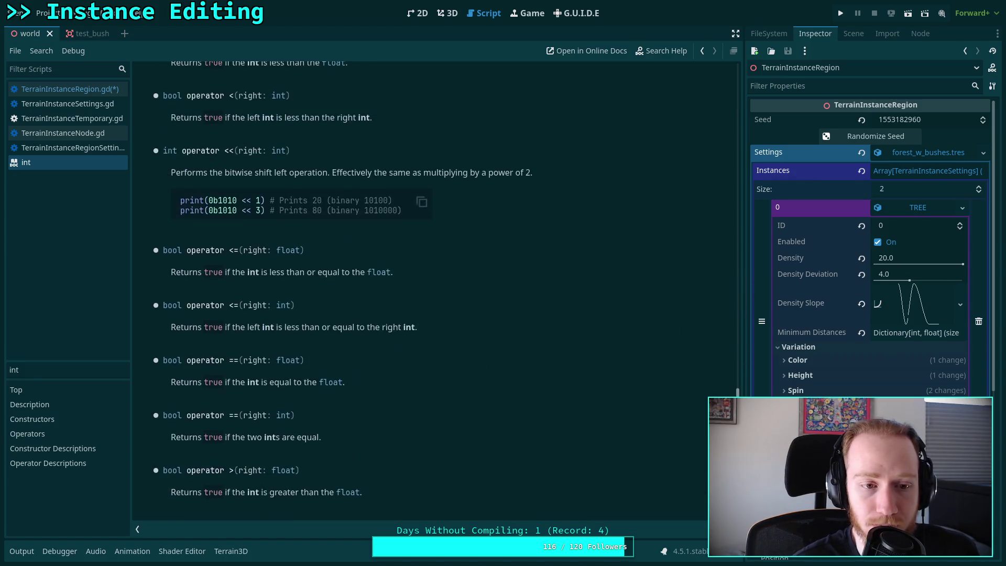
scroll(472, 260, down, 2)
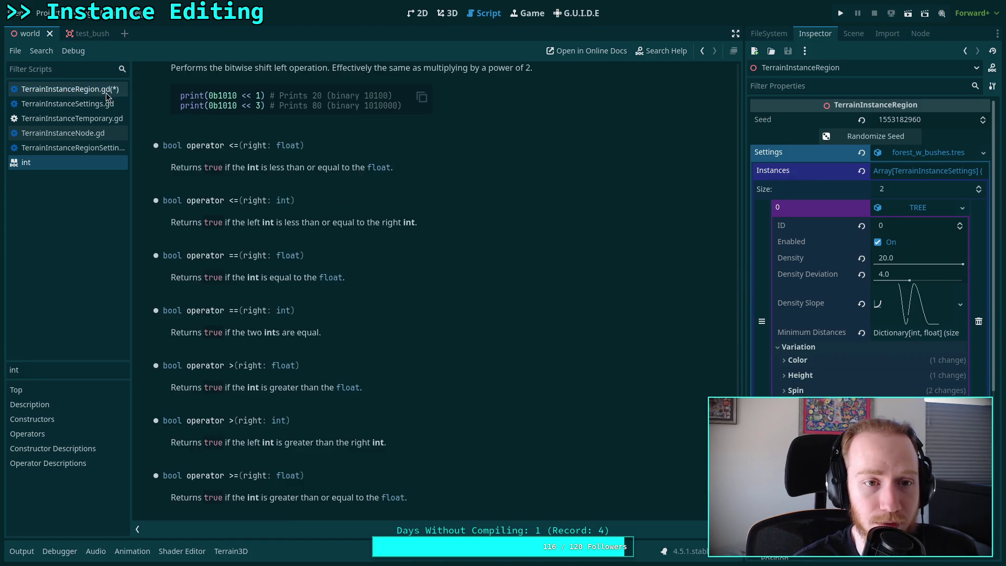
click(107, 94)
click(462, 267)
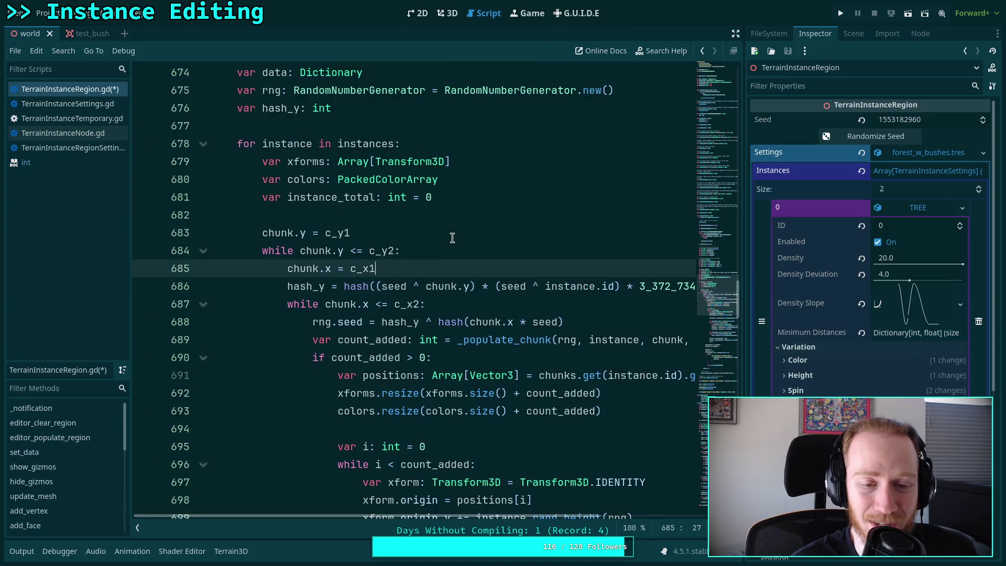
click(513, 196)
scroll(515, 197, up, 2)
click(276, 232)
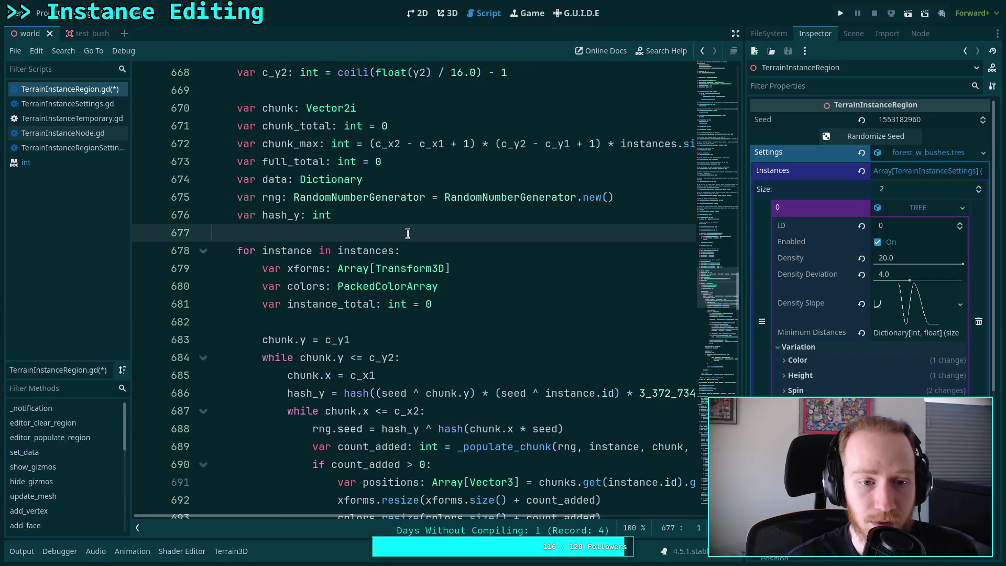
Insert blank lines above the for instance in instances loop, trying and erasing int_bits.
key(Return)
key(Return)
key(Up)
text(nt)
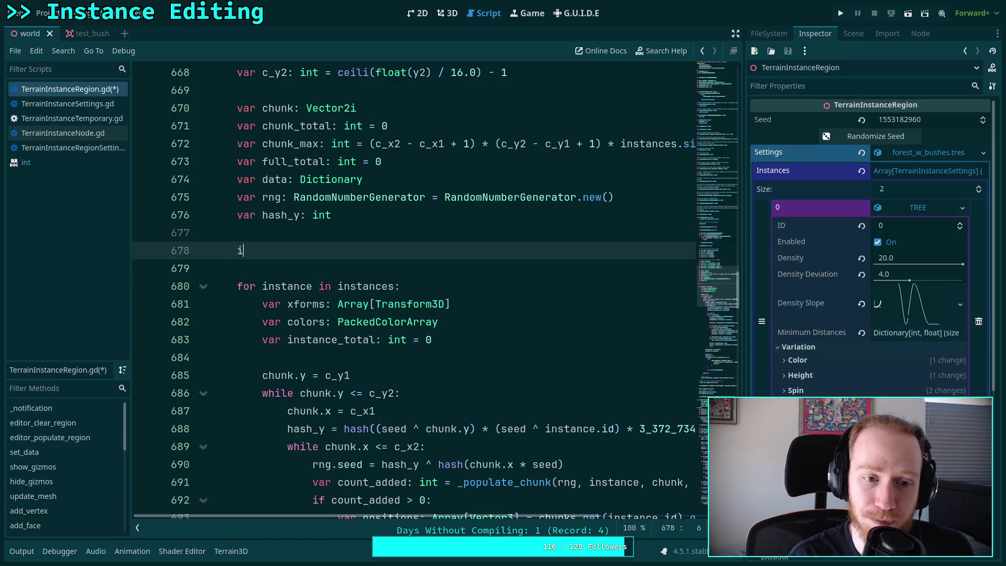
text(_bit)
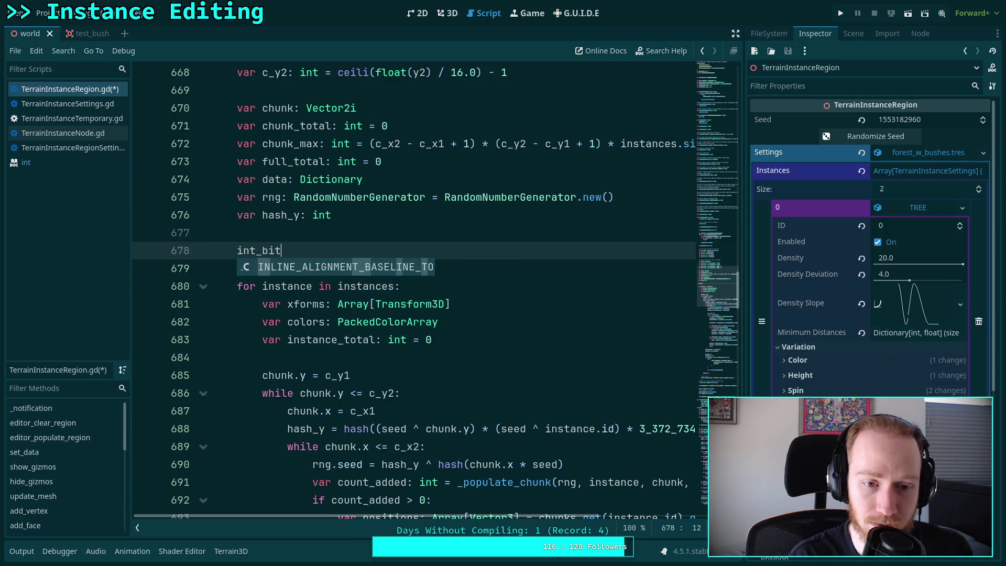
key(BackSpace)
key(BackSpace)
key(BackSpace)
key(BackSpace)
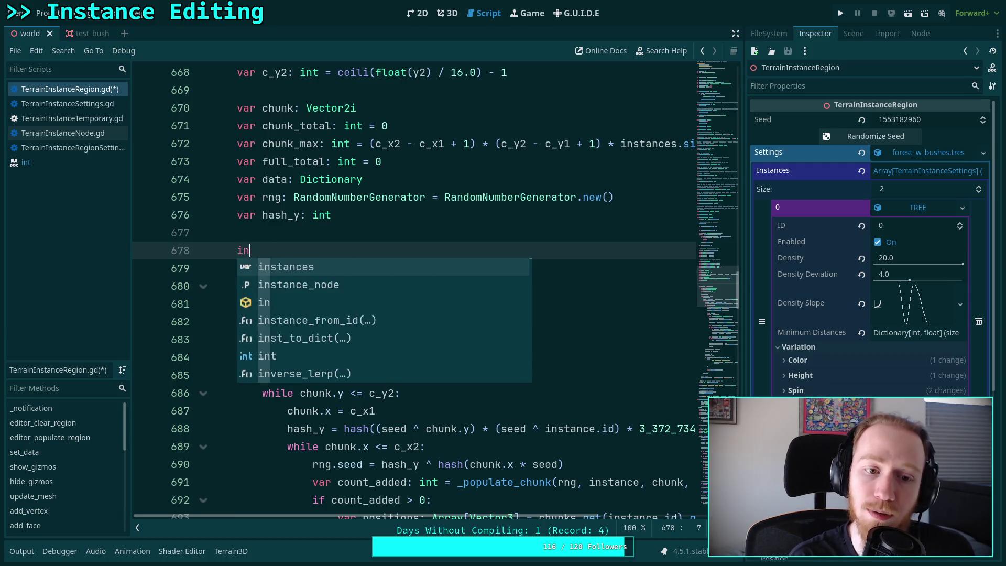
text(its)
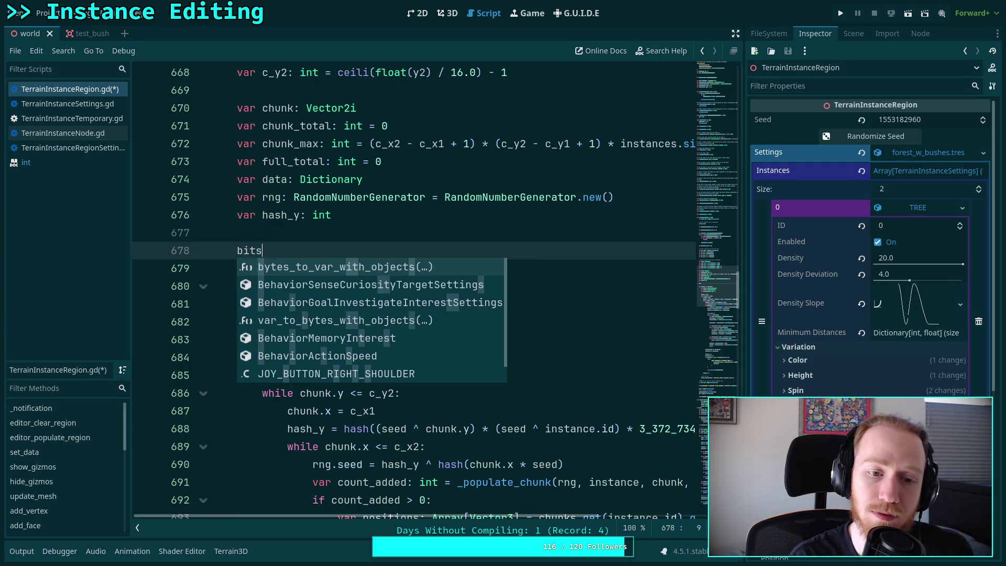
key(BackSpace)
key(BackSpace)
key(BackSpace)
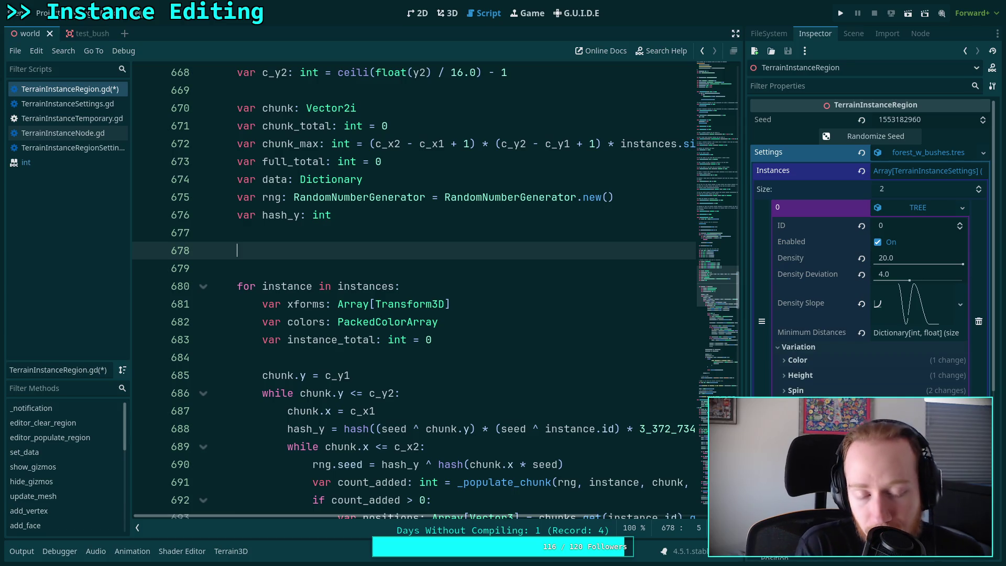
Type float( on line 678 and open the float class documentation.
text(float()
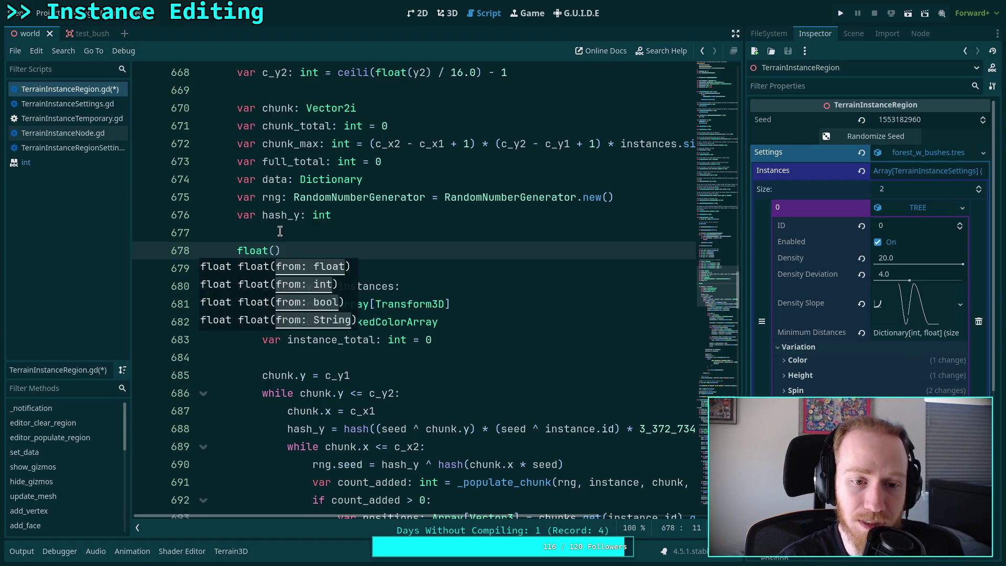
right_click(255, 251)
click(278, 427)
scroll(290, 330, down, 10)
scroll(269, 187, up, 1)
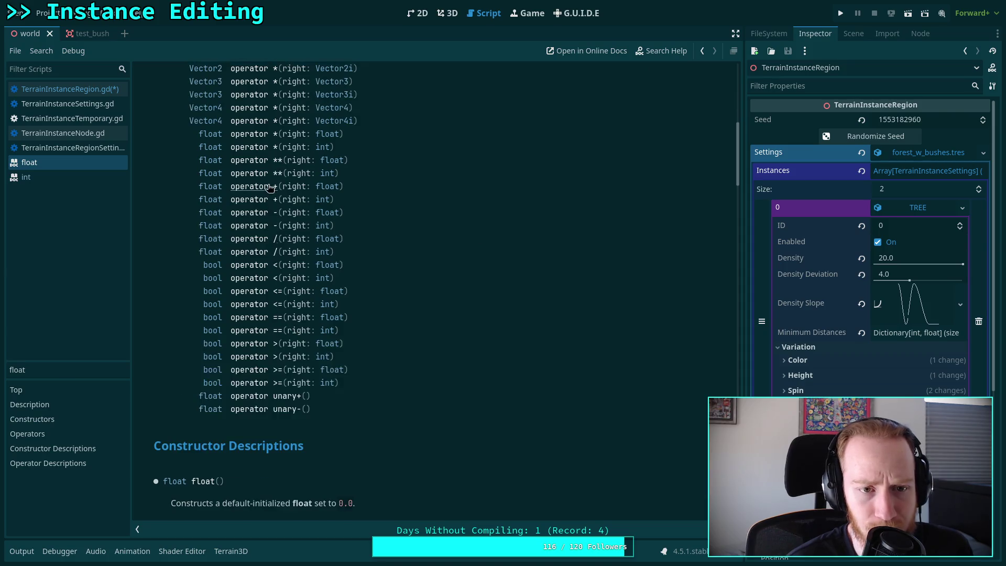
scroll(306, 326, up, 5)
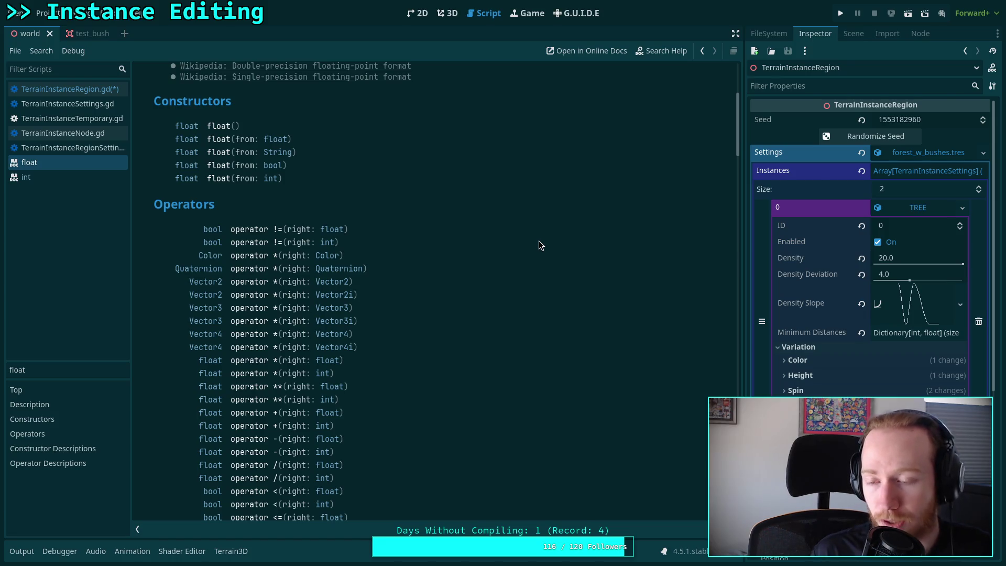
click(112, 90)
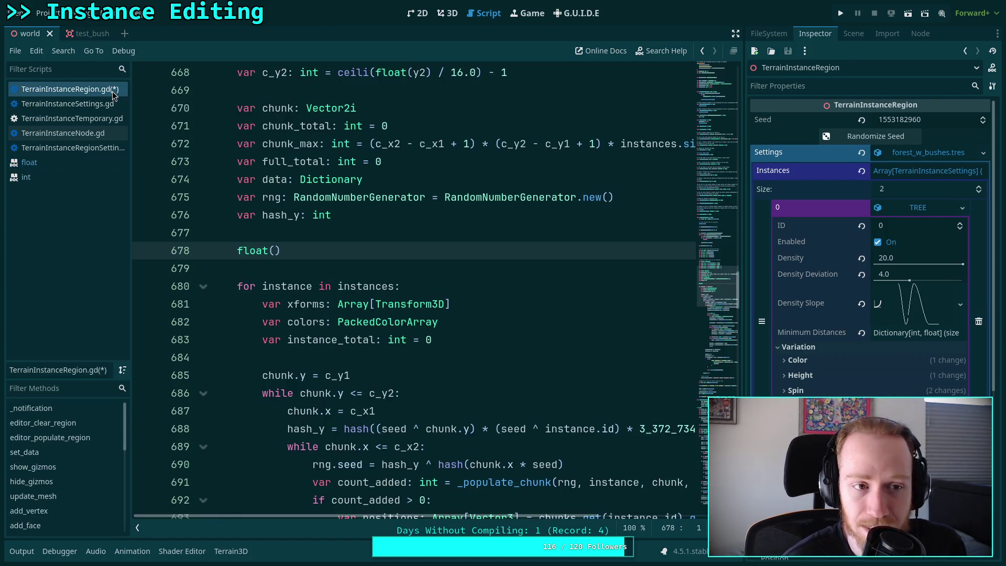
drag(314, 251, 336, 214)
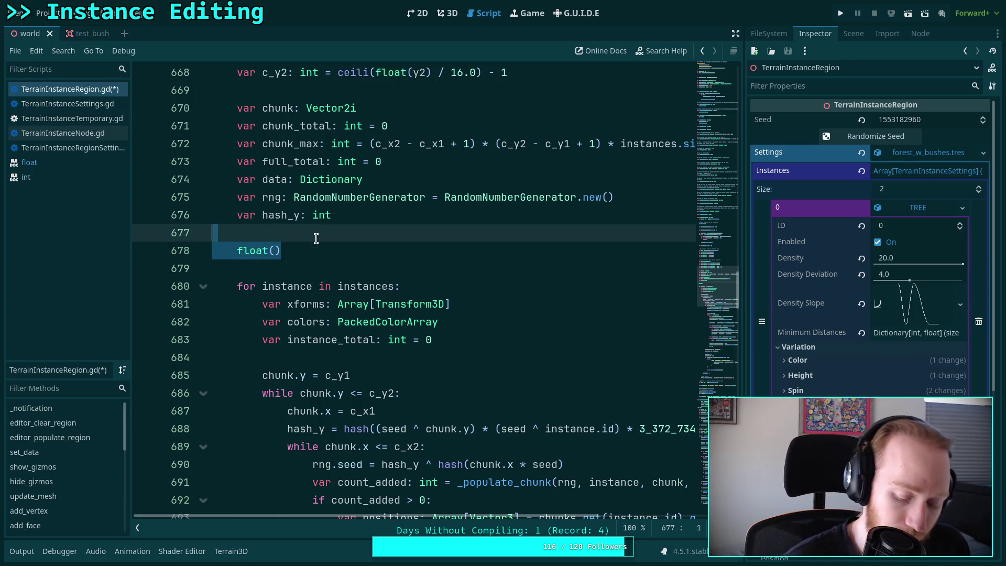
Delete the trial float() line and glance at TerrainInstanceSettings.gd.
key(BackSpace)
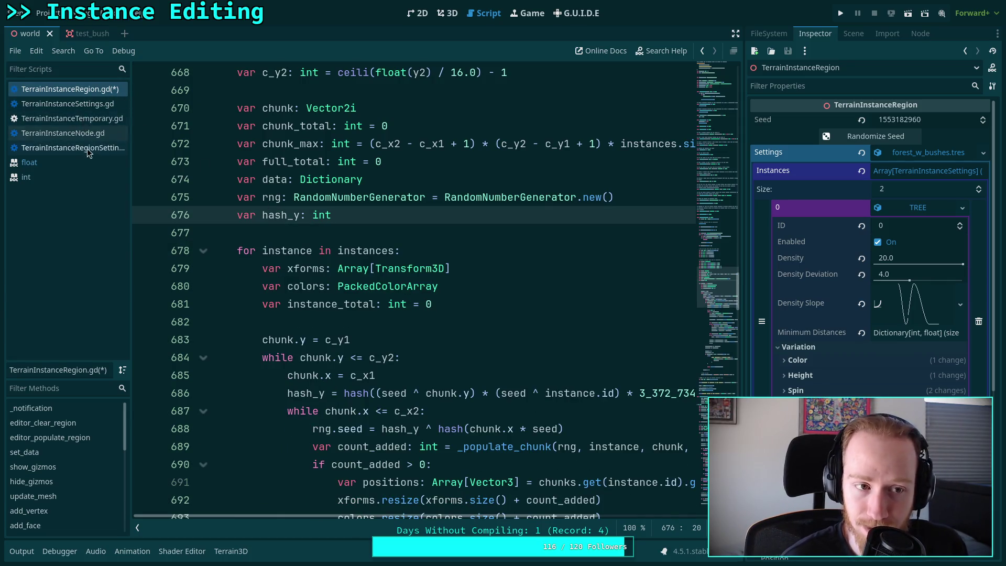
click(78, 104)
scroll(419, 231, up, 10)
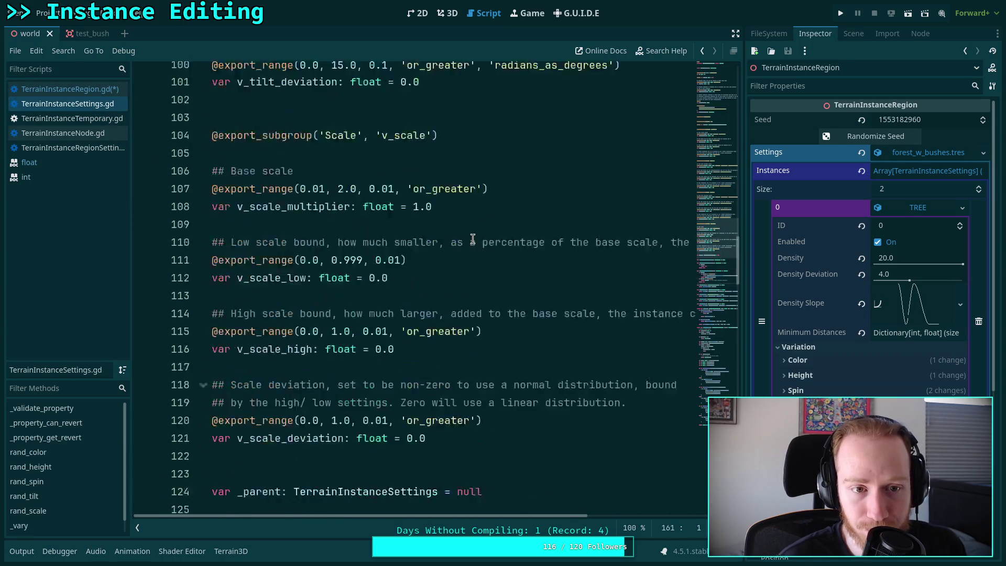
scroll(472, 239, up, 15)
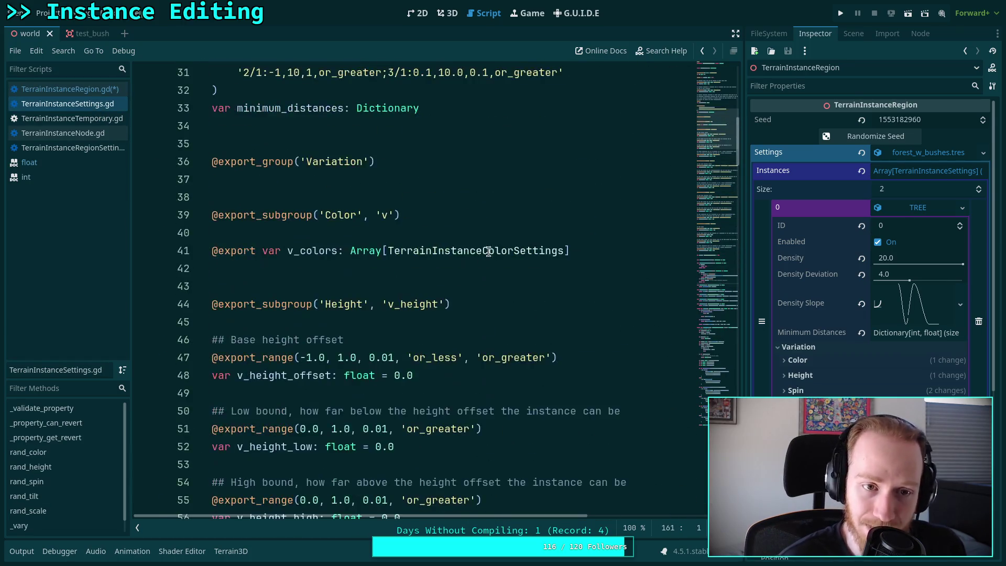
Copy the seed export and Randomize Seed button lines from TerrainInstanceRegion.gd.
click(63, 89)
scroll(466, 266, up, 15)
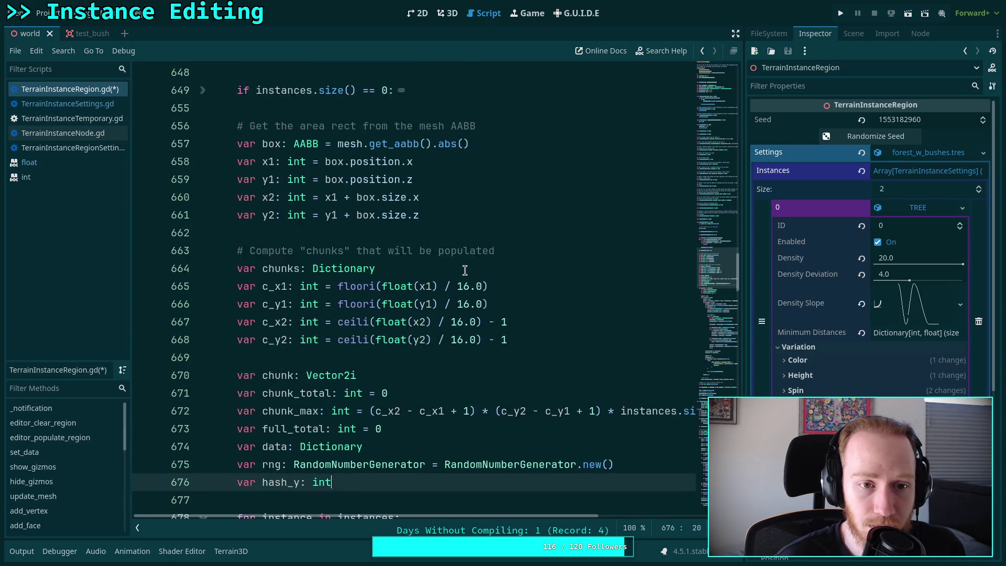
scroll(466, 265, up, 20)
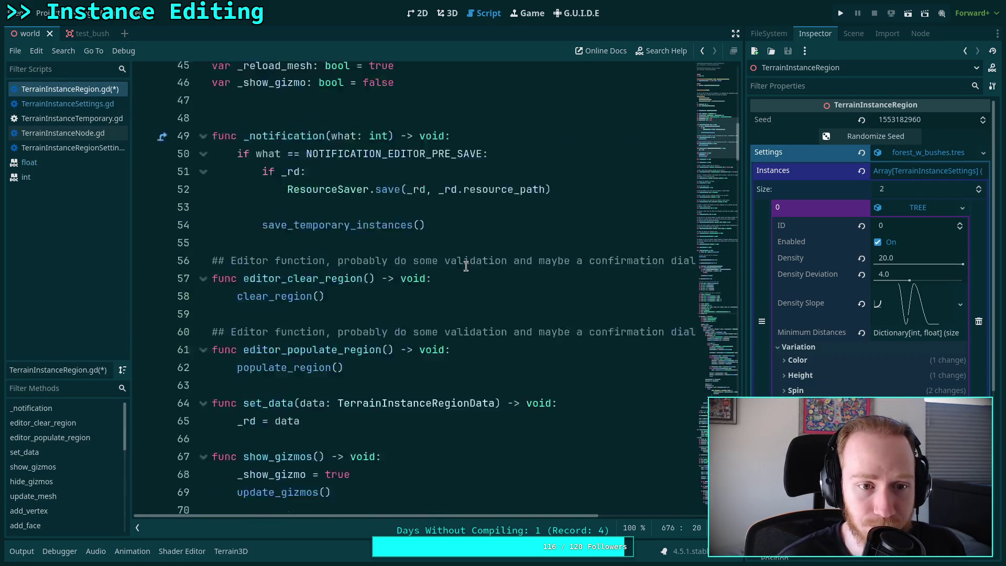
scroll(405, 290, up, 7)
mouse_move(553, 356)
mouse_down()
mouse_move(260, 314)
mouse_move(214, 286)
mouse_up()
right_click(278, 308)
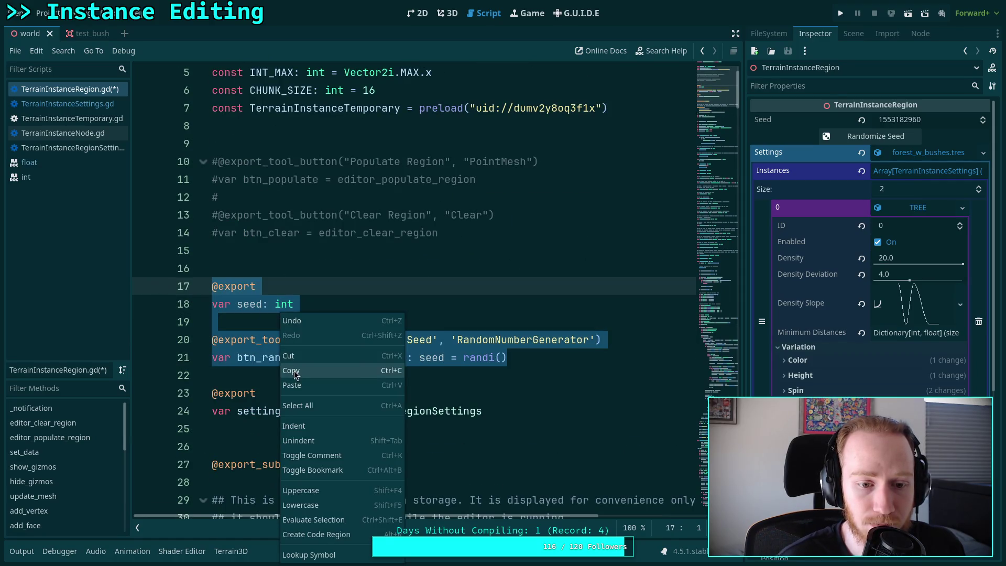
click(341, 370)
Go to TerrainInstanceSettings.gd and place the caret below the enabled export.
click(67, 103)
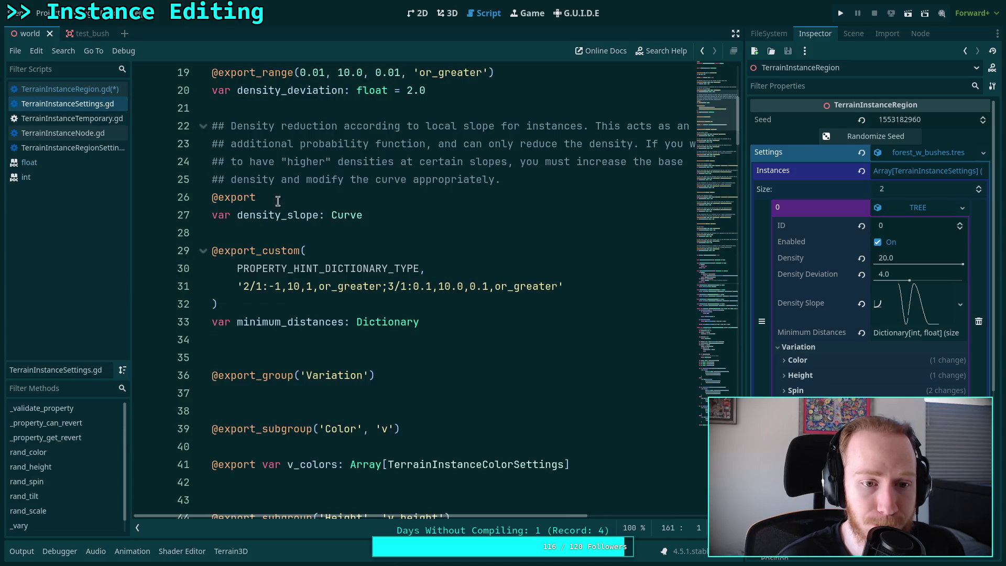
scroll(256, 195, up, 2)
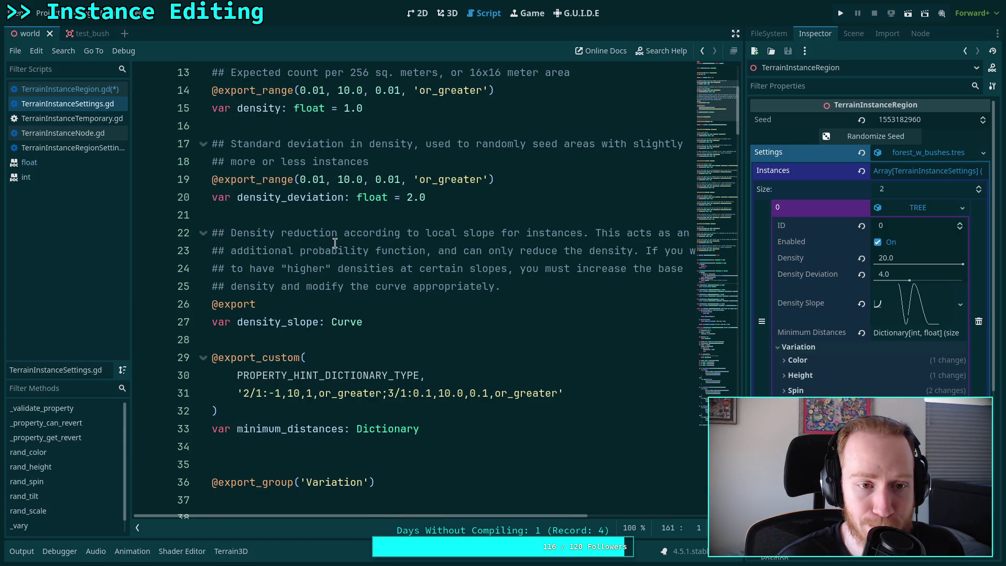
scroll(321, 239, up, 4)
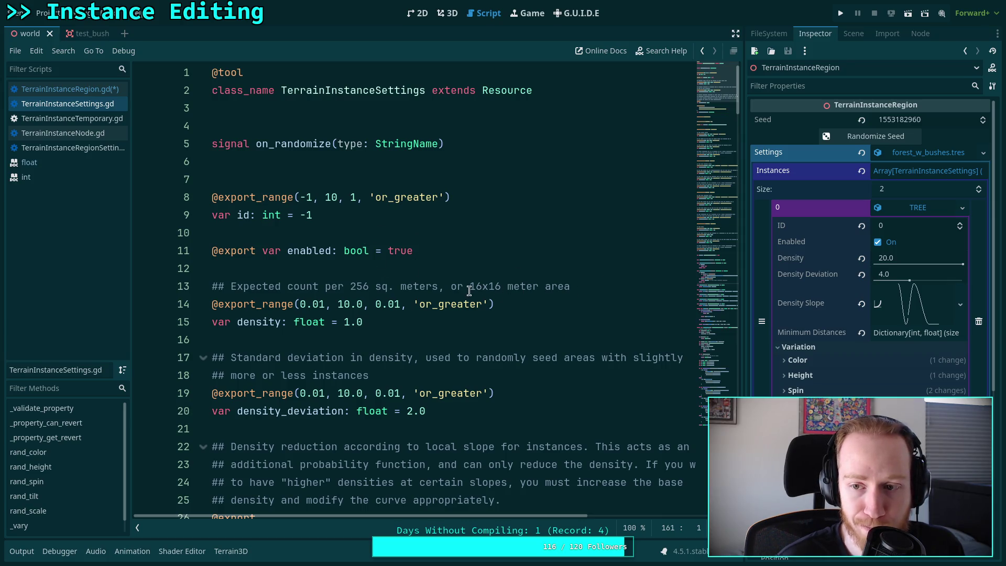
scroll(461, 294, down, 5)
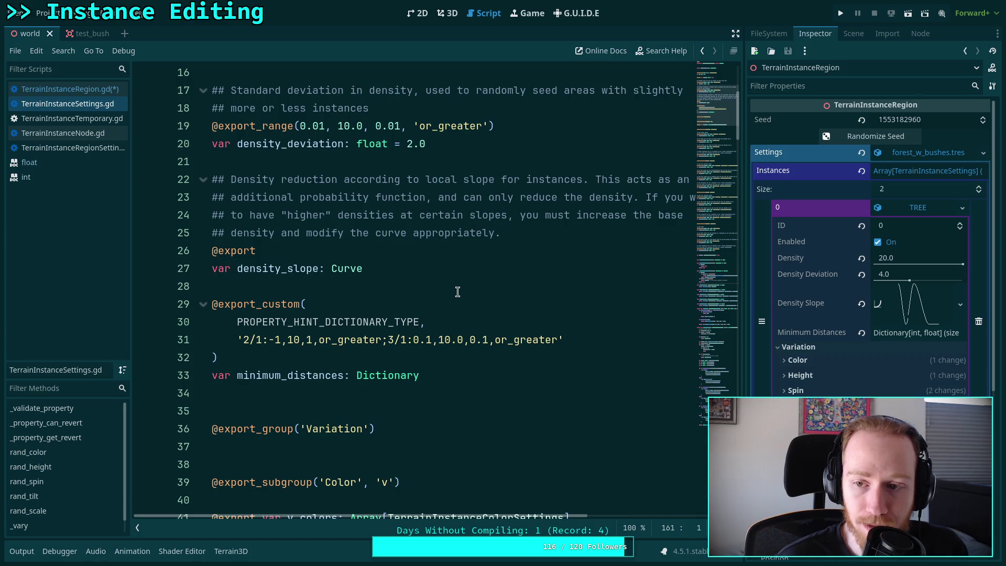
scroll(458, 292, up, 5)
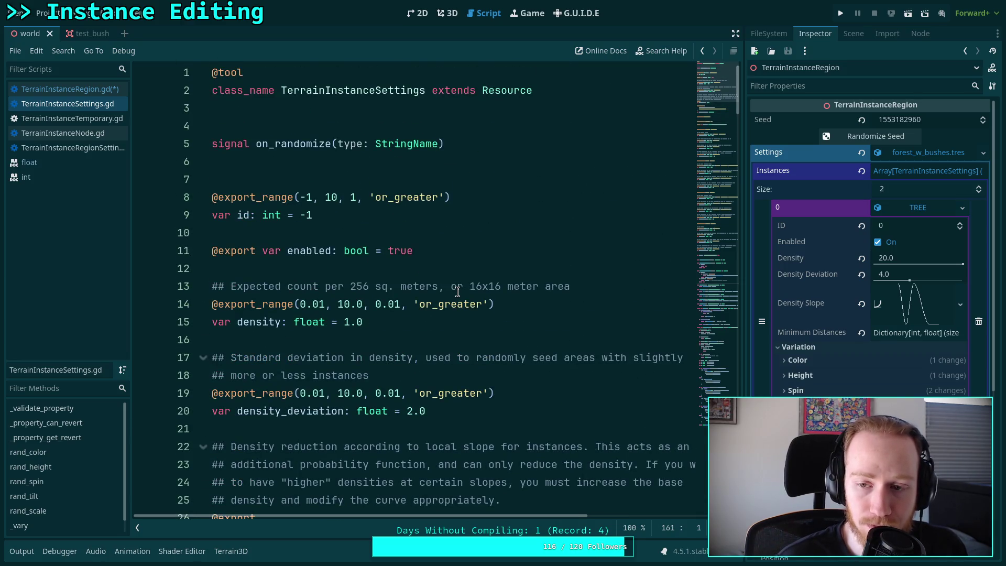
click(353, 275)
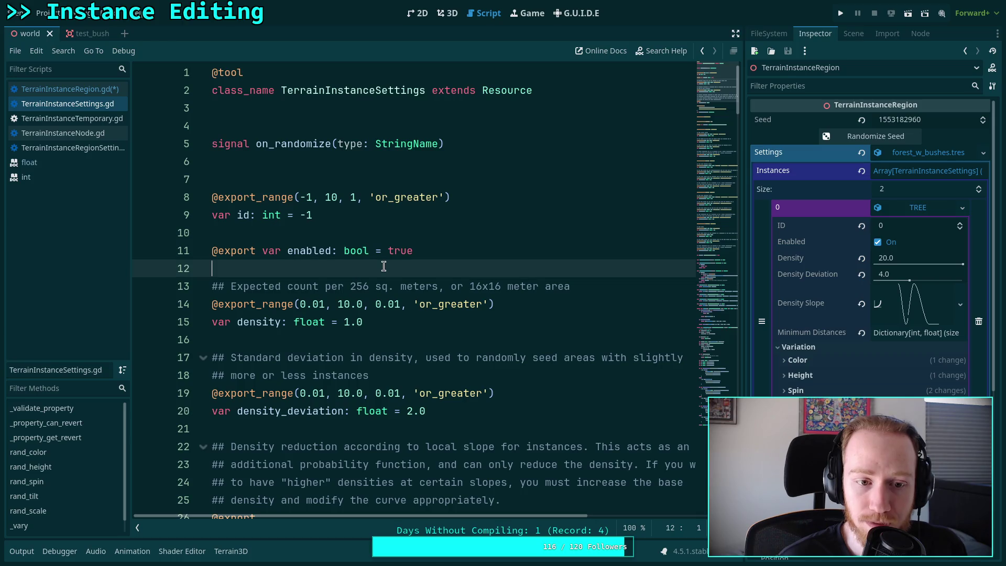
key(Return)
key(ctrl+v)
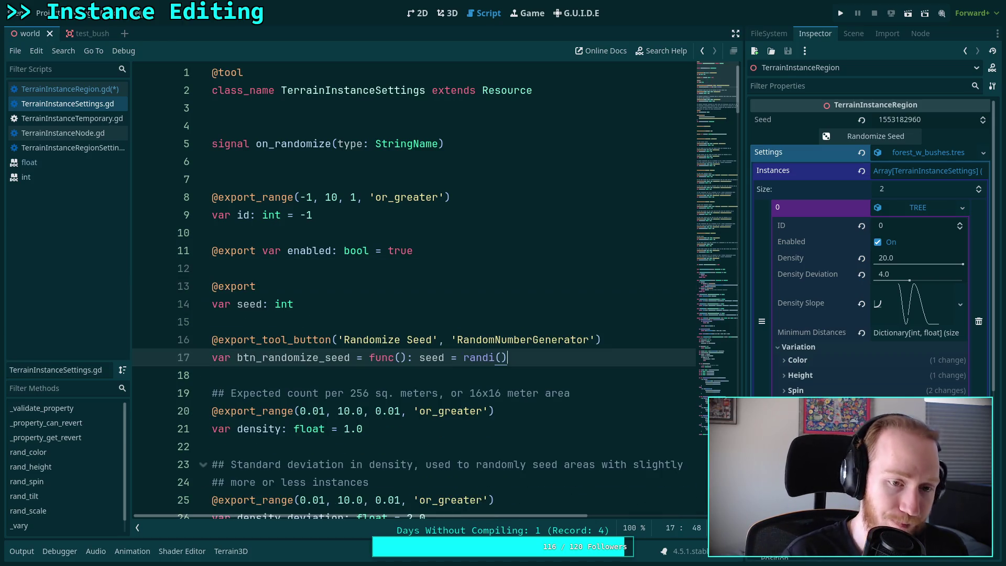
click(212, 304)
key(BackSpace)
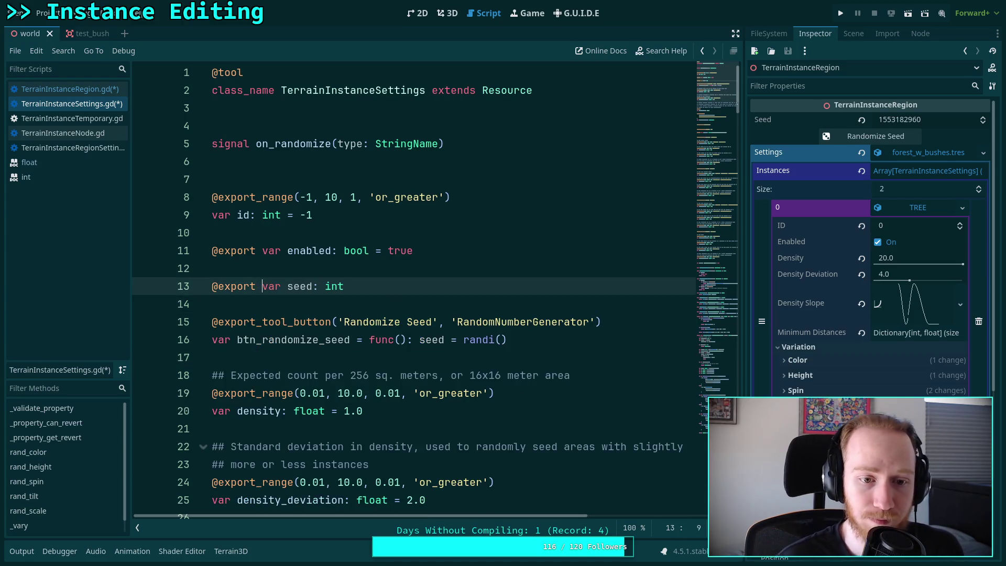
click(418, 353)
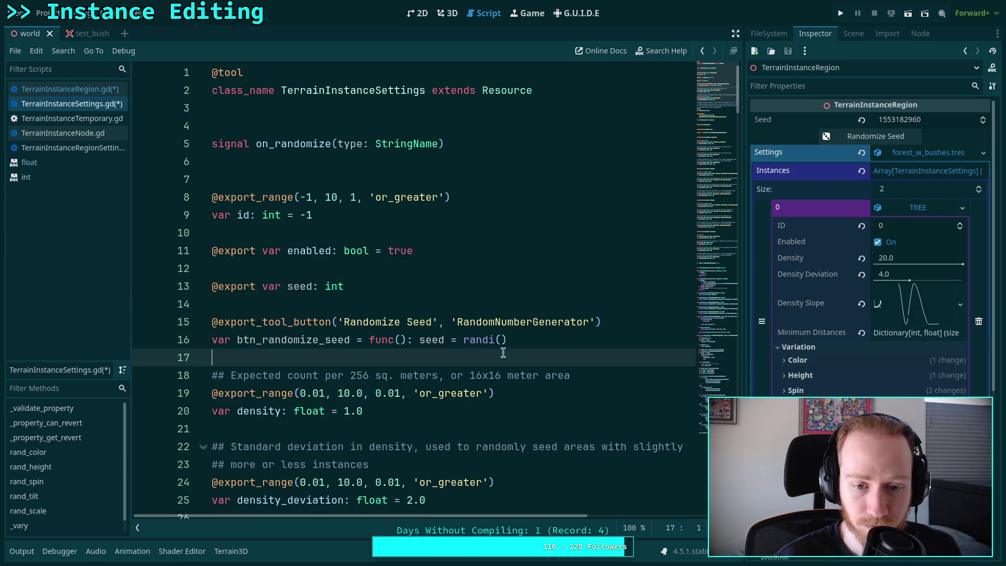
click(541, 344)
key(ctrl+s)
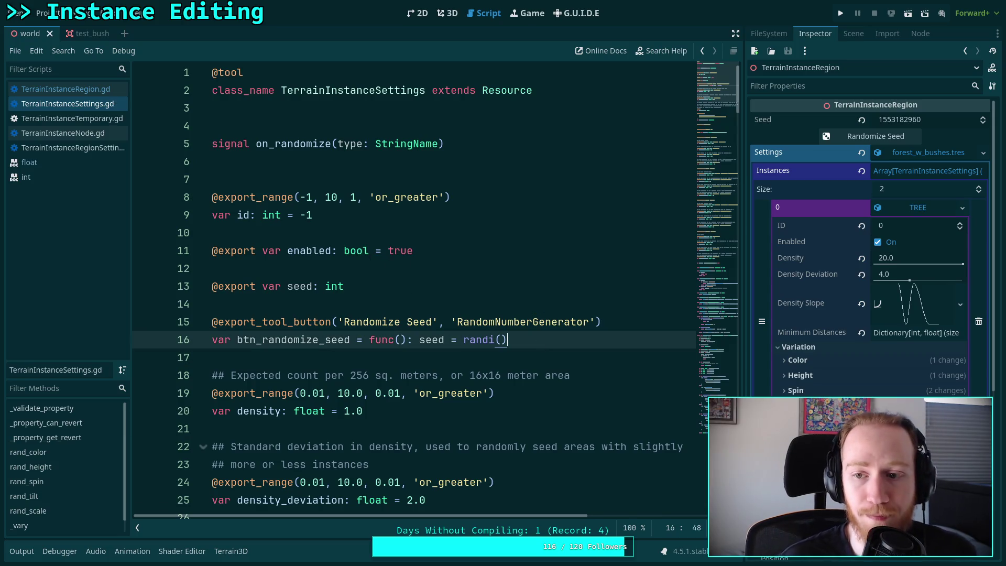
Join the seed export onto one line in TerrainInstanceRegion.gd and save.
click(88, 88)
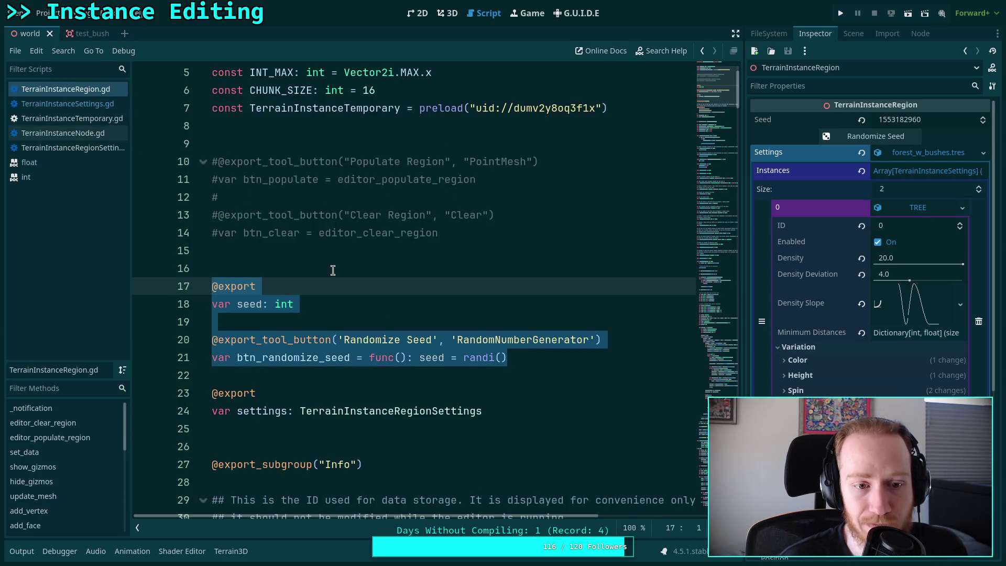
click(214, 305)
key(BackSpace)
key(ctrl+s)
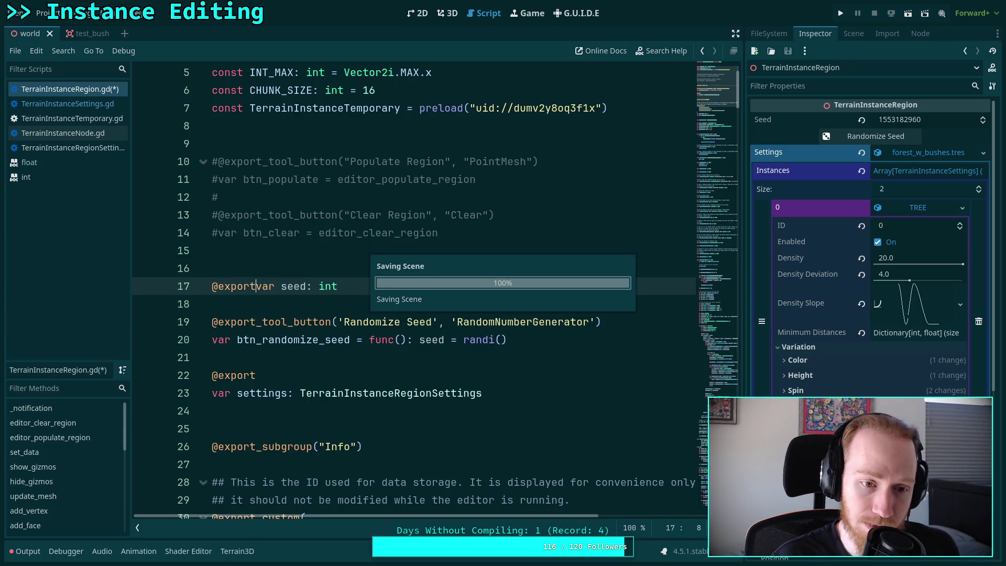
key(ctrl+s)
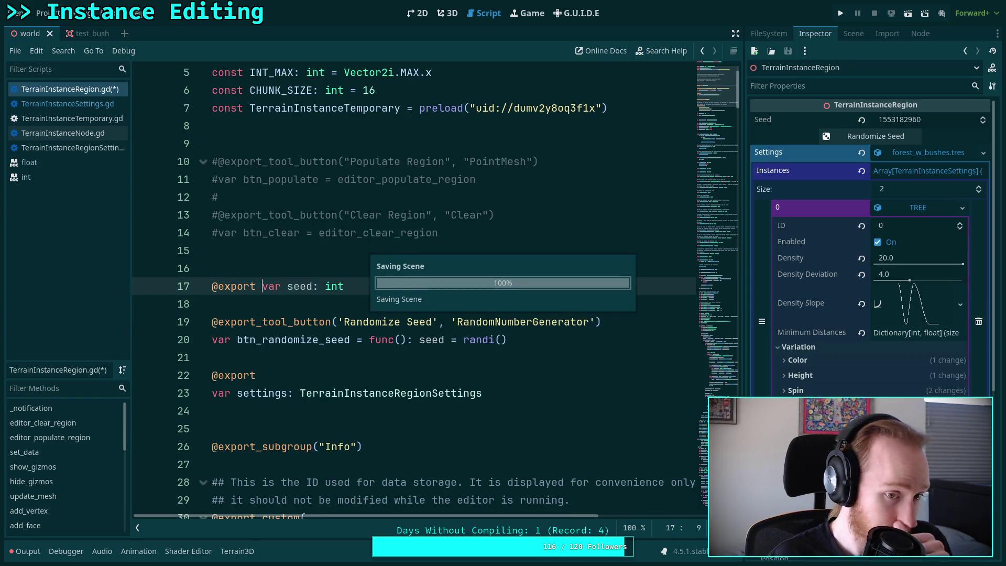
key(Down)
scroll(662, 152, down, 7)
Replace seed ^ instance.id with instance.seed in the hash_y line and save.
click(724, 371)
drag(725, 371, 718, 289)
double_click(609, 338)
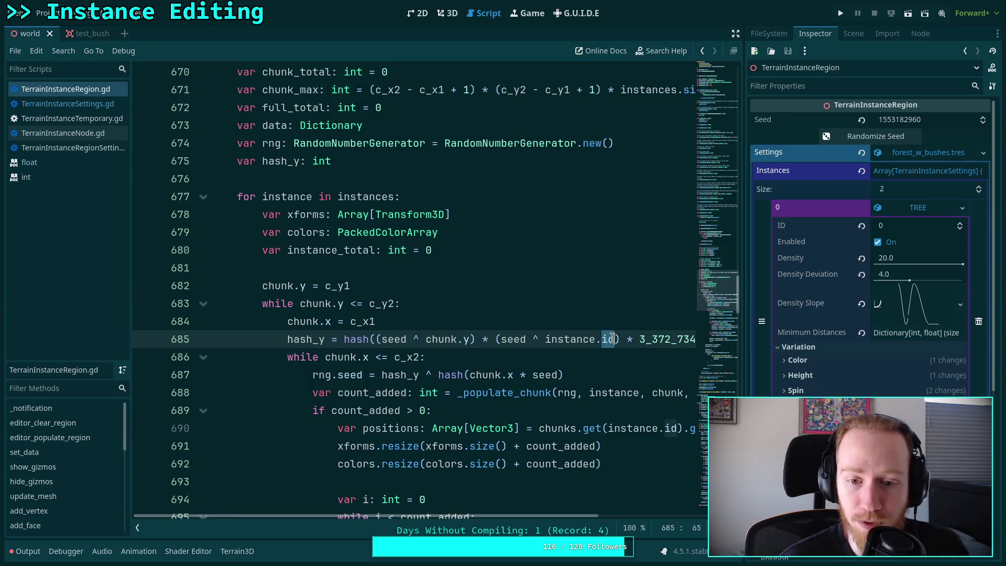
mouse_move(611, 339)
key(ctrl+BackSpace)
key(ctrl+BackSpace)
key(ctrl+BackSpace)
text(instance.seed)
key(ctrl+s)
Remove the parentheses around instance.seed and save the region script.
click(641, 316)
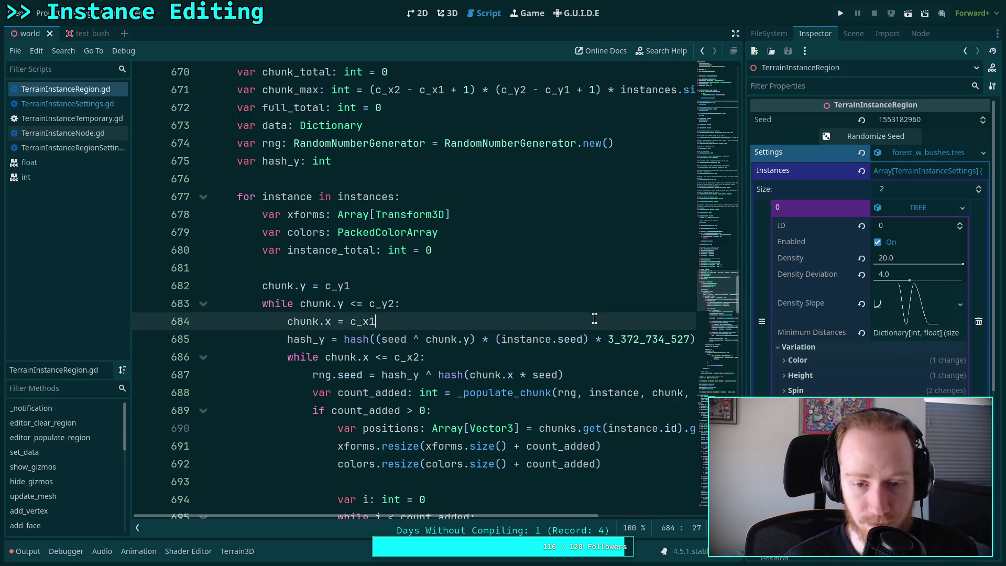
drag(563, 515, 617, 515)
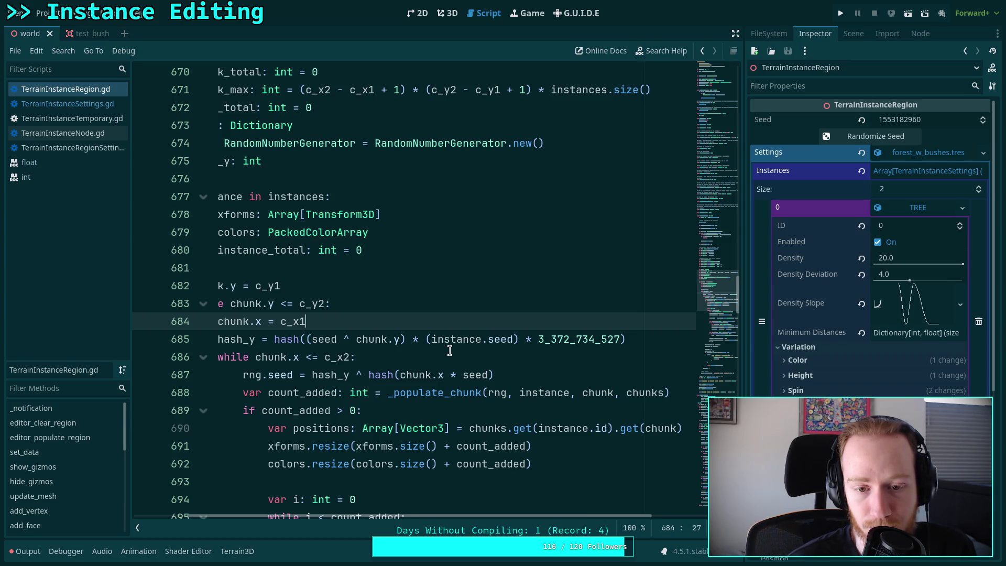
click(449, 349)
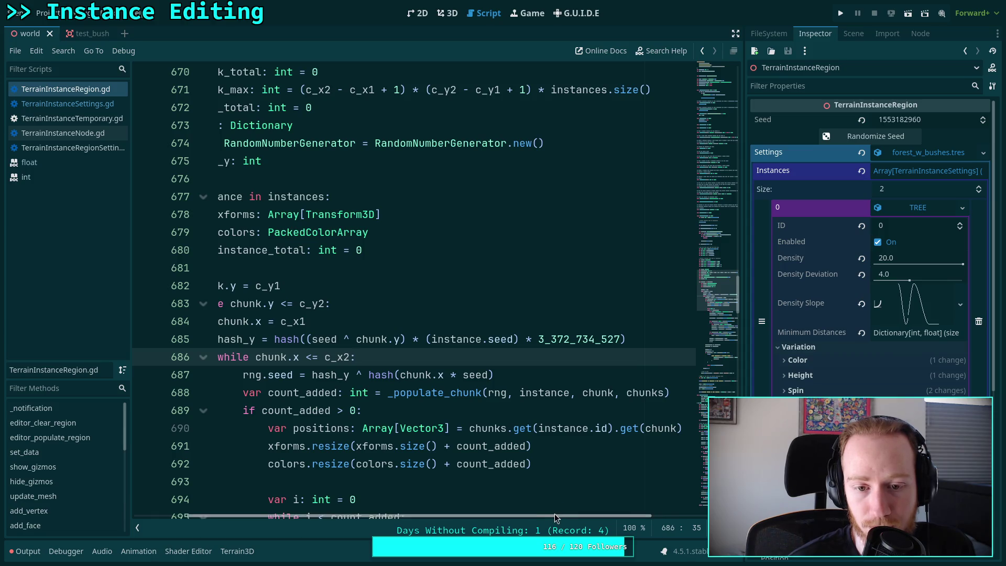
scroll(554, 513, left, 3)
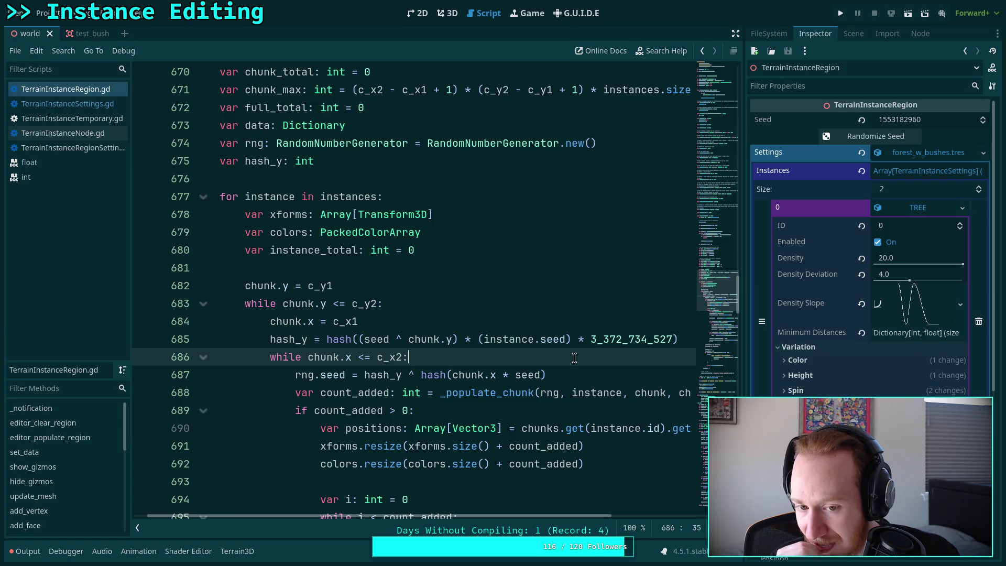
click(571, 339)
key(BackSpace)
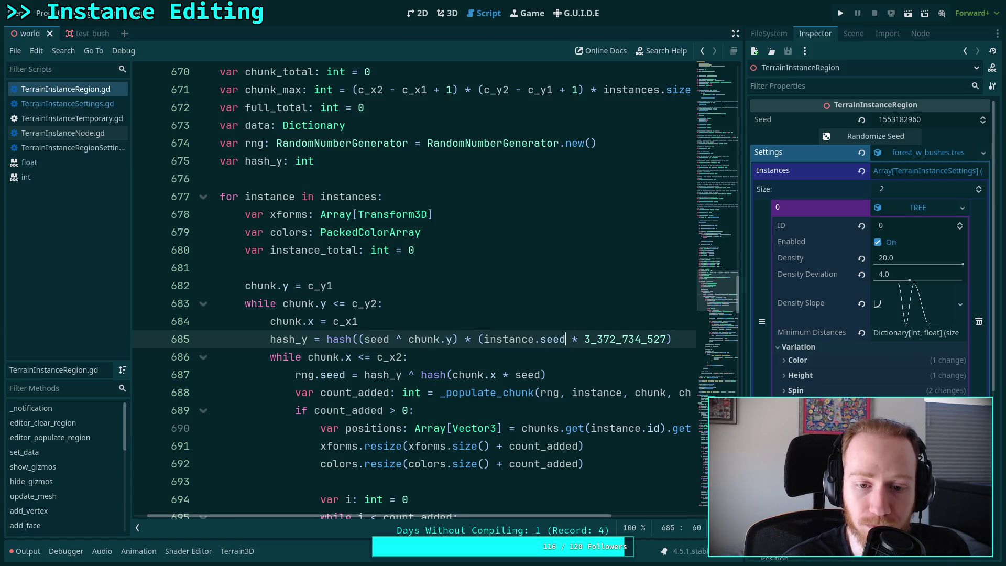
key(BackSpace)
key(ctrl+s)
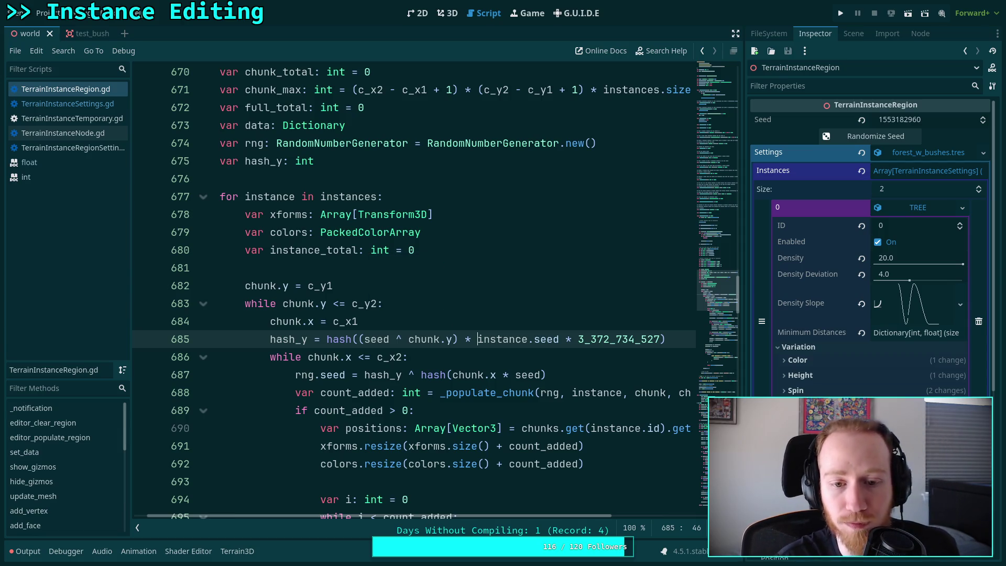
Review the seed code in populate_region around lines 685 to 693.
click(534, 340)
click(511, 360)
scroll(512, 360, down, 2)
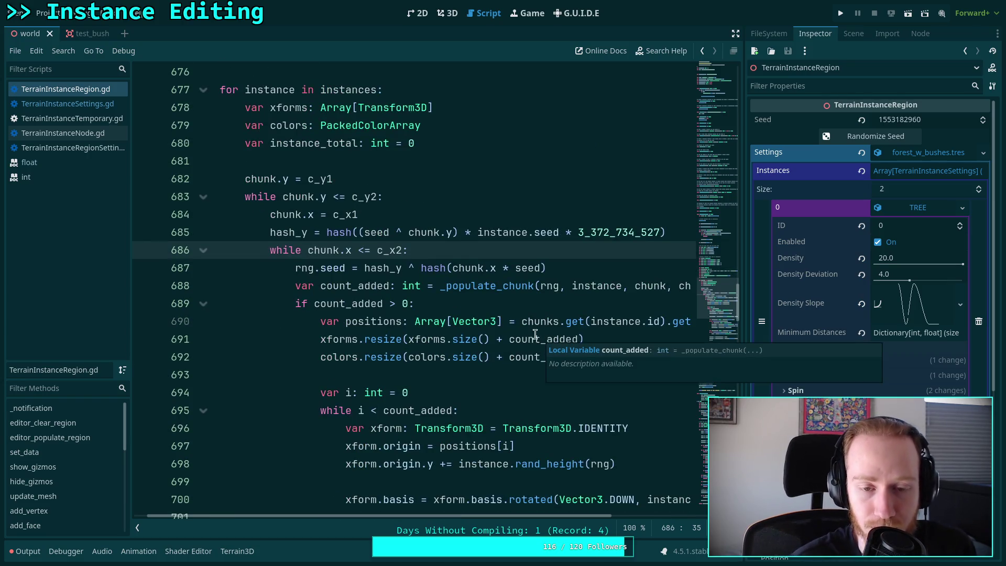
scroll(490, 330, down, 1)
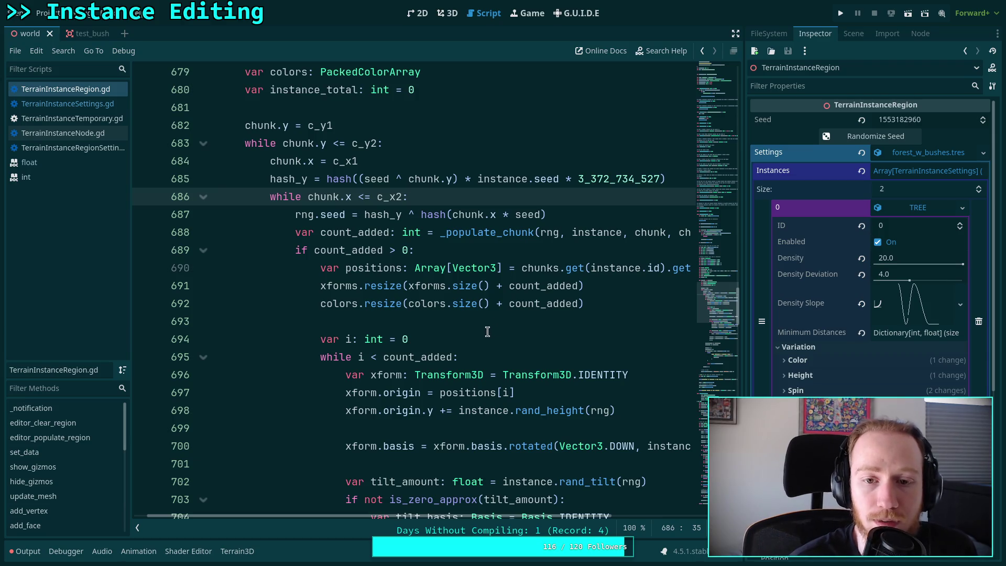
click(488, 331)
click(487, 326)
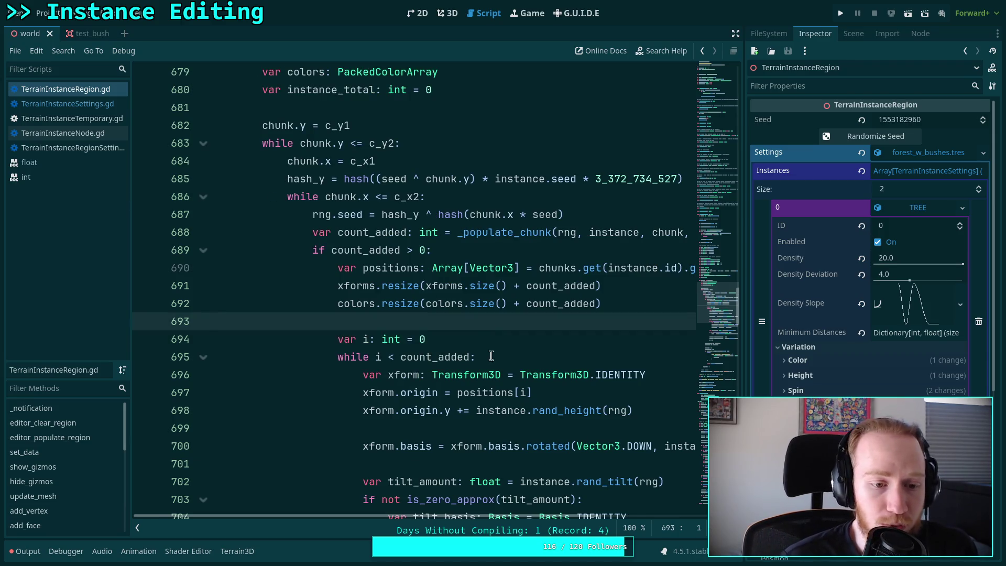
Hide the script list panel and review the loop on lines 689–699 of populate_region.
click(138, 526)
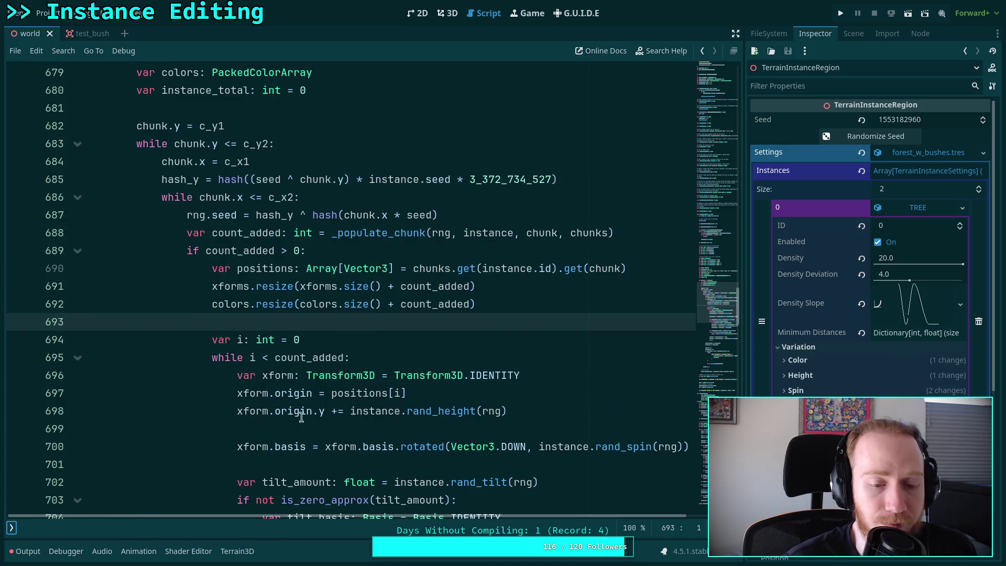
scroll(329, 357, down, 9)
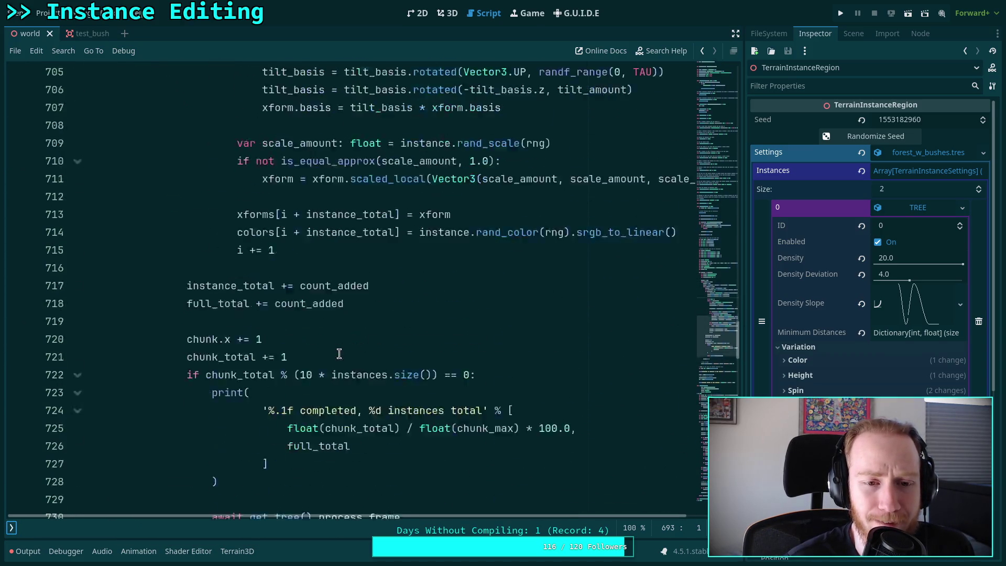
scroll(339, 354, up, 10)
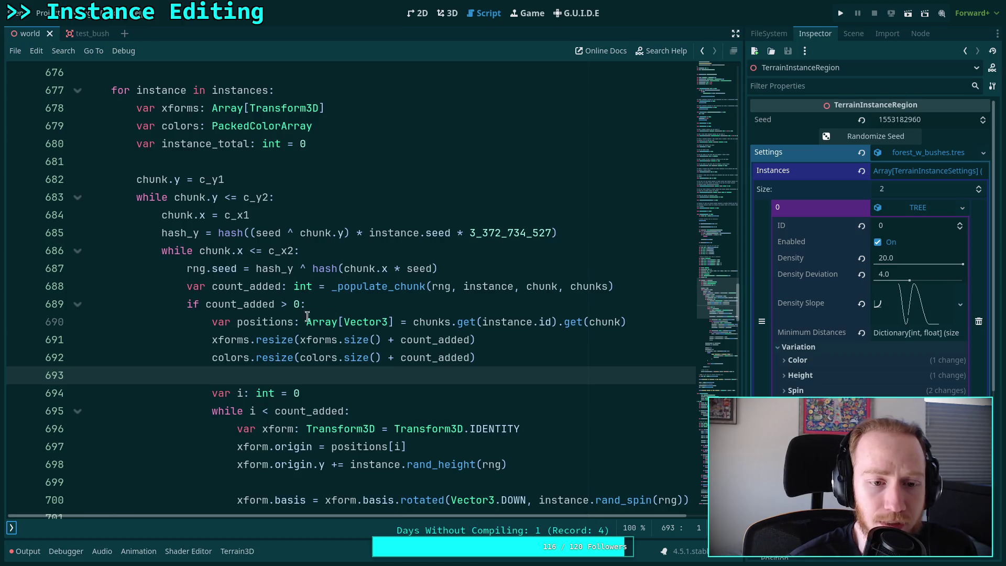
scroll(263, 320, down, 1)
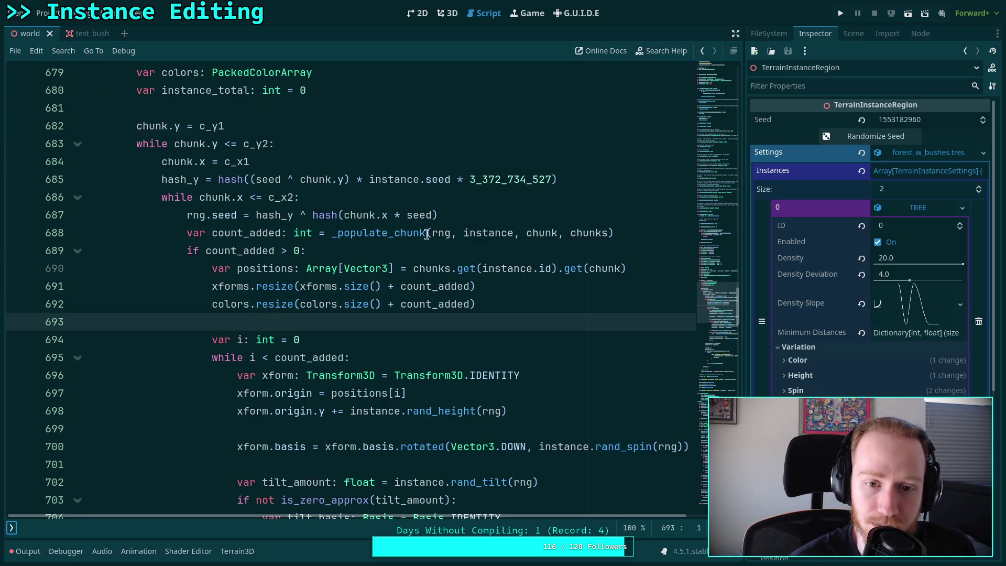
drag(239, 251, 358, 305)
click(484, 303)
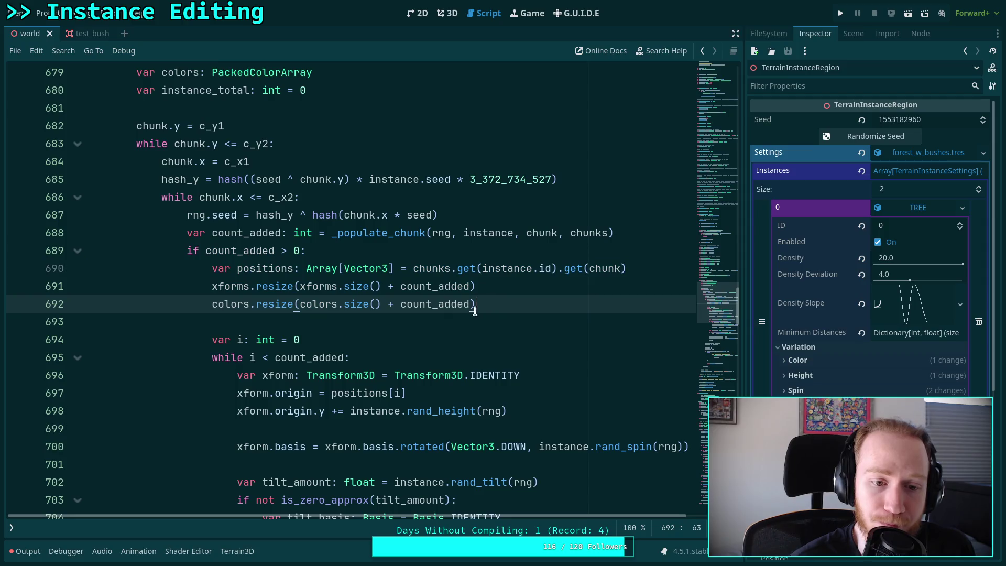
scroll(388, 348, down, 2)
click(339, 320)
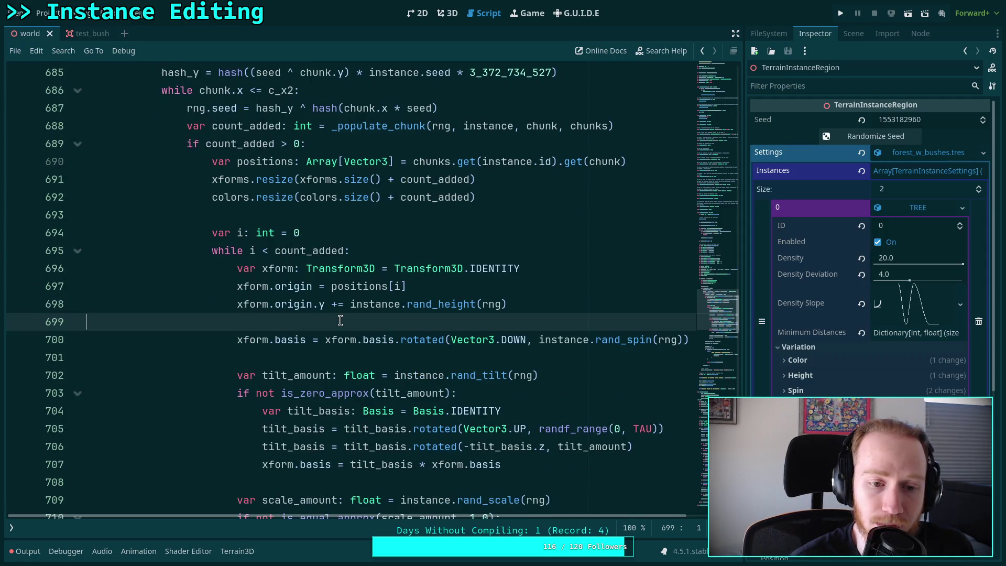
scroll(340, 320, up, 2)
click(339, 325)
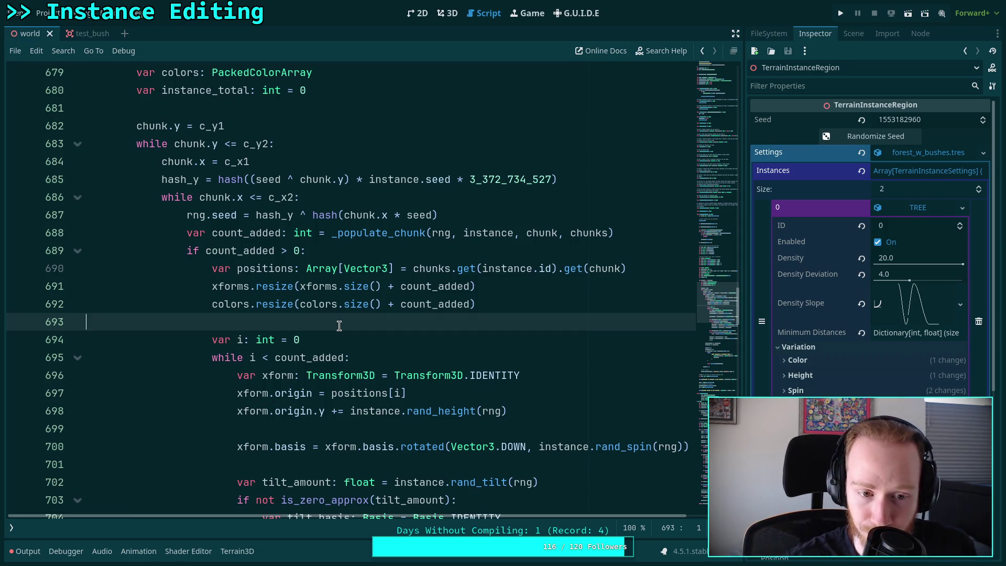
Locate _populate_chunk and select its chunk and chunks parameters.
scroll(339, 325, down, 20)
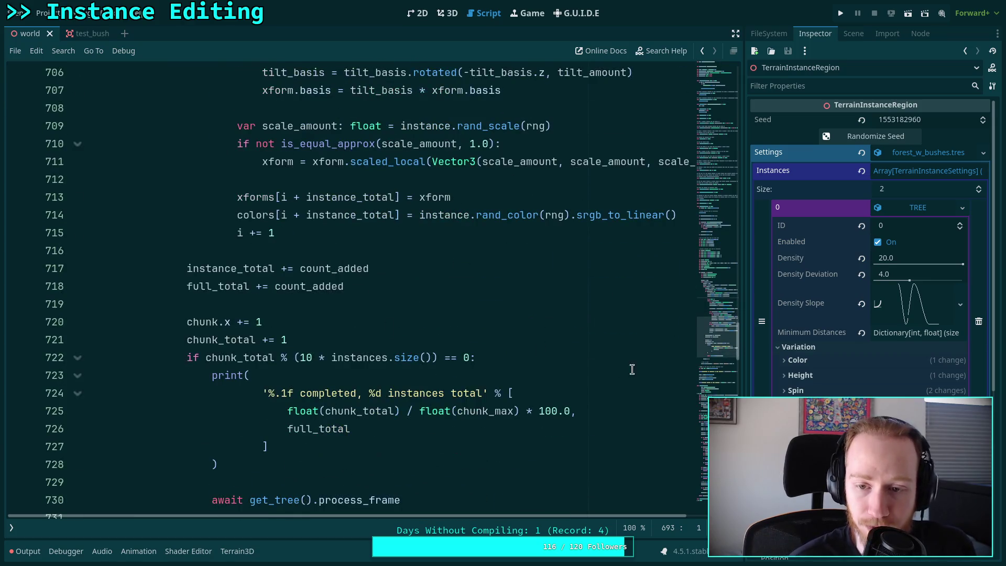
scroll(719, 394, down, 20)
scroll(591, 417, up, 2)
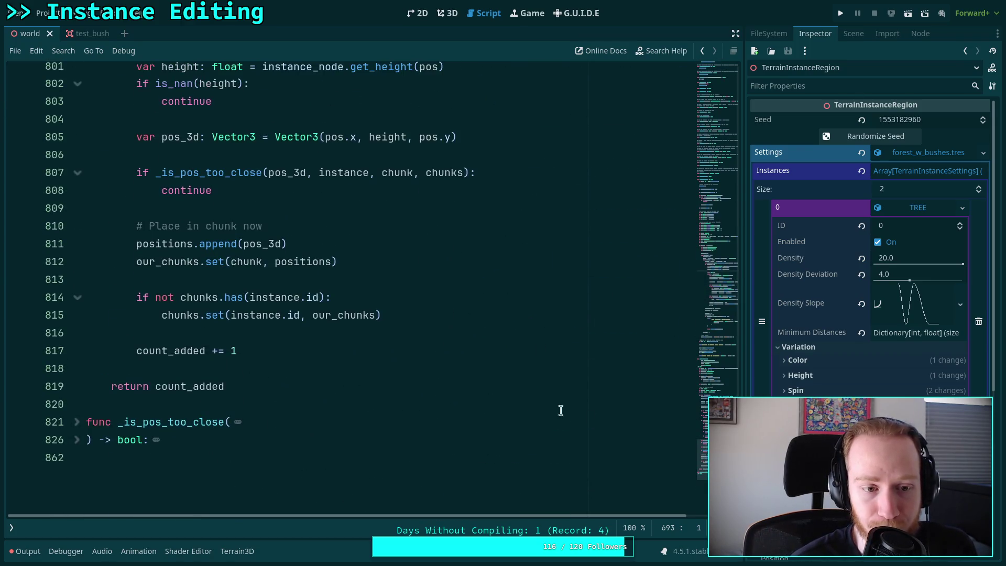
click(215, 336)
scroll(211, 336, up, 10)
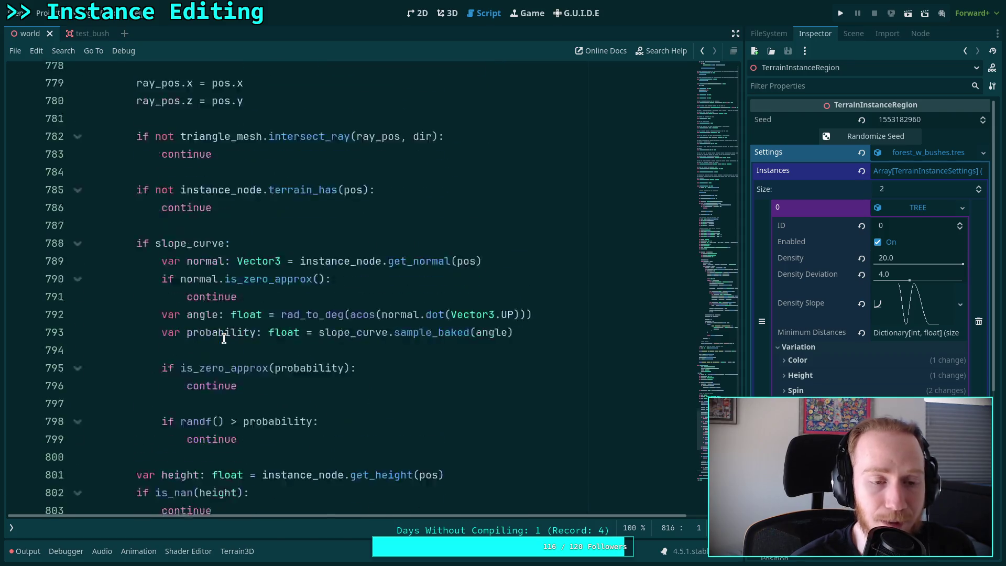
scroll(211, 335, up, 10)
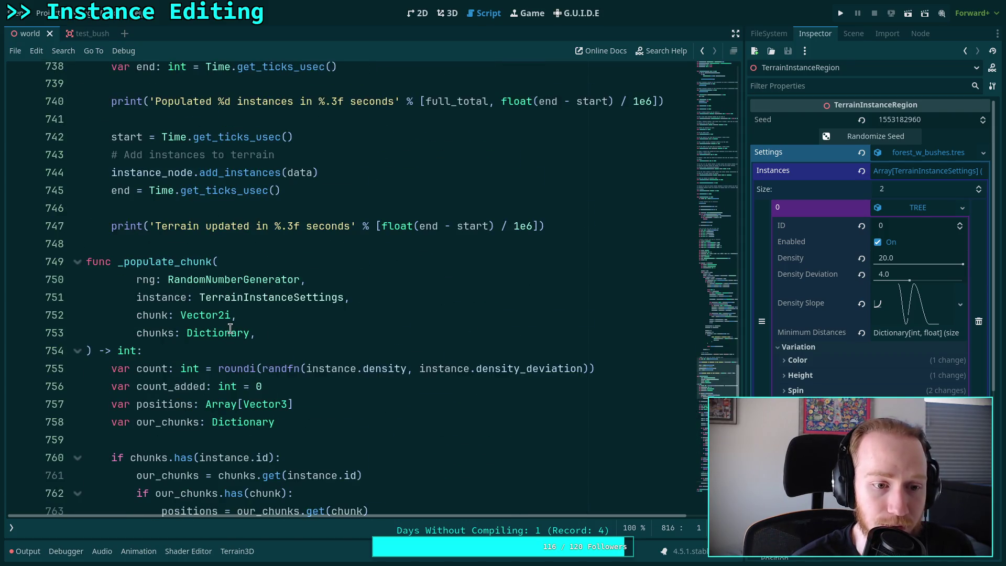
click(260, 335)
key(shift+Up)
key(shift+Home)
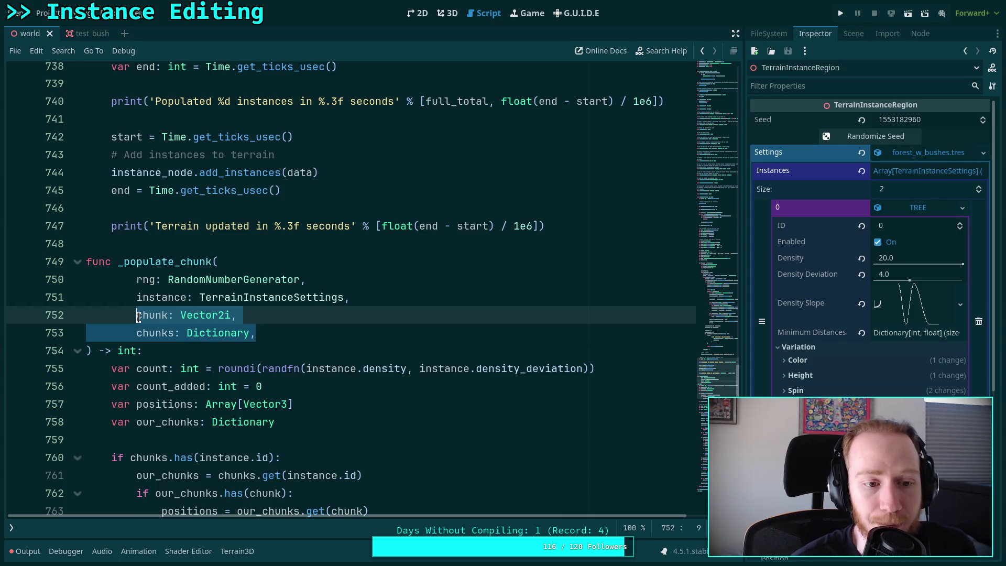
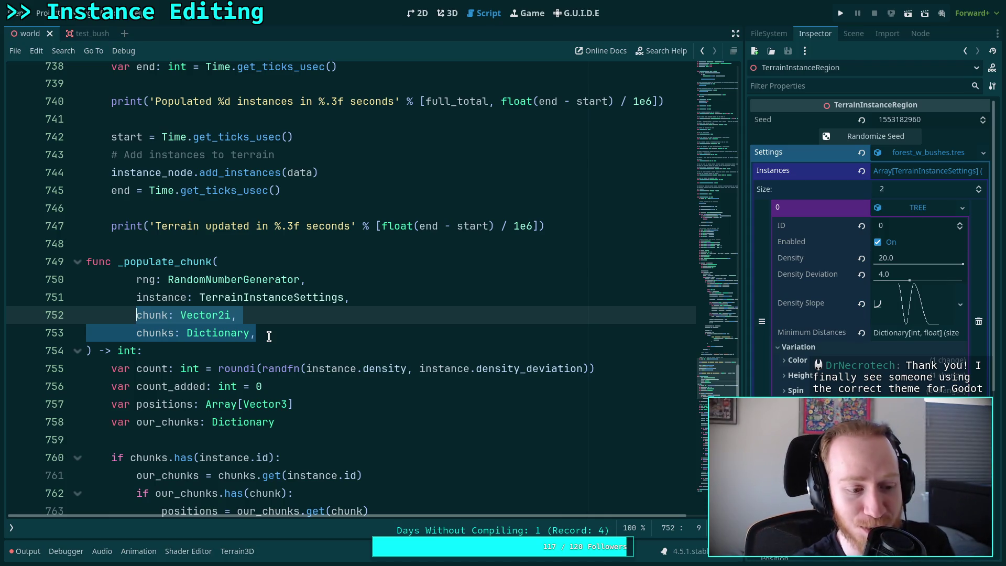
Open Editor Settings and browse the Editors and Interface categories.
click(271, 349)
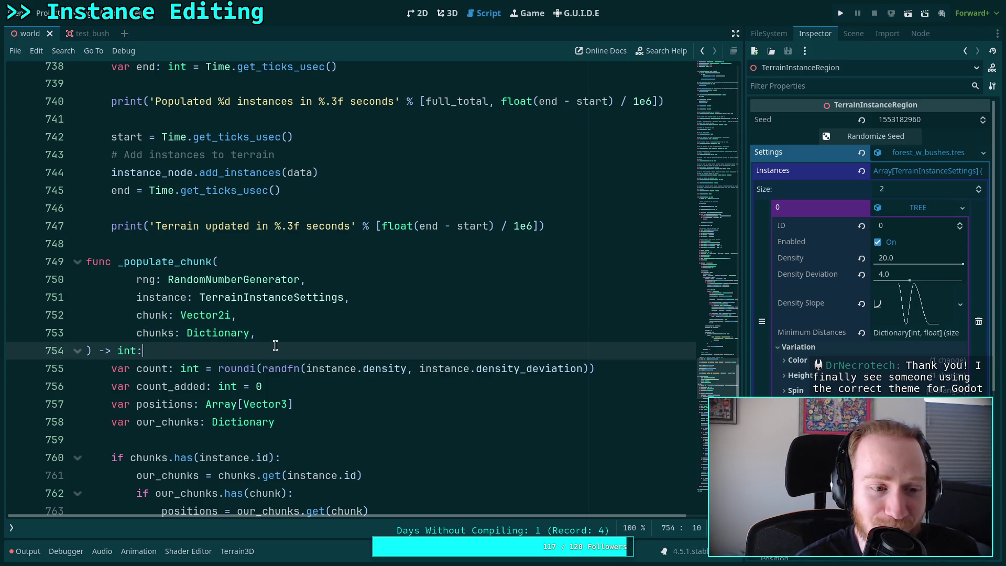
click(120, 14)
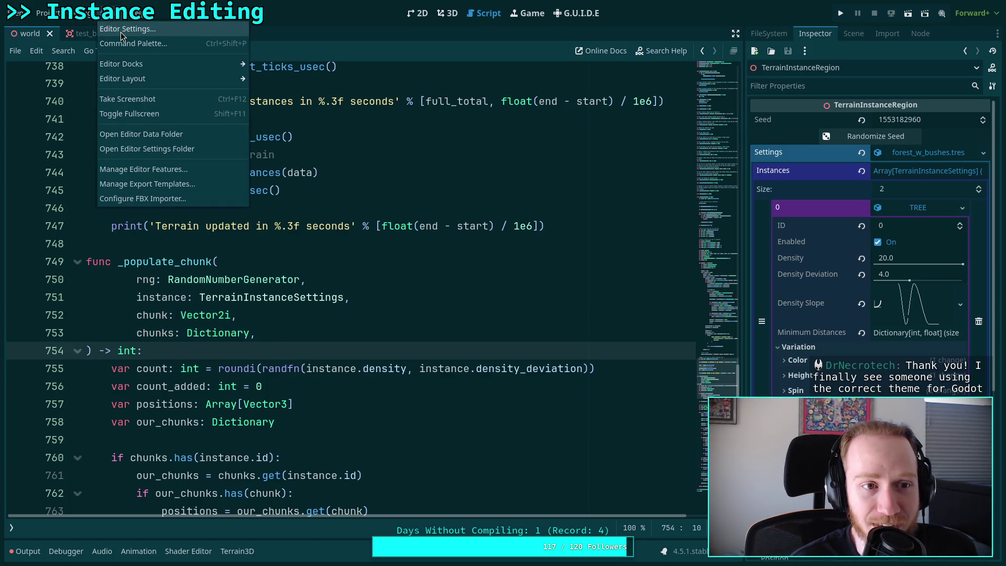
click(121, 32)
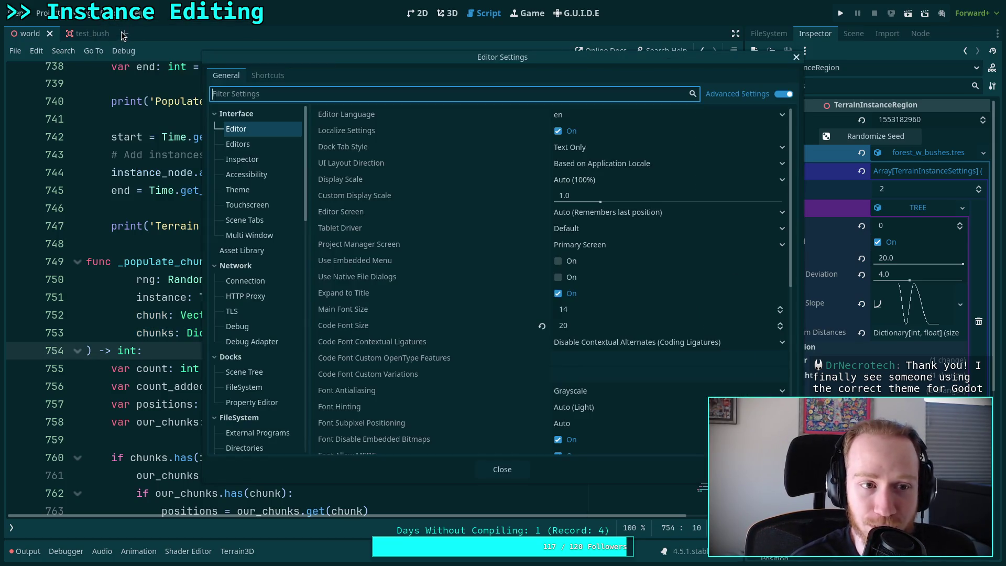
click(269, 150)
click(264, 164)
click(273, 131)
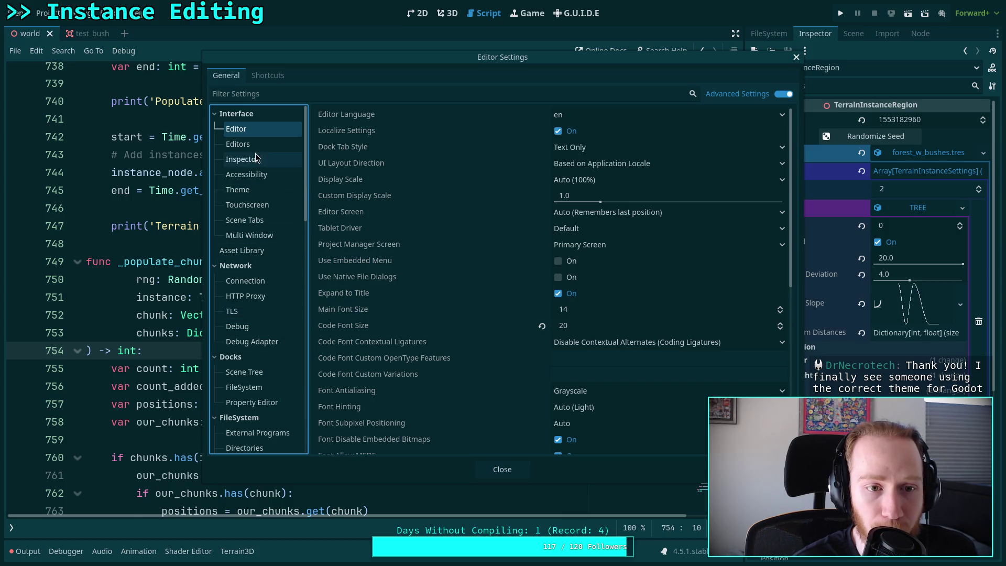
Review the editor theme presets, keeping Solarized (Dark) unchanged, and close the settings.
click(248, 190)
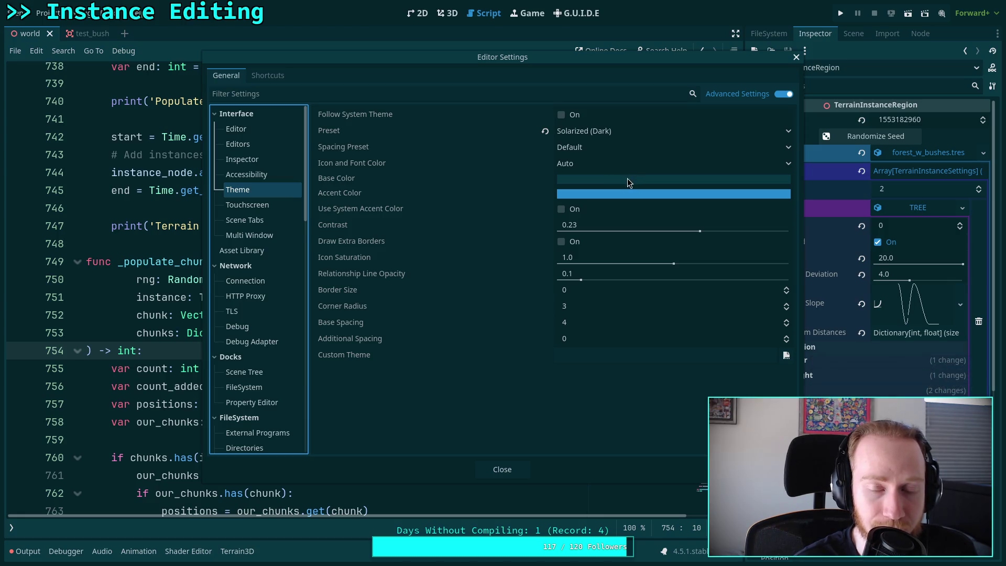
mouse_move(564, 186)
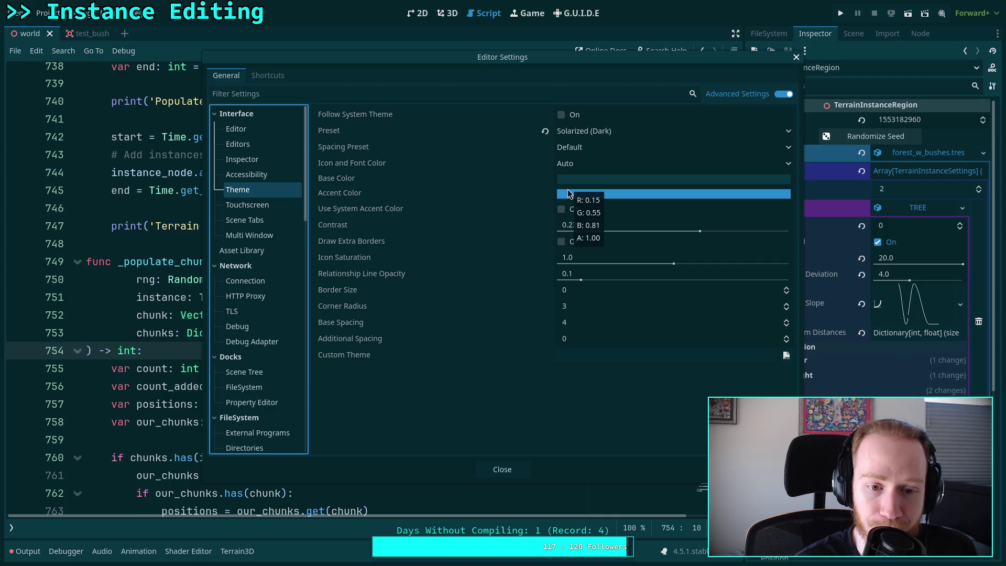
click(639, 132)
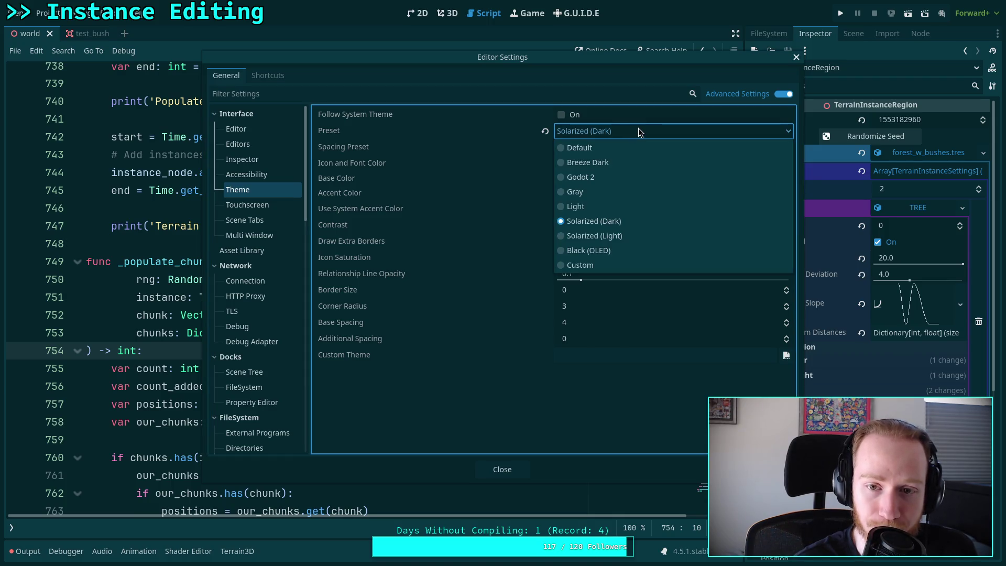
click(638, 128)
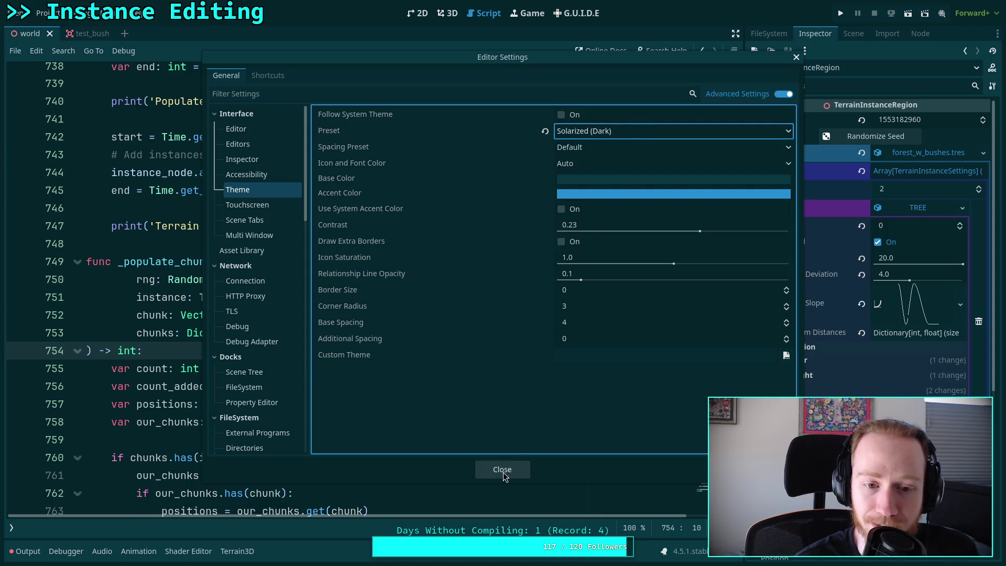
click(577, 131)
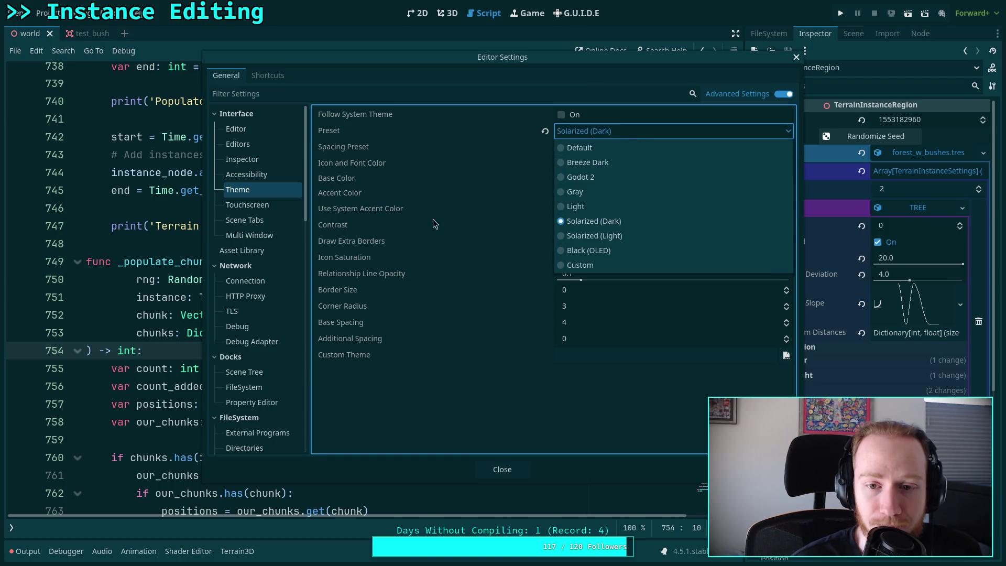
click(636, 134)
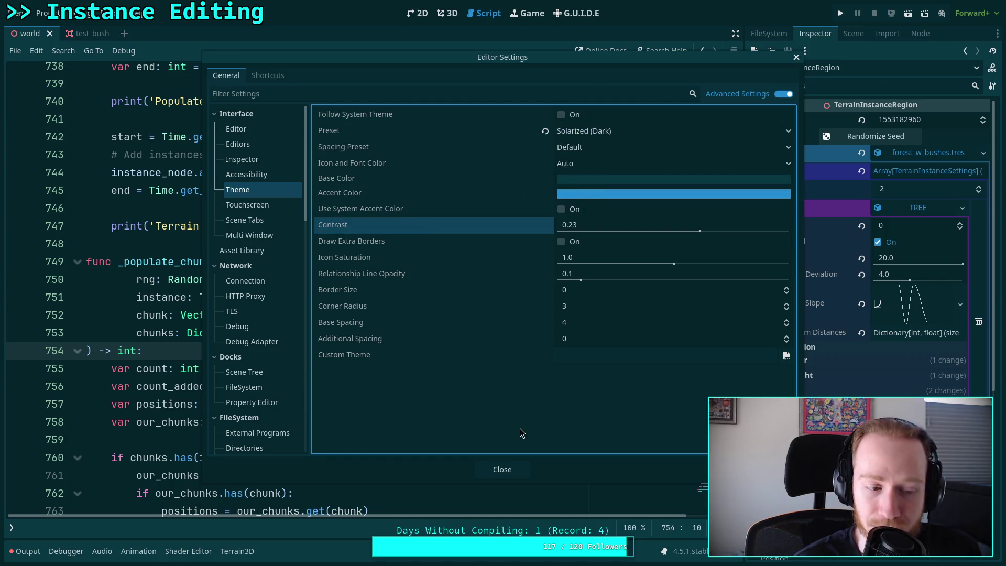
click(500, 469)
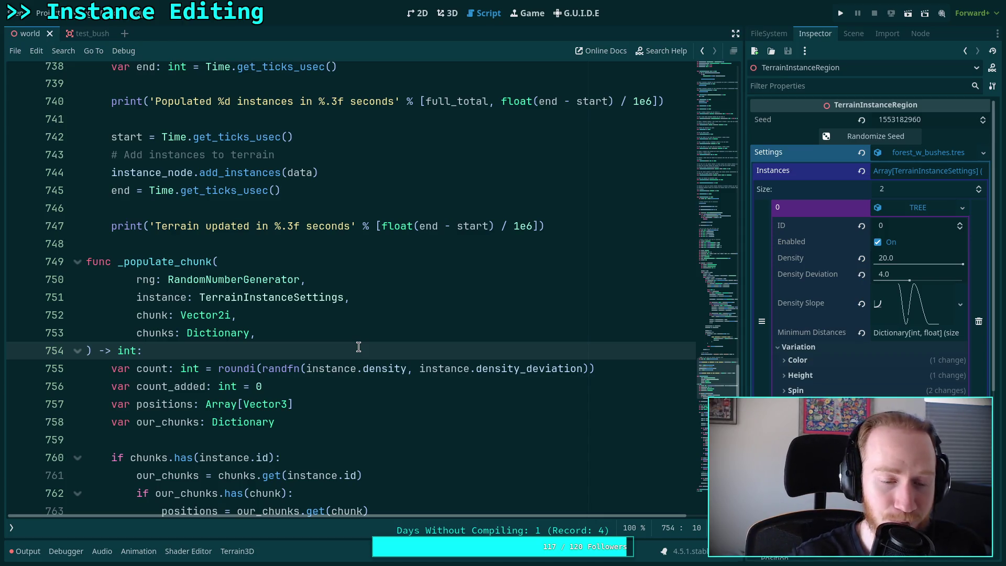
Briefly reopen Editor Settings and close them again without changes.
scroll(318, 359, up, 2)
click(257, 355)
scroll(255, 368, up, 2)
click(113, 14)
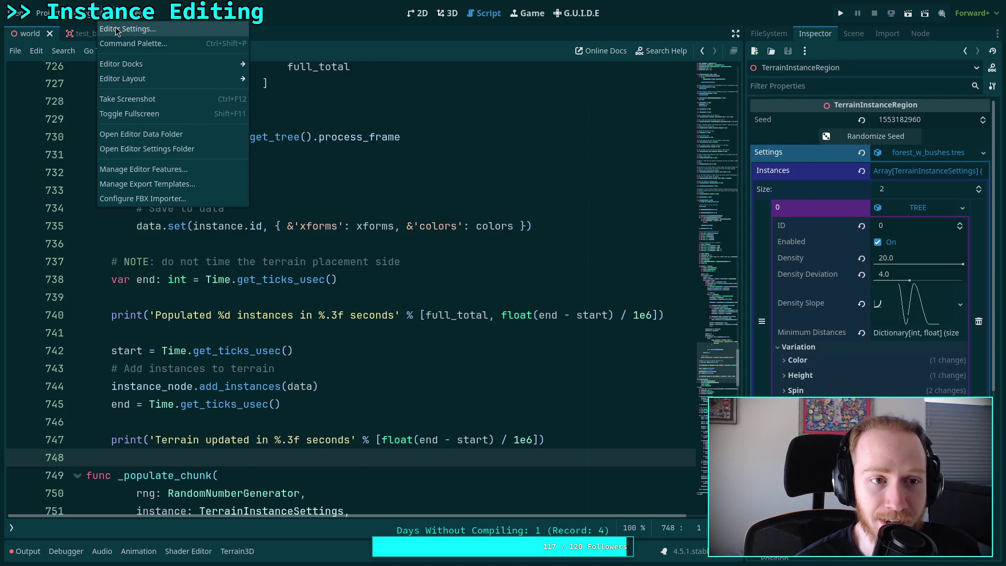
click(157, 28)
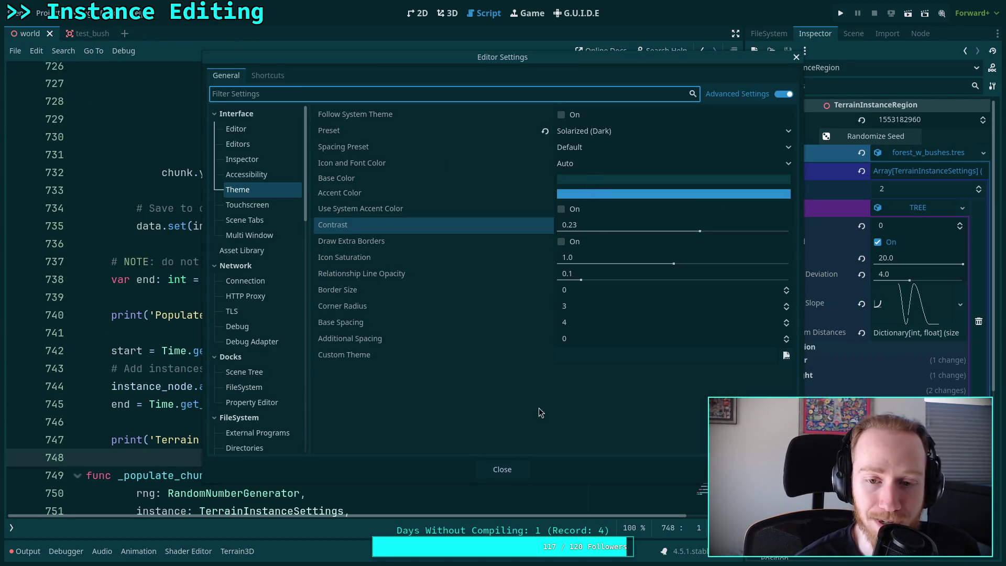
click(505, 476)
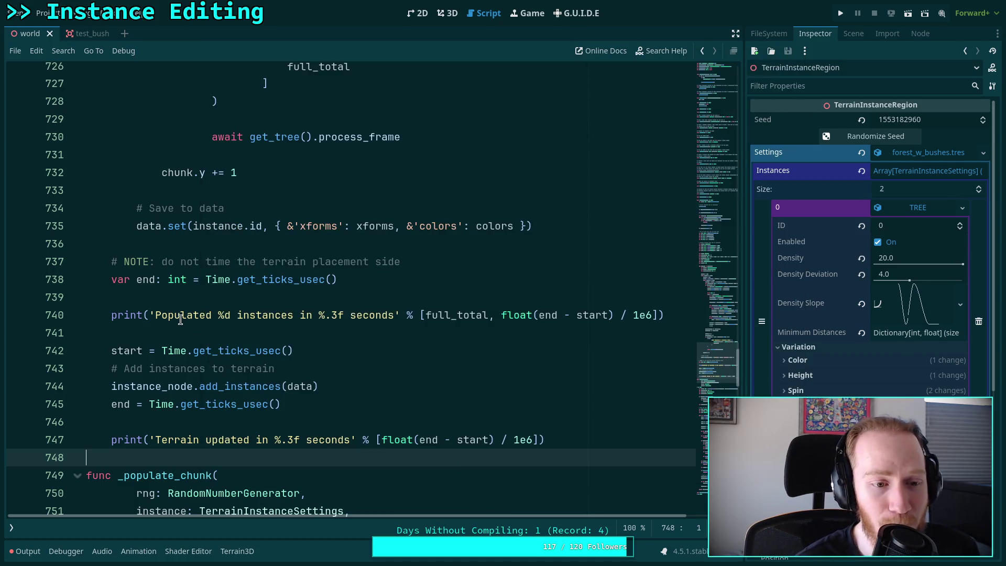
Save the scene with Ctrl+S.
click(157, 333)
scroll(204, 314, down, 5)
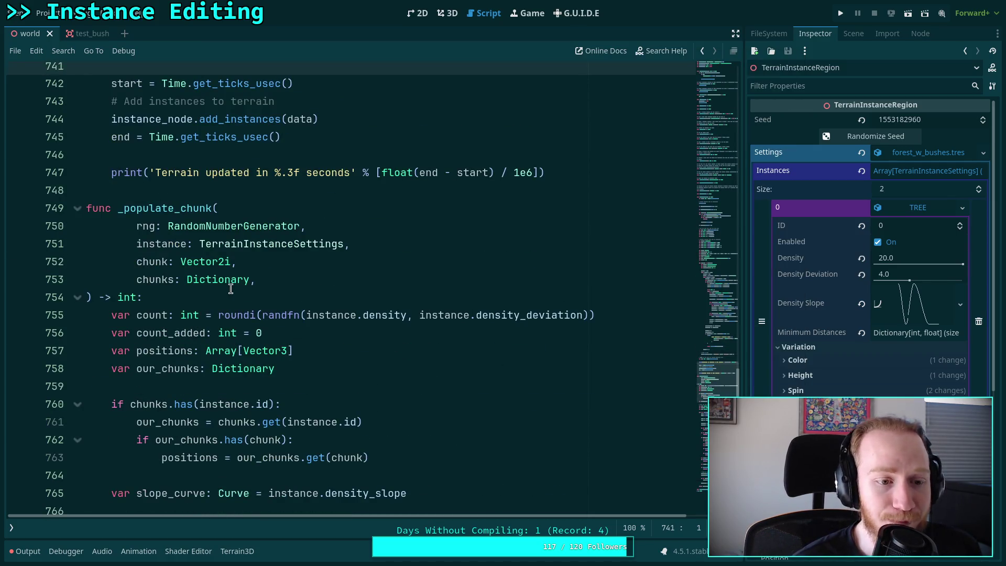
click(230, 280)
key(ctrl+s)
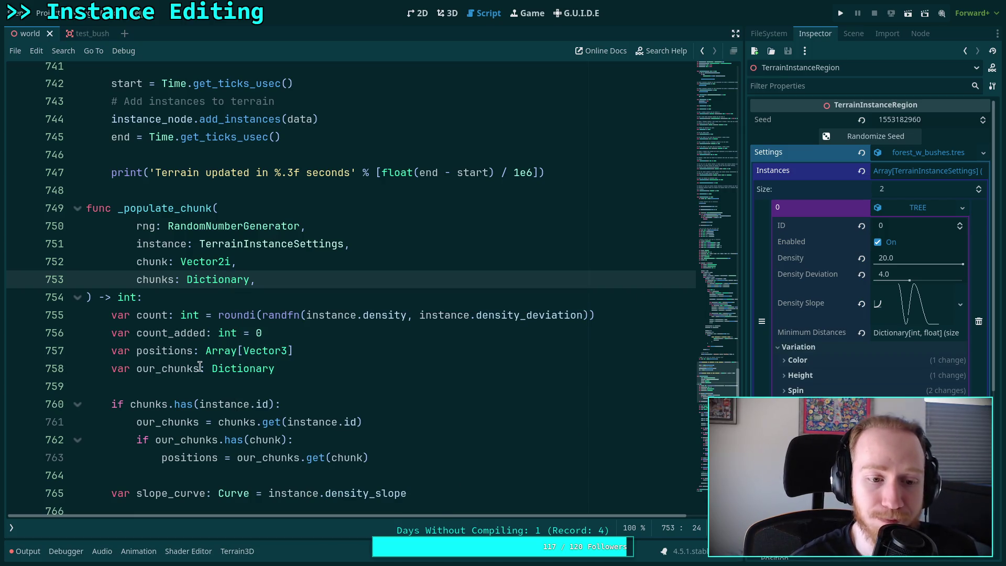
Read down through _populate_chunk's chunk lookup code to line 787.
click(192, 368)
key(Down)
scroll(191, 368, down, 4)
scroll(191, 368, down, 4)
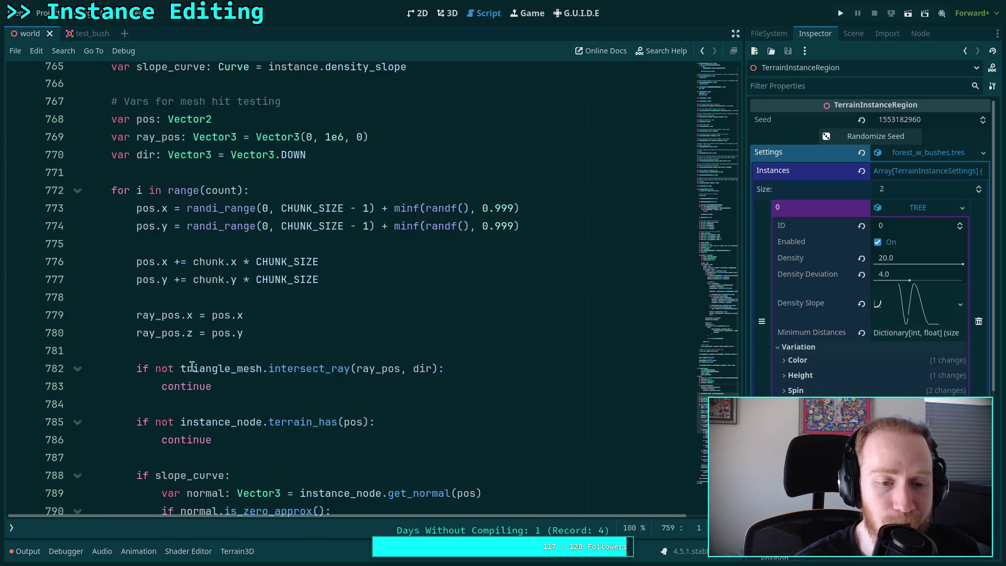
scroll(184, 346, down, 2)
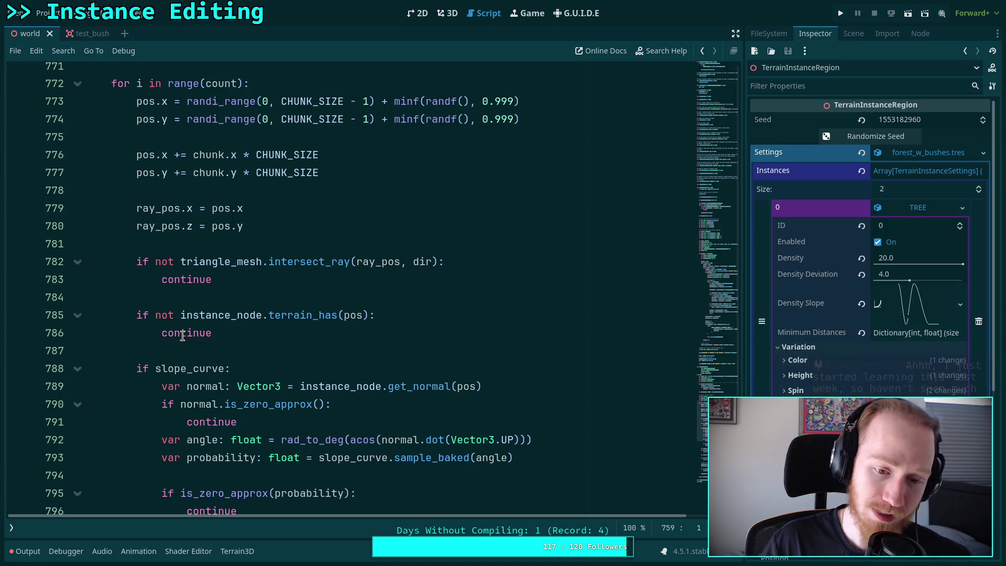
click(225, 338)
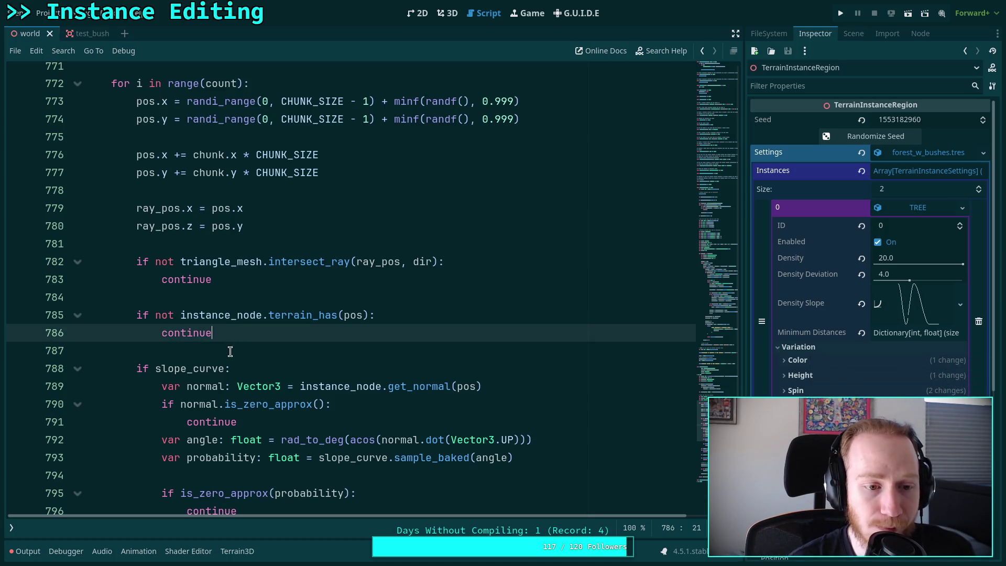
click(230, 351)
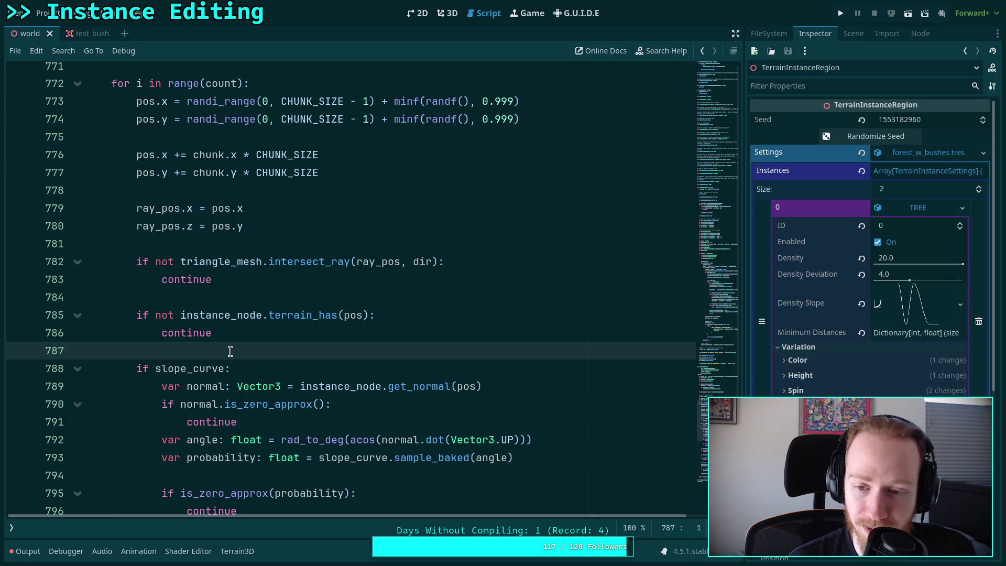
Scroll back over _populate_chunk, reviewing the ray-hit placement and instance transform code.
scroll(230, 351, up, 10)
click(224, 297)
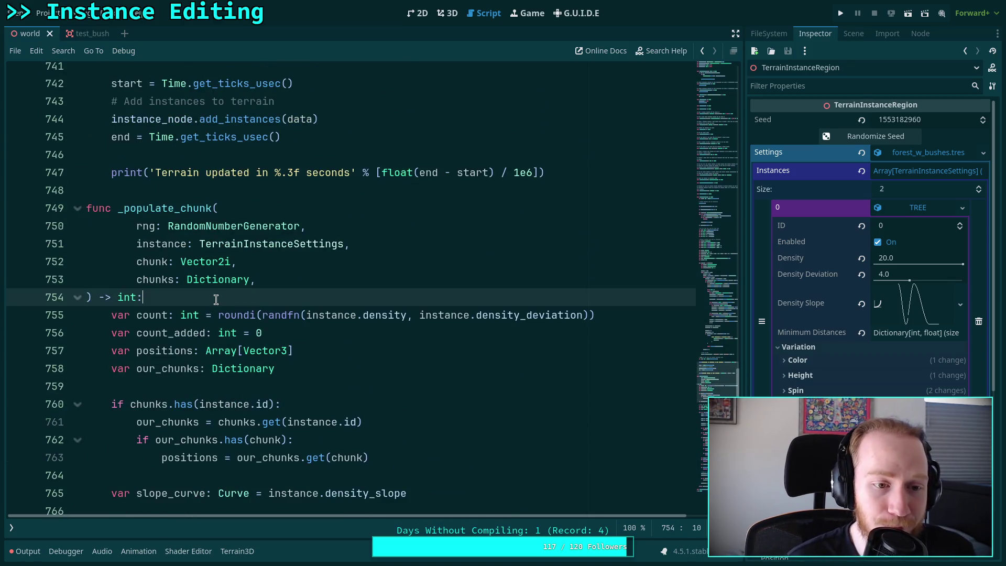
scroll(210, 303, up, 3)
click(209, 349)
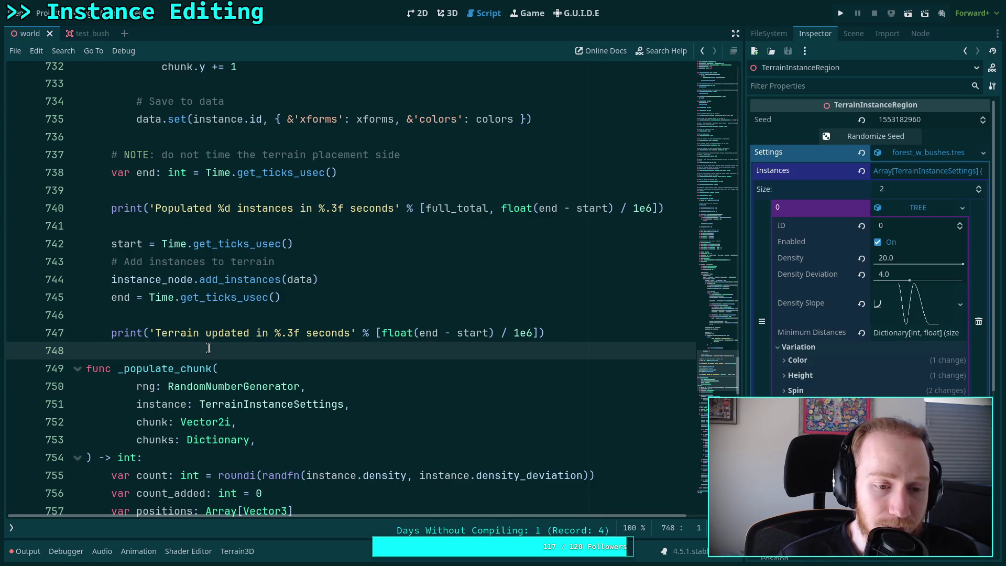
scroll(209, 344, down, 4)
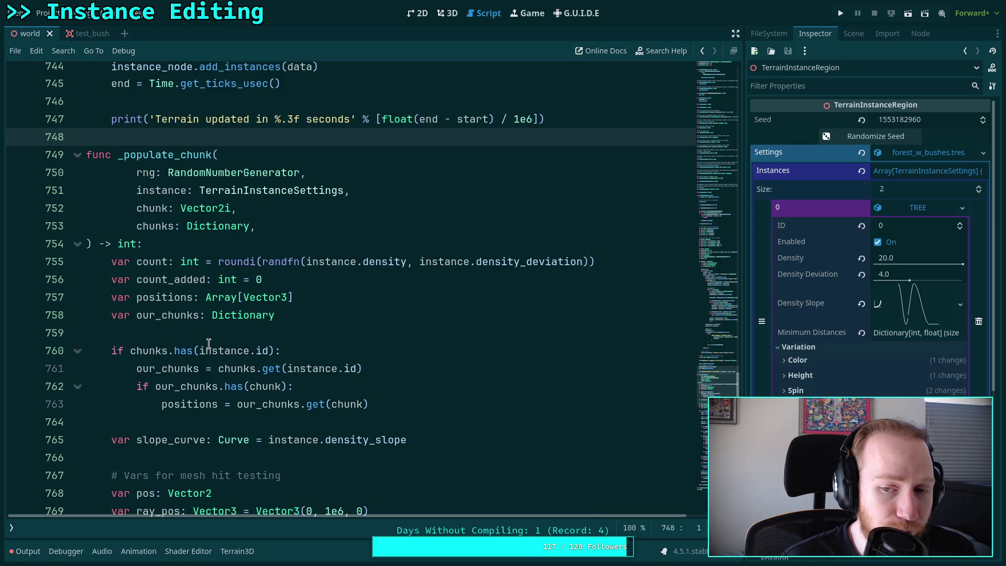
click(215, 336)
scroll(202, 340, down, 6)
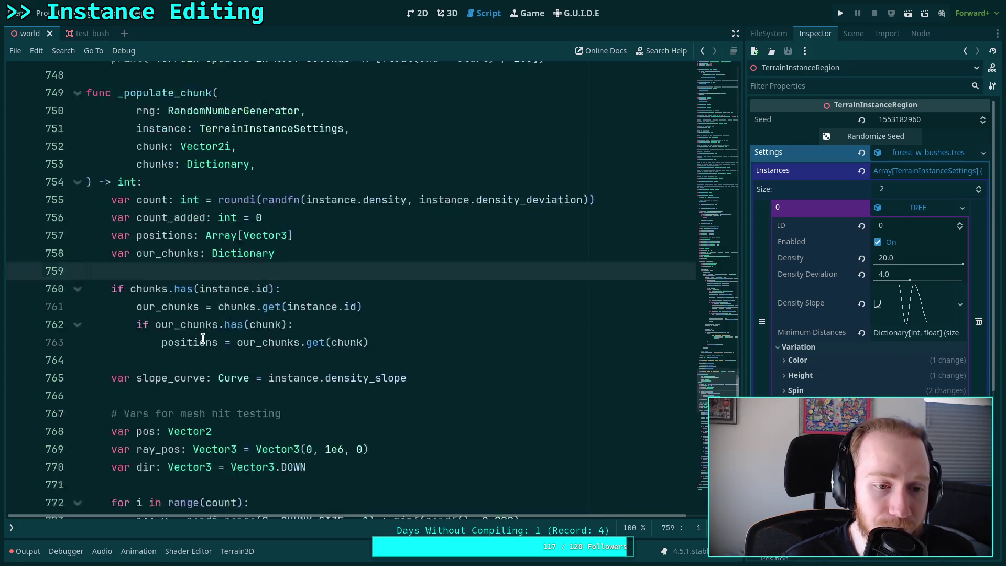
click(178, 226)
scroll(461, 309, up, 4)
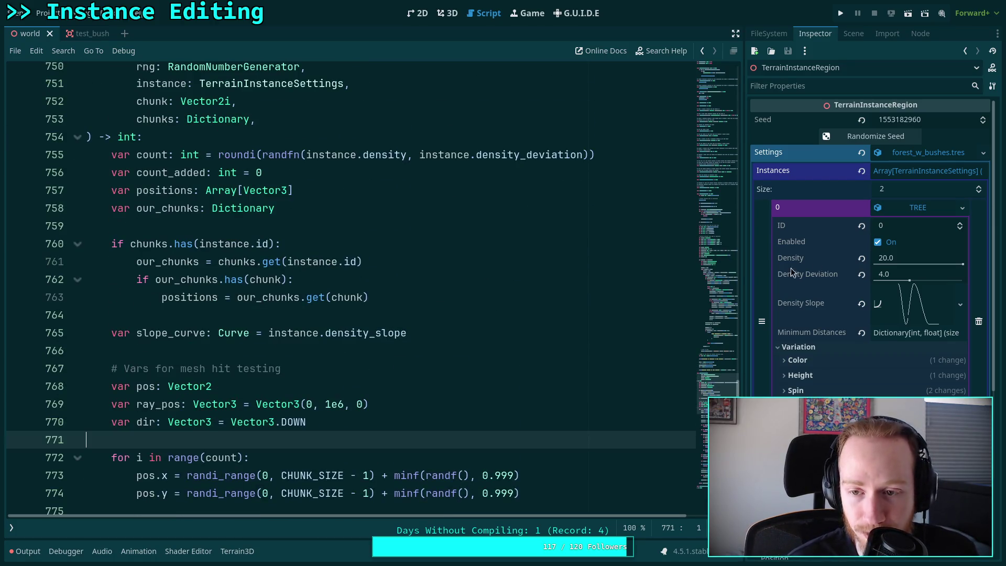
scroll(213, 315, up, 6)
scroll(217, 314, up, 4)
click(185, 353)
scroll(214, 343, up, 8)
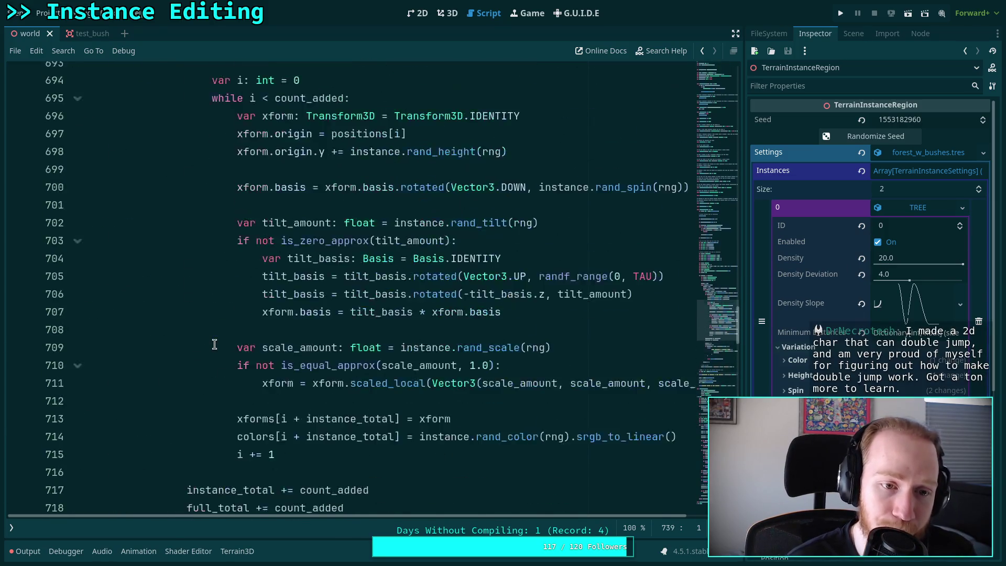
scroll(214, 344, up, 10)
click(202, 338)
scroll(203, 338, down, 14)
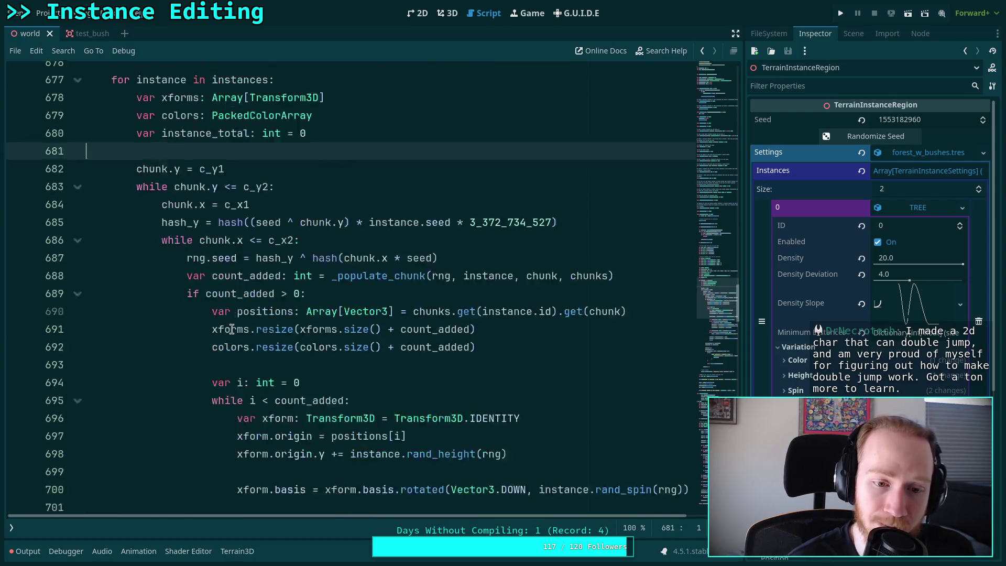
scroll(245, 323, down, 13)
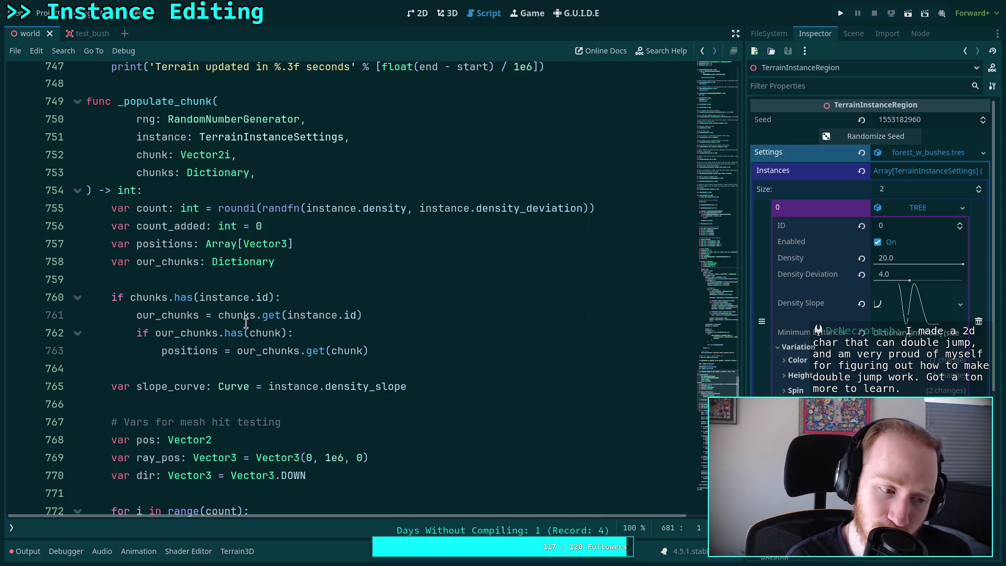
click(227, 367)
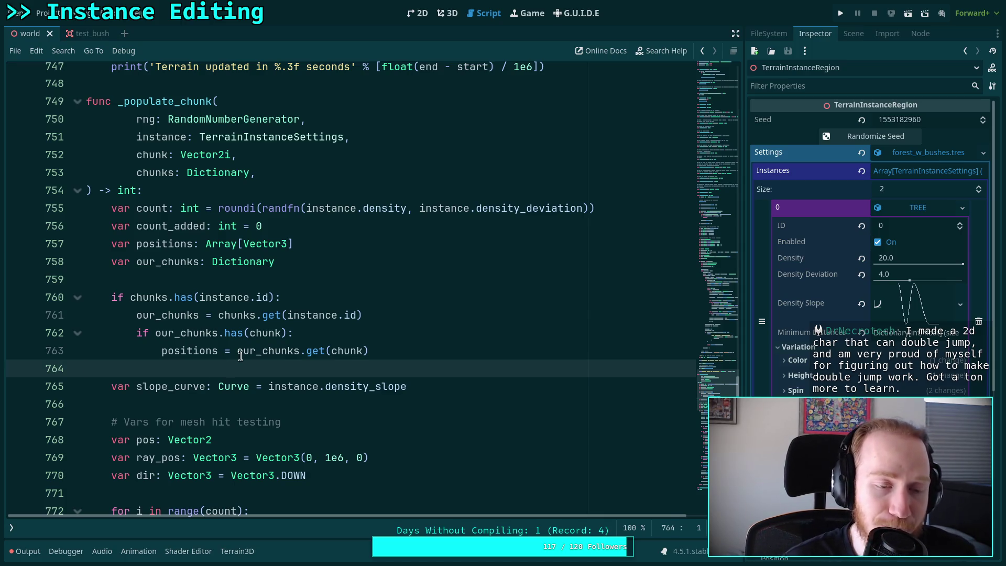
scroll(241, 355, down, 4)
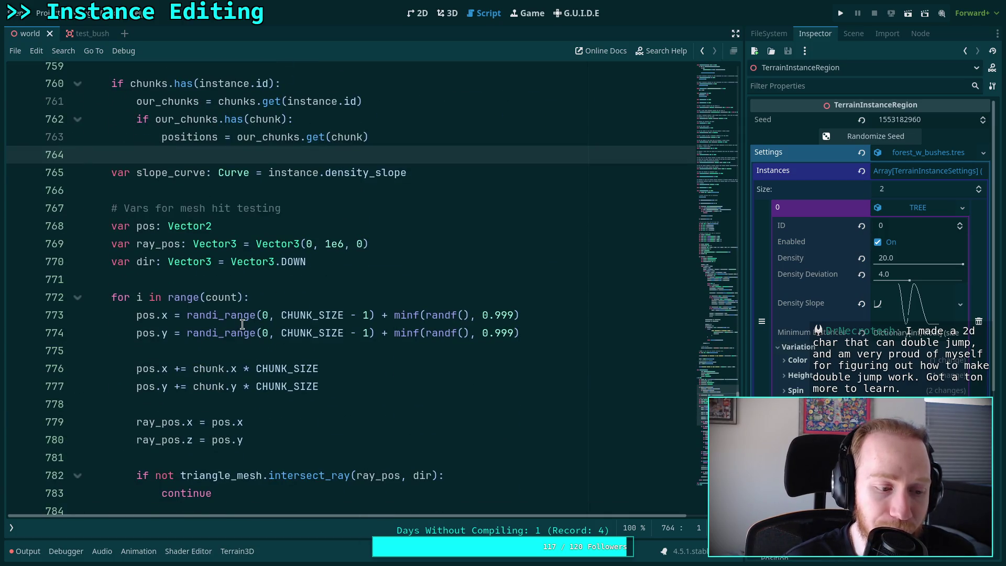
click(148, 345)
scroll(151, 344, up, 7)
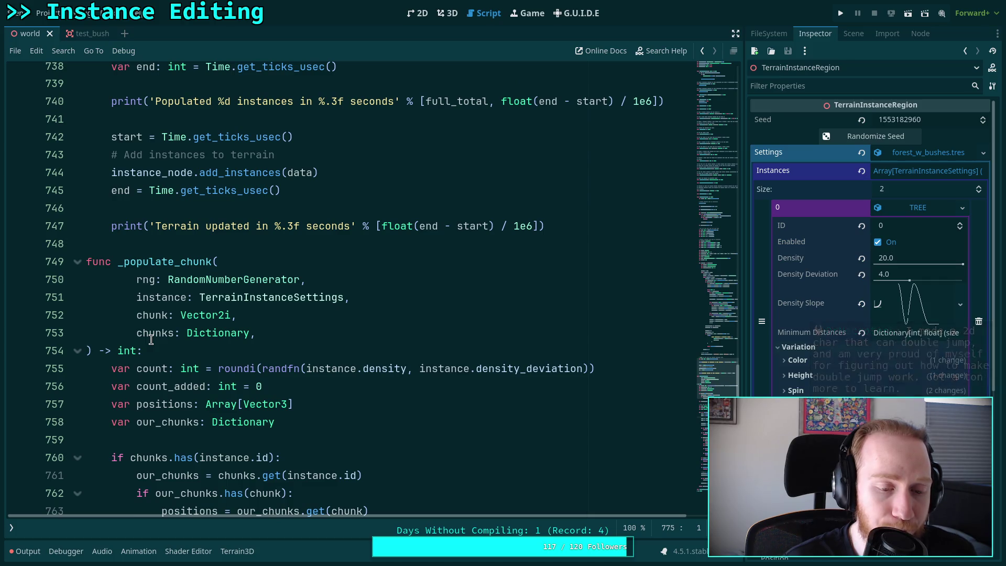
scroll(151, 339, down, 5)
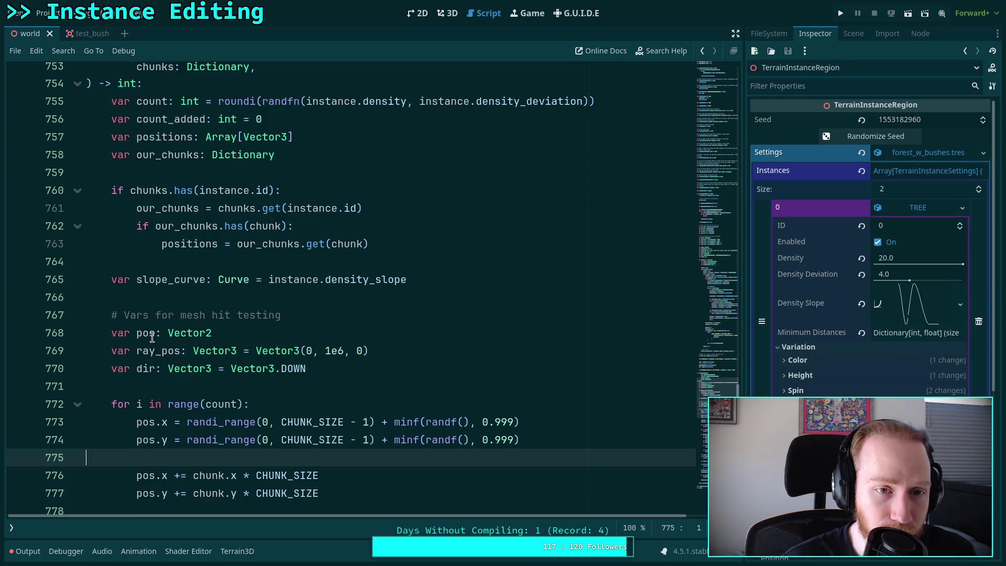
scroll(152, 337, up, 4)
drag(131, 226, 225, 226)
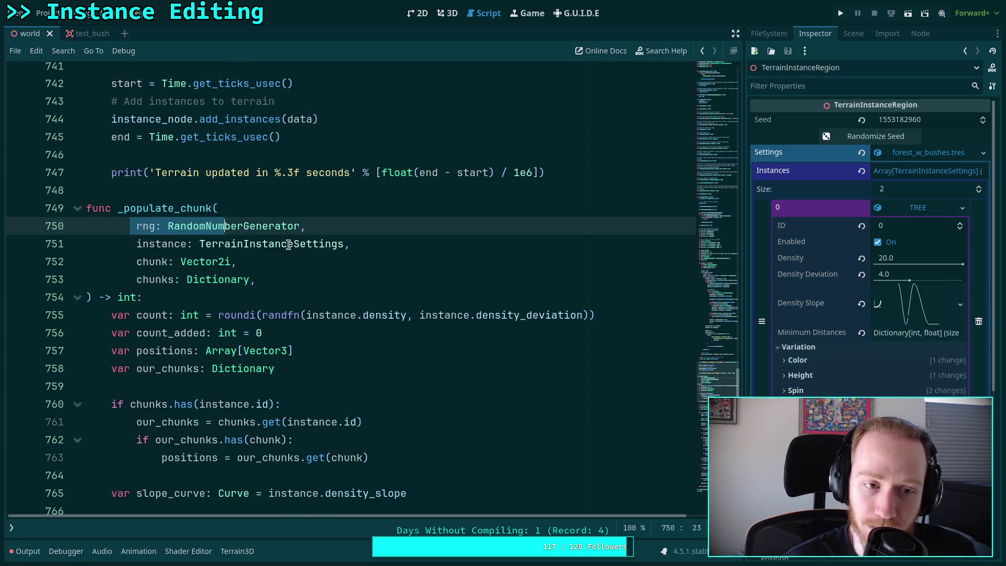
scroll(281, 239, up, 5)
scroll(281, 239, down, 6)
click(219, 263)
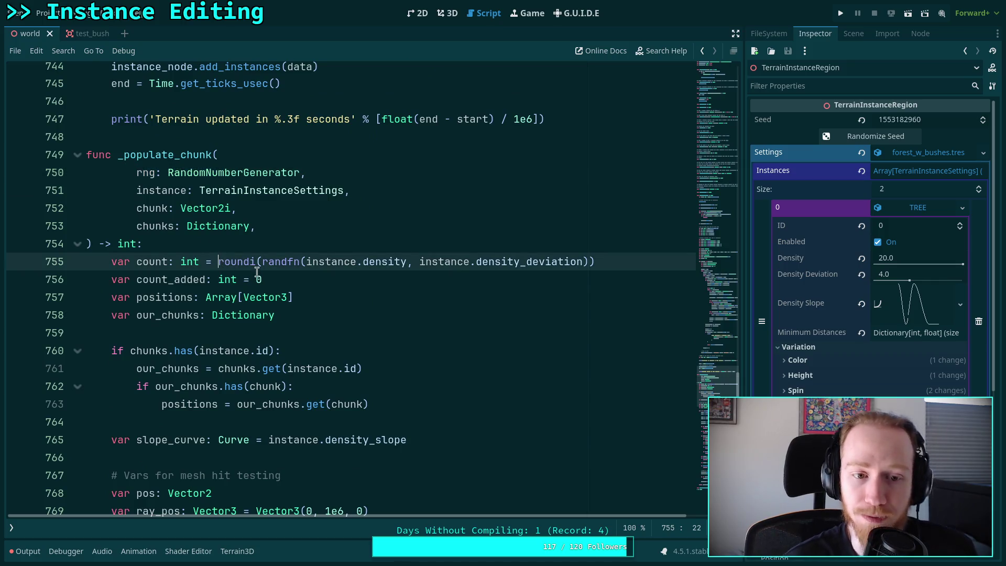
Prefix the roundi and randfn calls on line 755 with rng.
text(rng.)
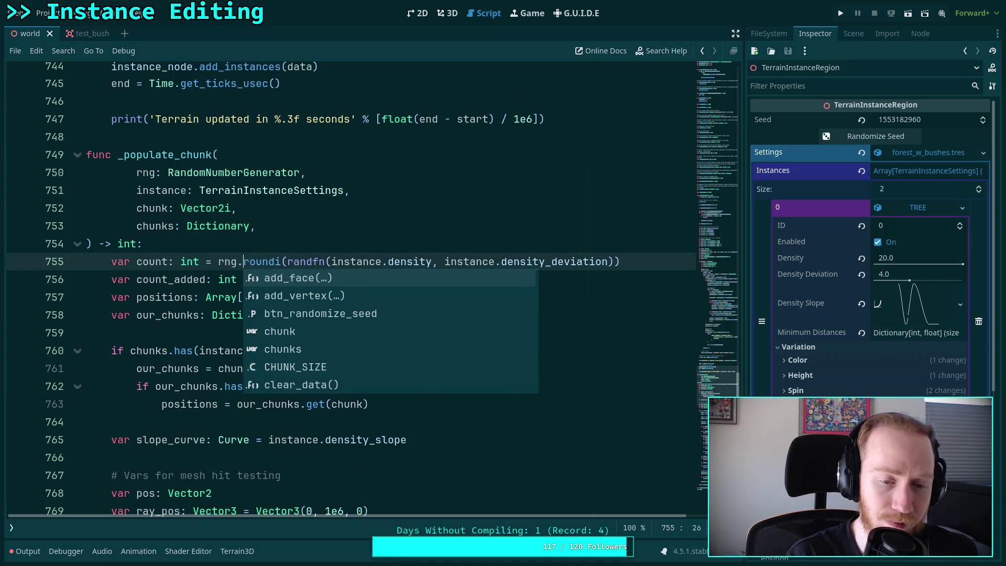
click(287, 261)
text(rng.)
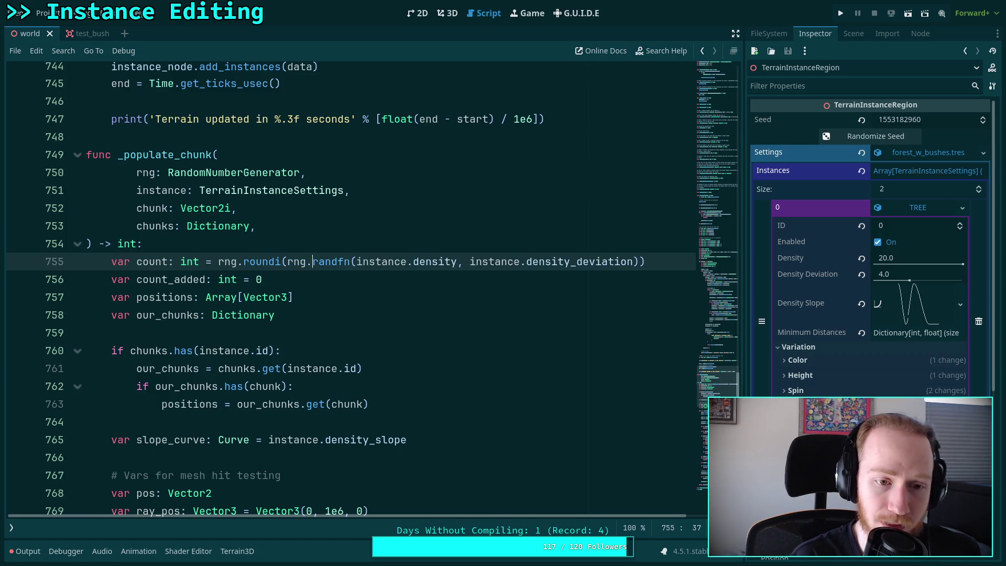
click(212, 297)
Prefix the randi_range and randf calls on lines 773 and 774 with rng.
scroll(227, 309, down, 5)
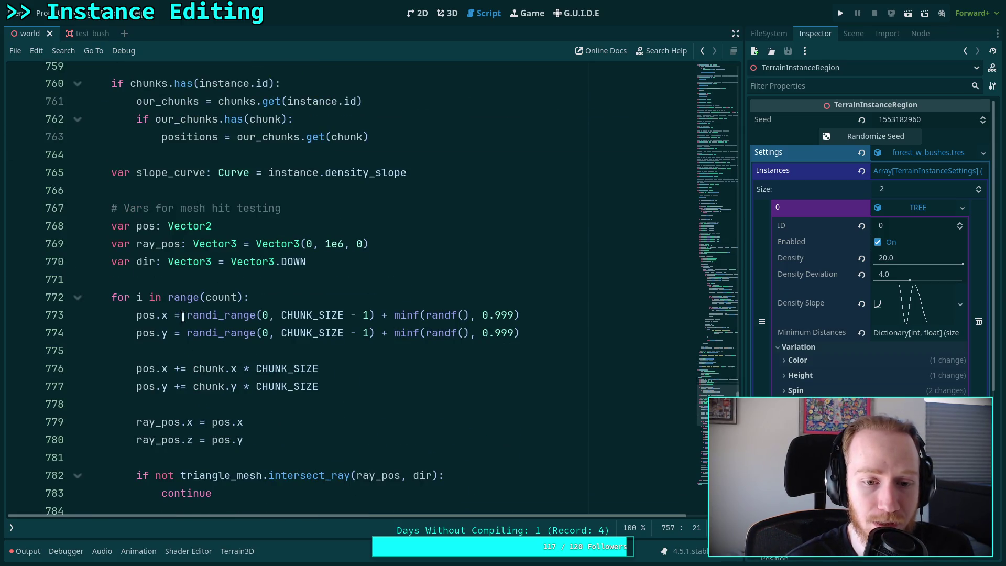
click(184, 315)
text(rngp)
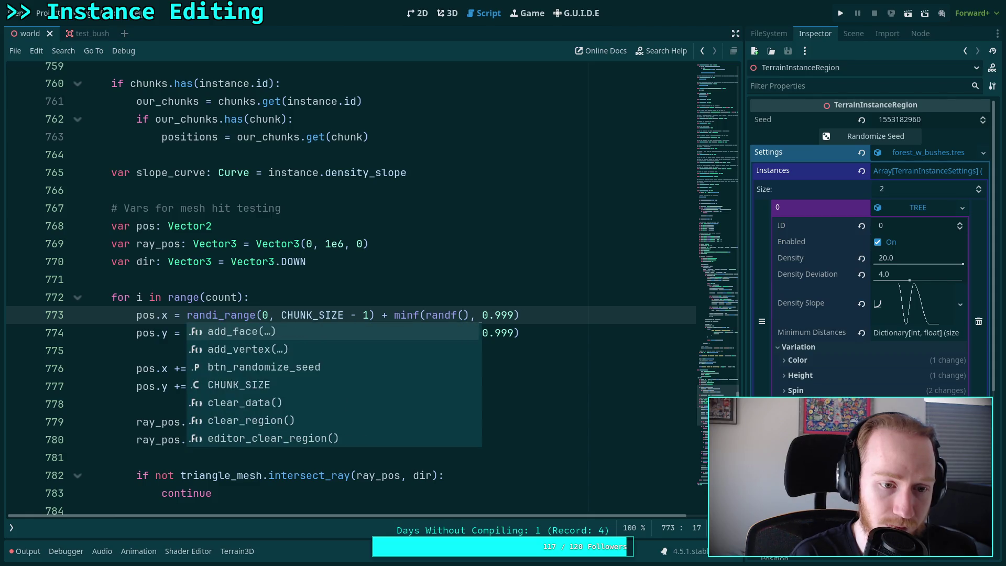
key(BackSpace)
text(.)
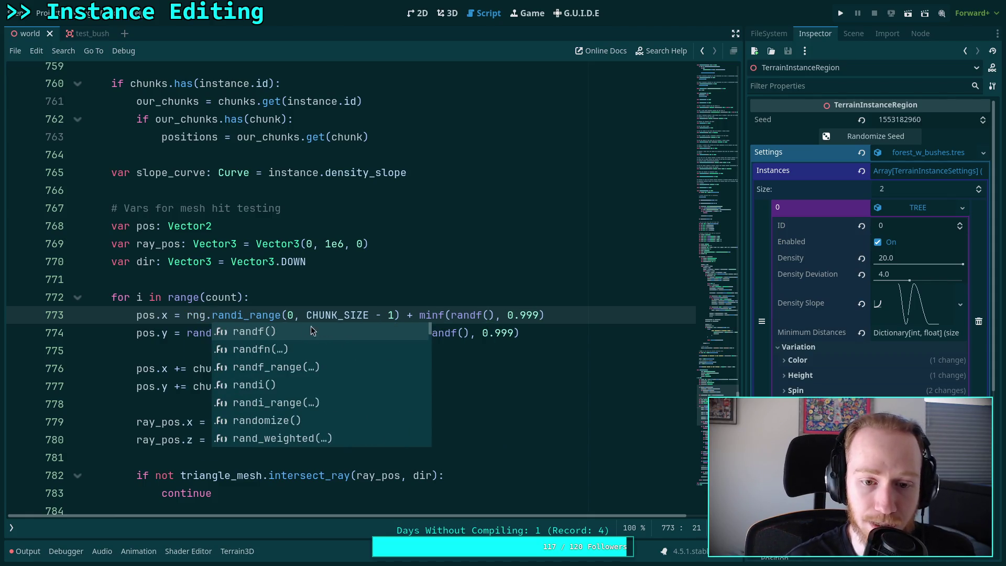
click(449, 312)
text(rng.)
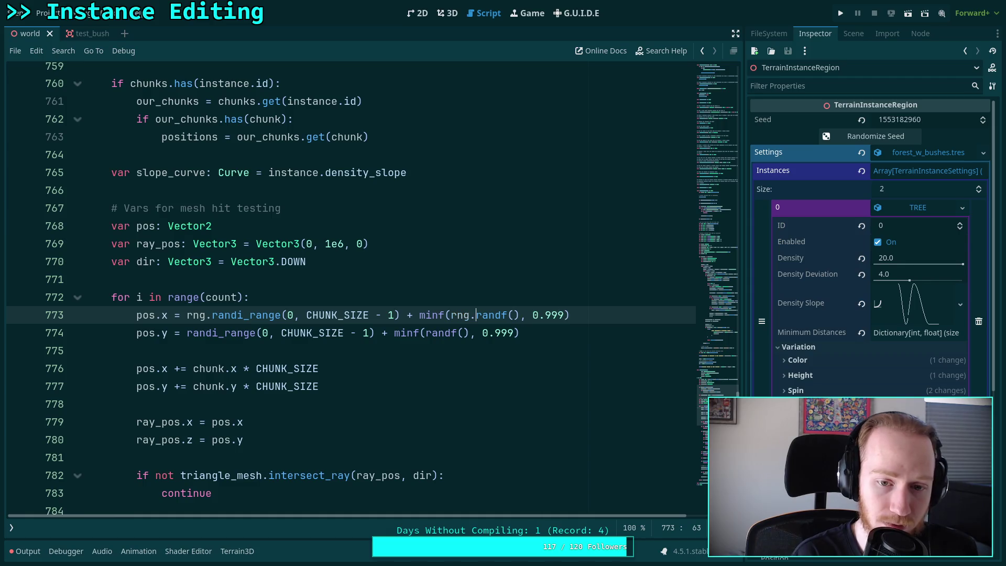
click(192, 333)
text(rng.)
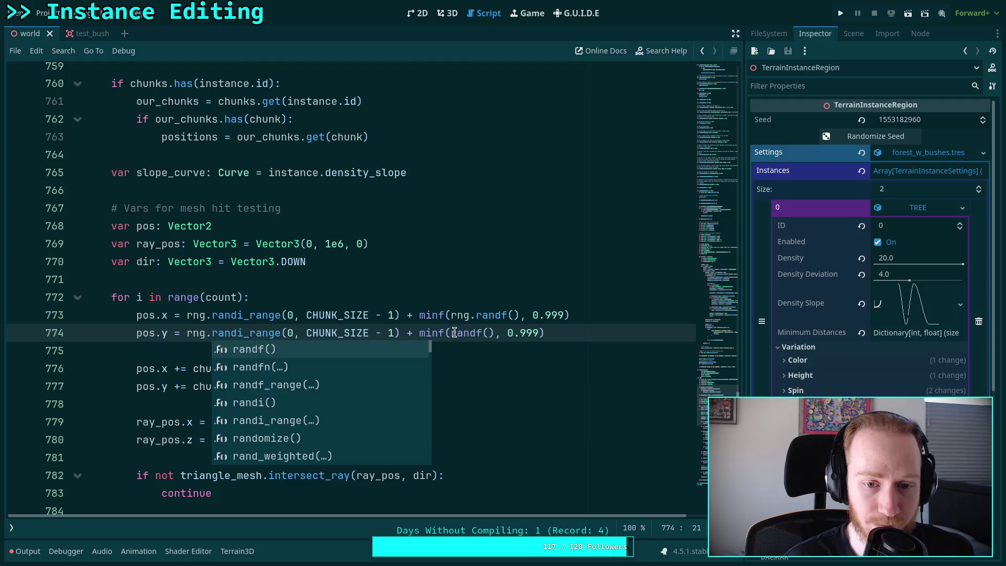
click(450, 333)
text(rng.)
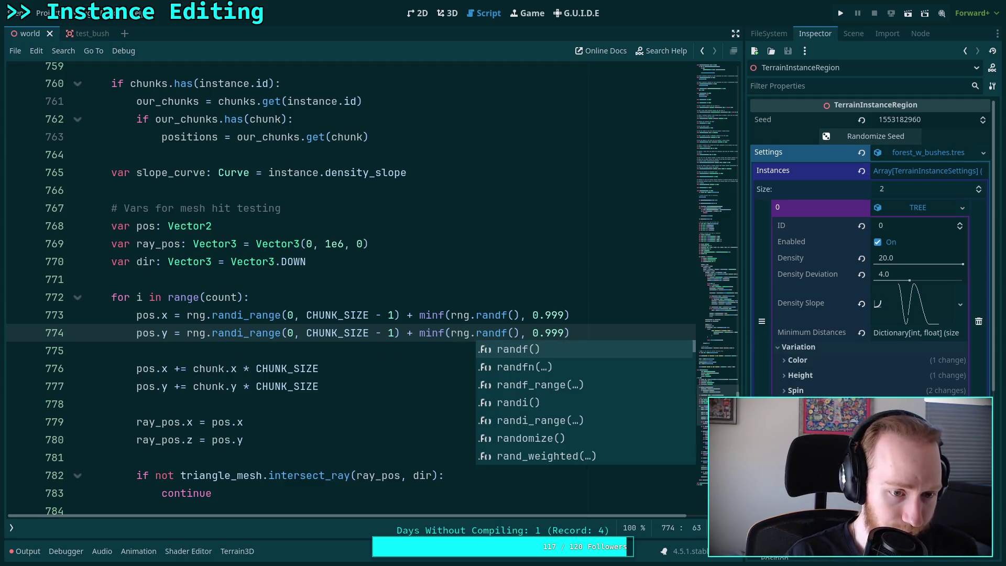
click(372, 355)
Scroll down the script, briefly expanding and collapsing the _is_pos_too_close function.
scroll(369, 345, down, 5)
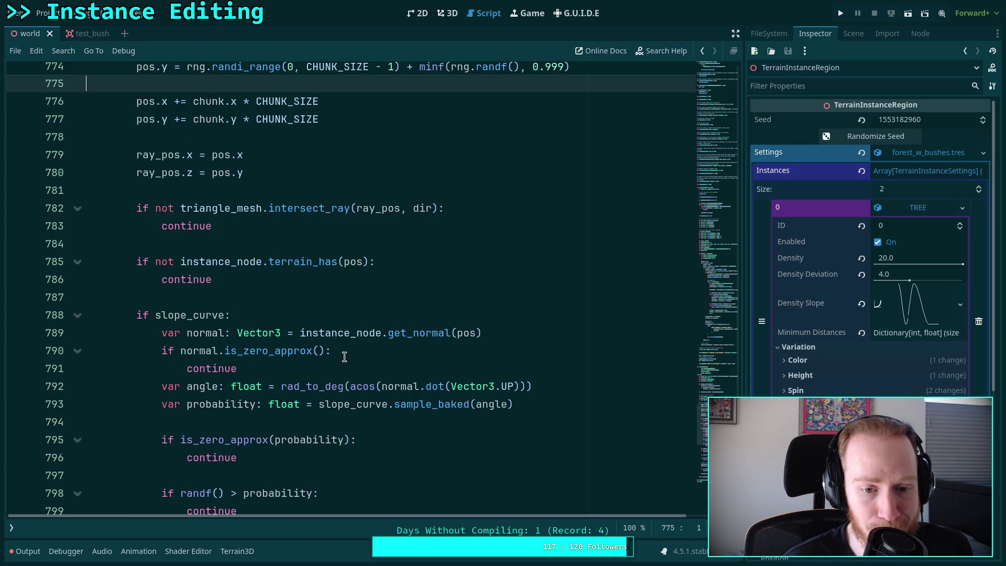
scroll(343, 356, up, 5)
scroll(342, 356, down, 8)
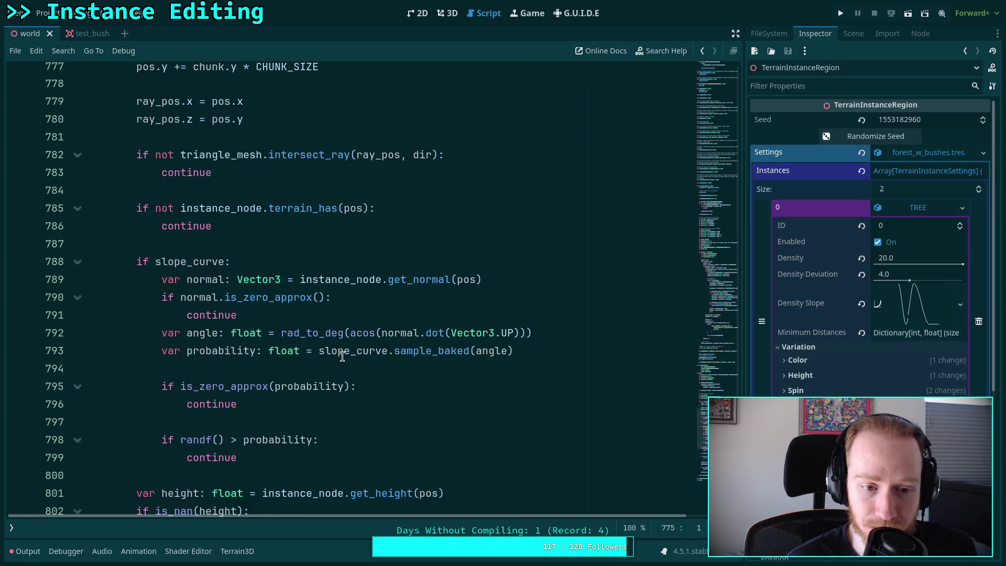
scroll(341, 356, down, 2)
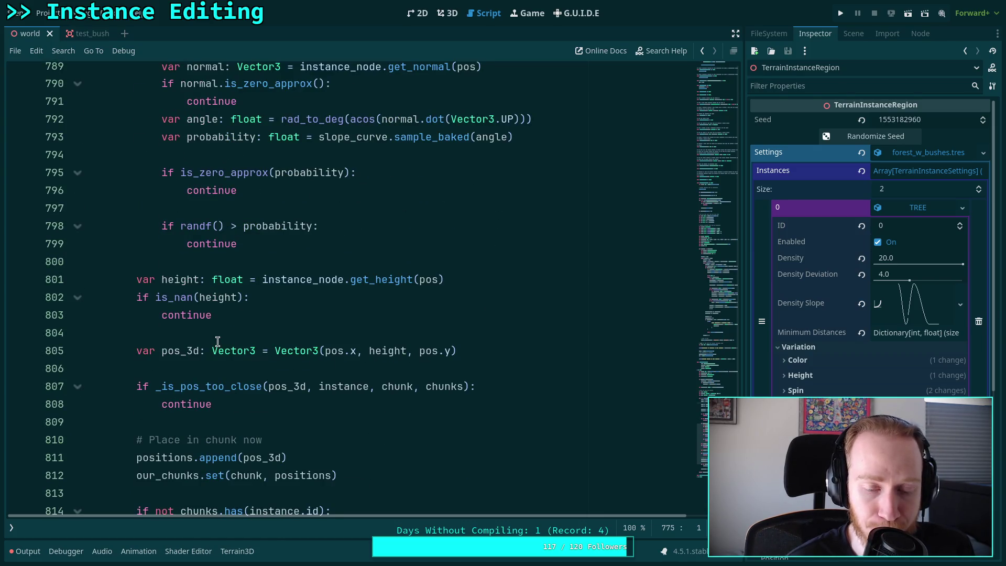
scroll(173, 330, down, 1)
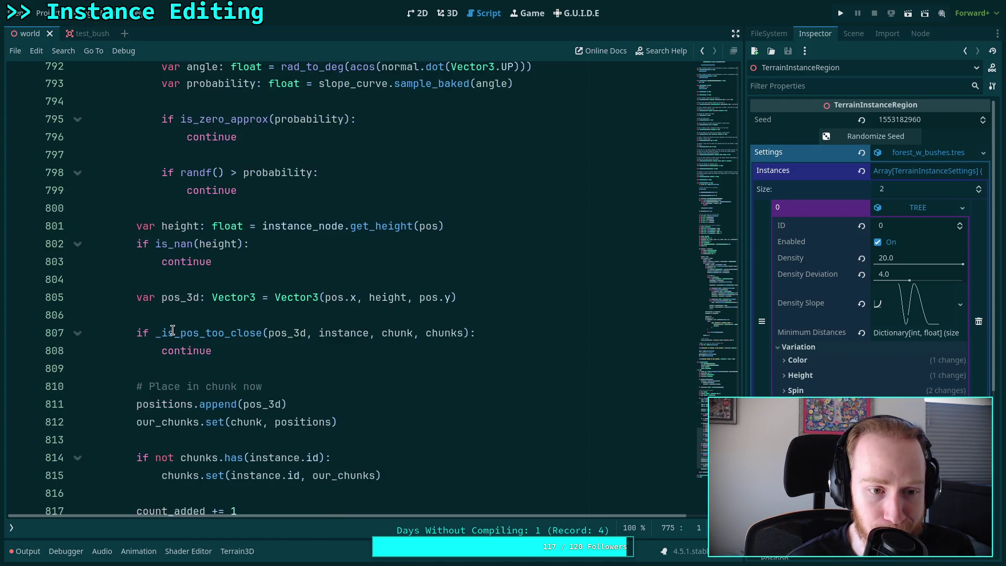
scroll(172, 330, down, 2)
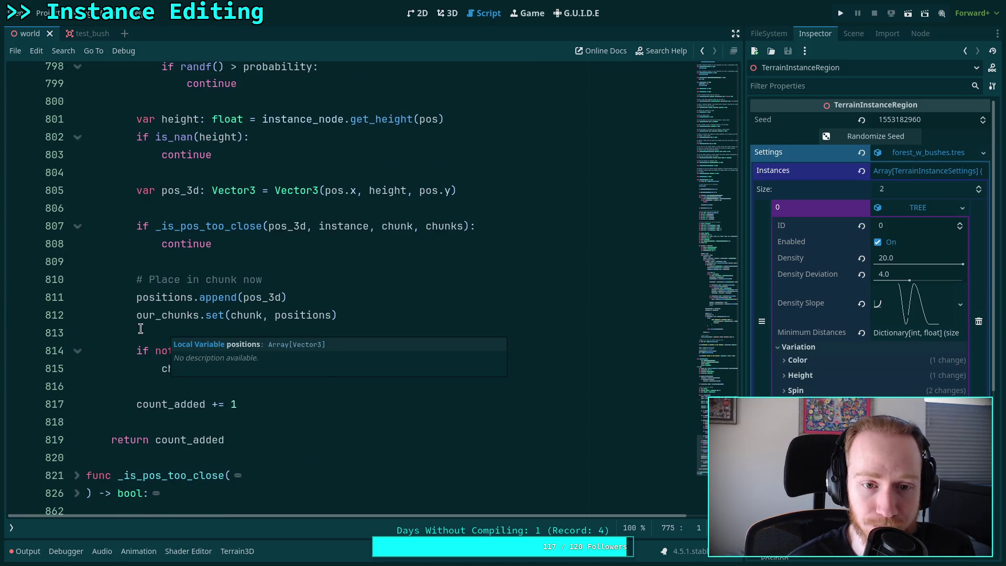
scroll(138, 325, down, 1)
click(76, 440)
scroll(131, 407, down, 8)
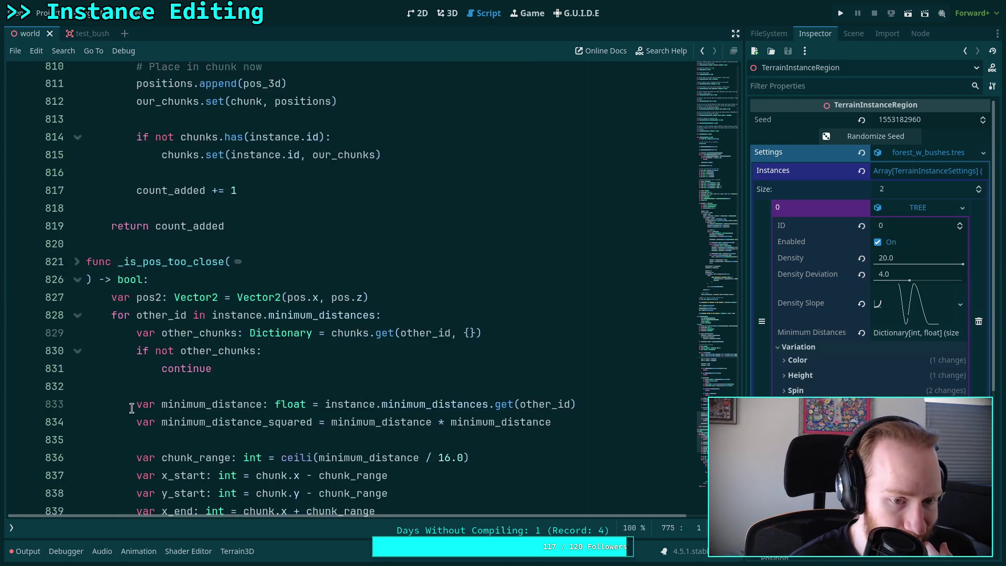
scroll(148, 396, down, 4)
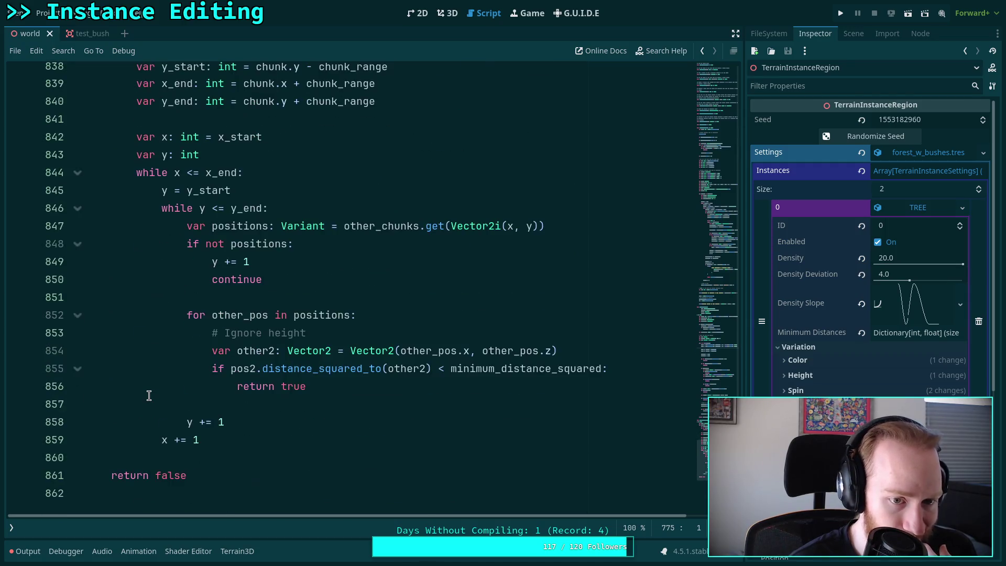
scroll(149, 396, up, 11)
click(77, 386)
click(135, 356)
scroll(157, 351, up, 8)
scroll(193, 342, down, 2)
Change the slope probability check on line 798 to call rng.randf().
click(181, 333)
text(rng)
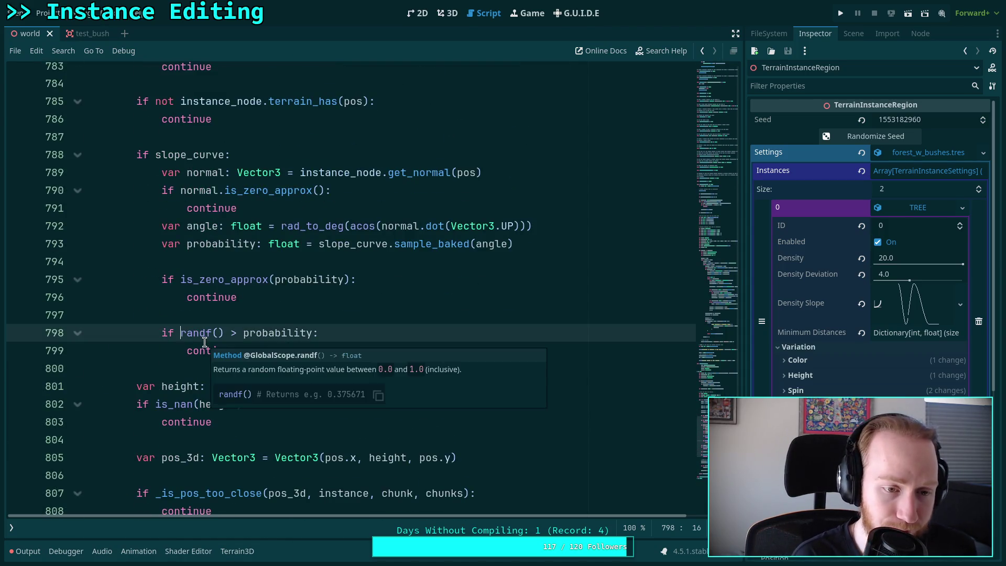
text(.)
click(234, 314)
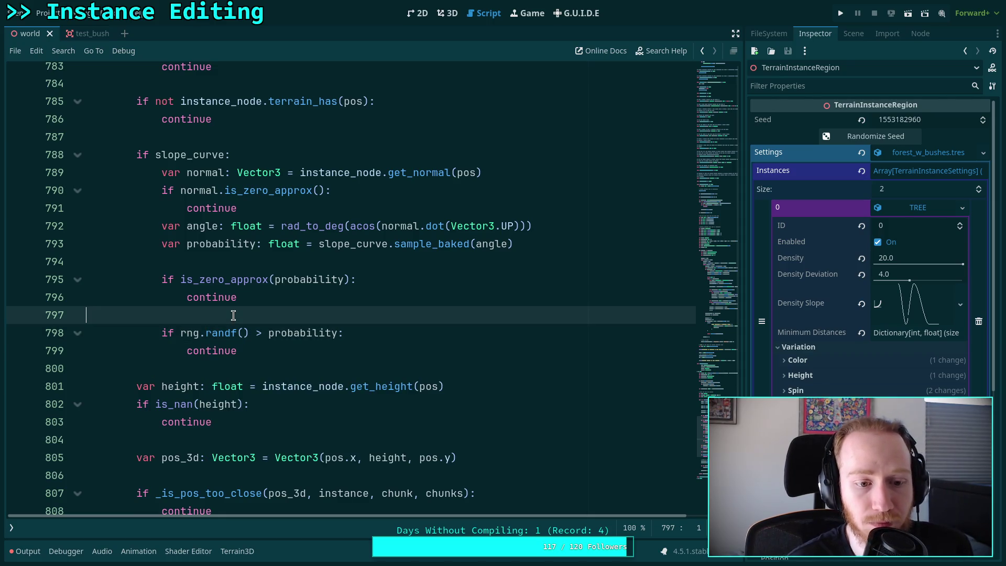
scroll(233, 315, down, 2)
scroll(233, 315, down, 1)
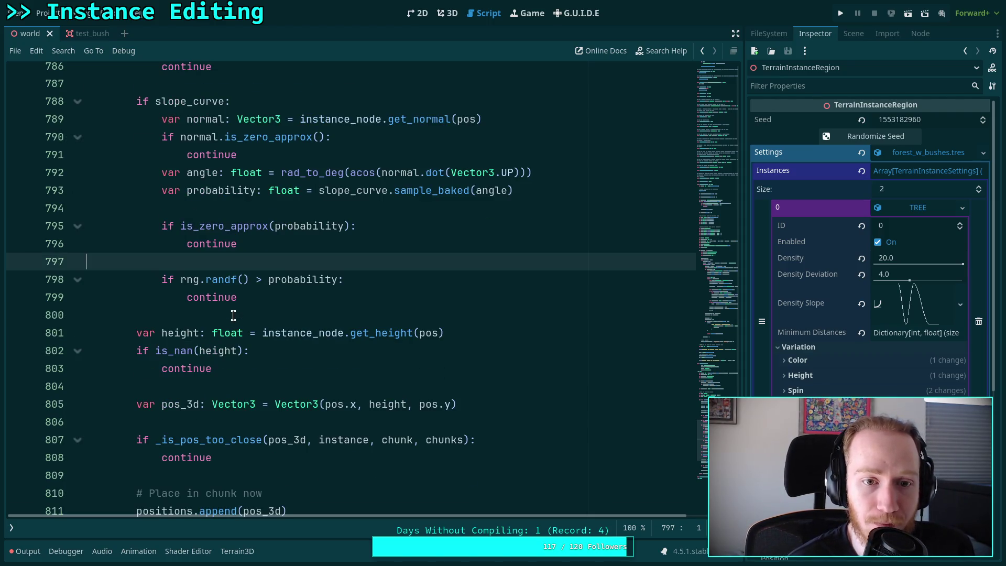
scroll(234, 314, up, 9)
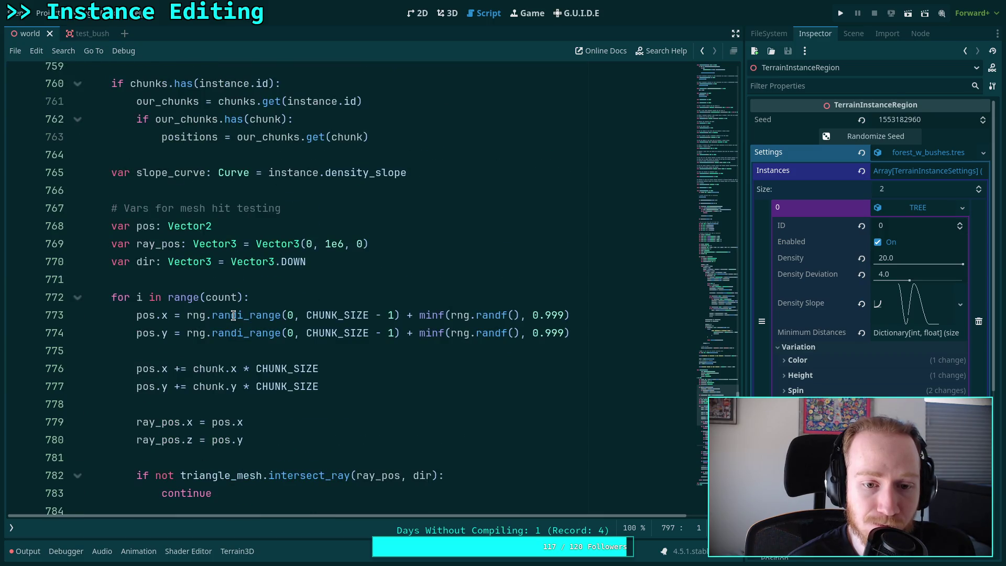
click(270, 276)
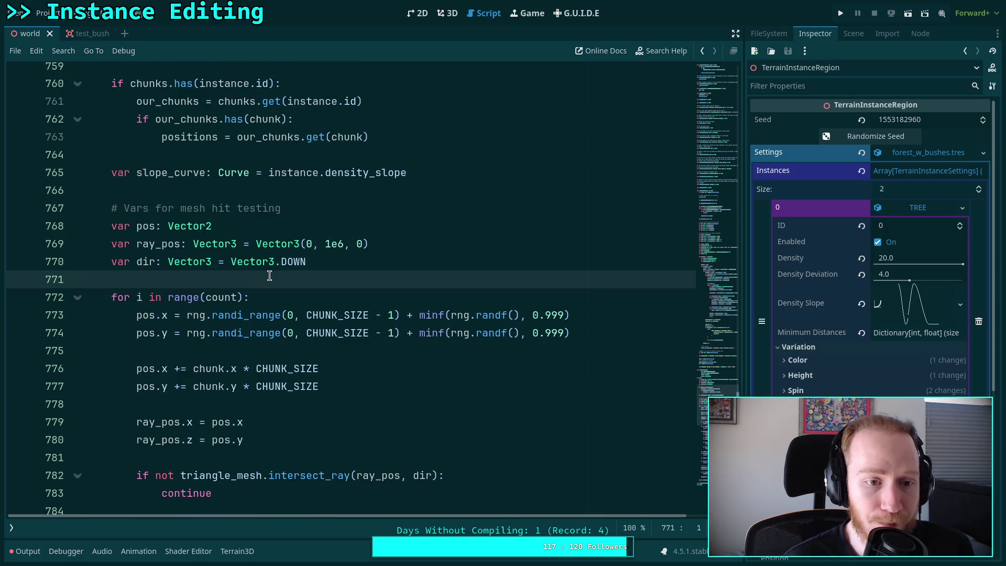
key(ctrl+f)
Search the script for 'rand' and step through the matches.
text(rand)
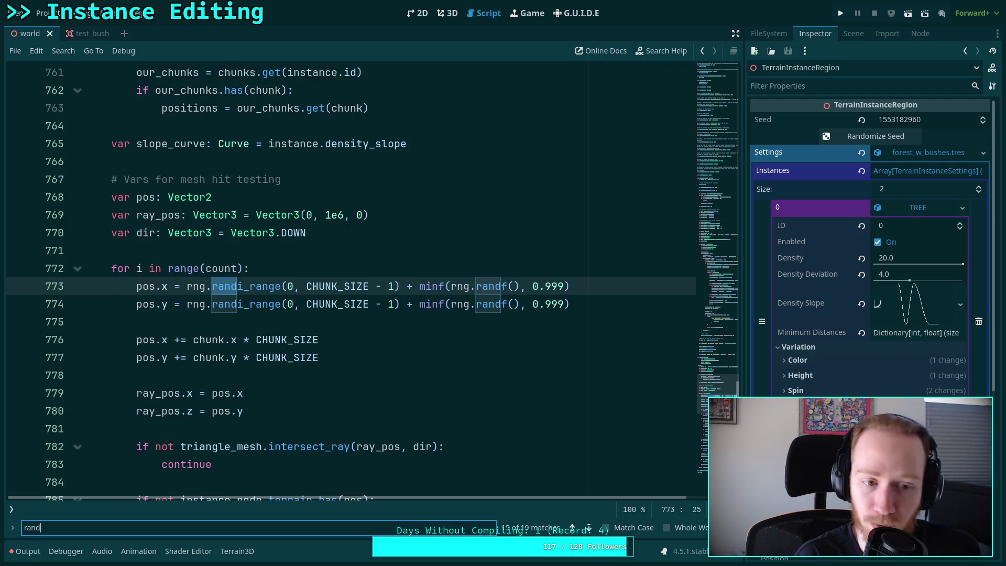
click(588, 527)
click(588, 527)
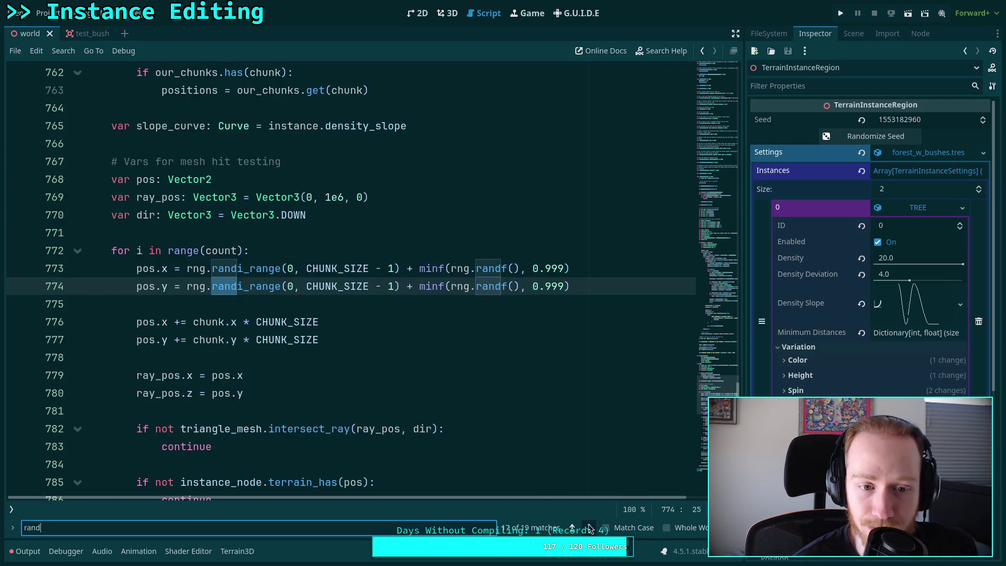
click(588, 527)
click(588, 528)
click(589, 528)
click(588, 527)
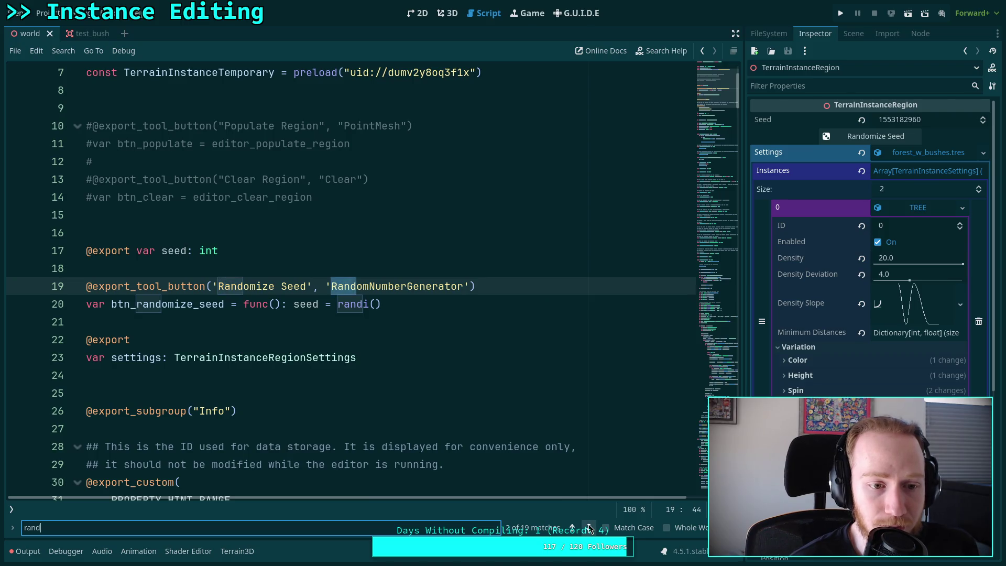
click(588, 527)
click(588, 527)
click(588, 527)
click(588, 527)
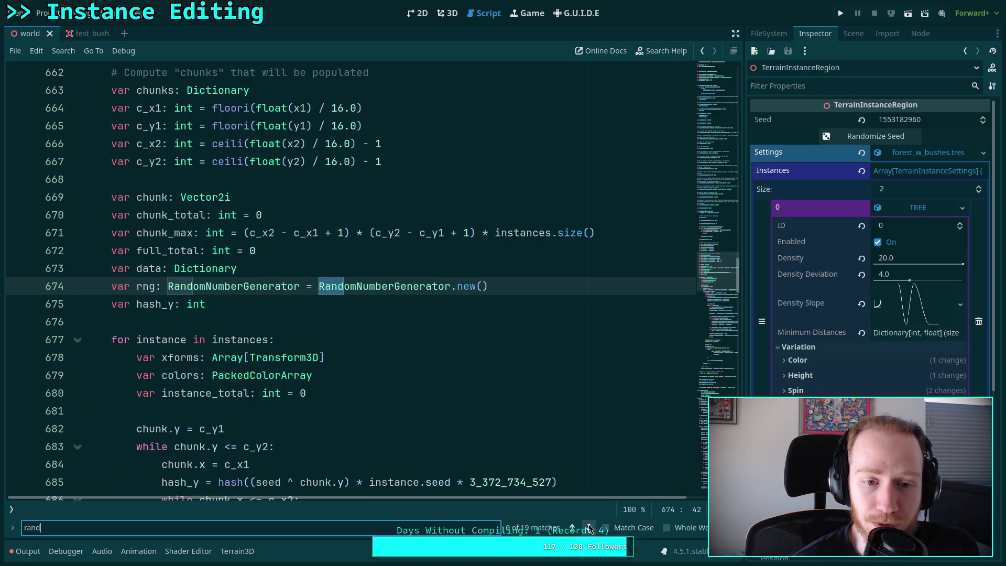
click(588, 527)
click(588, 527)
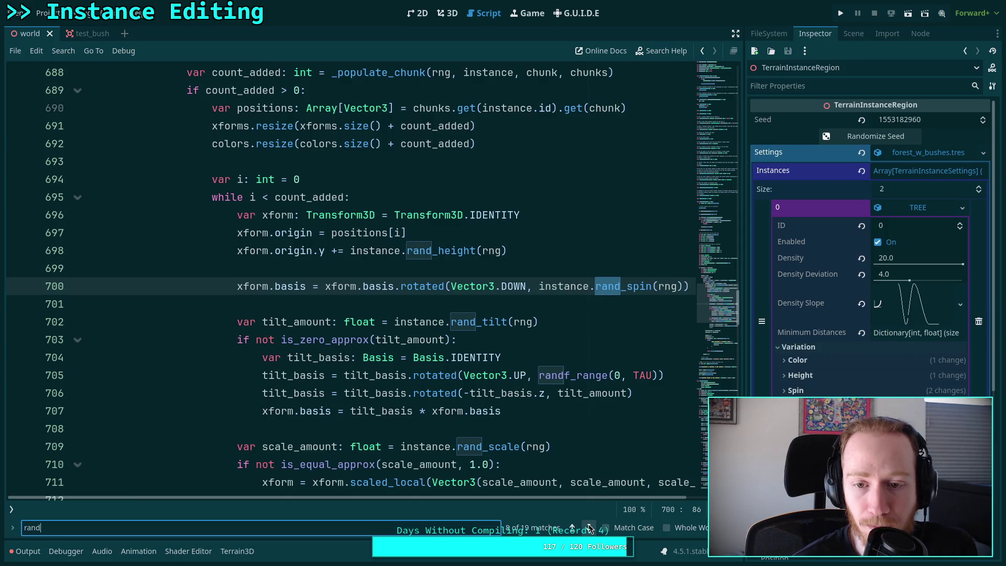
click(588, 527)
click(588, 528)
Prefix the tilt spin's randf_range call on line 705 with rng.
click(539, 286)
text(rng.)
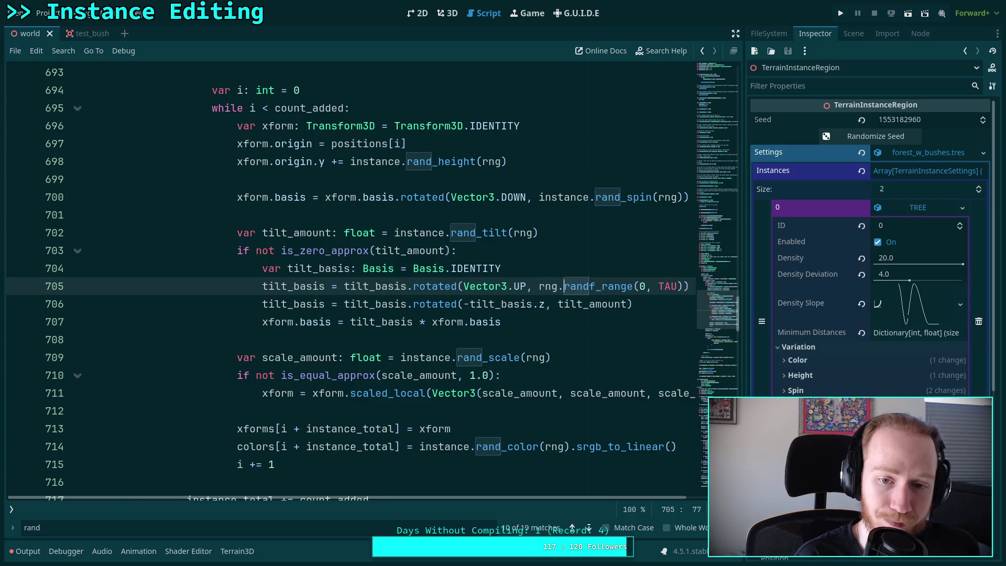
click(452, 360)
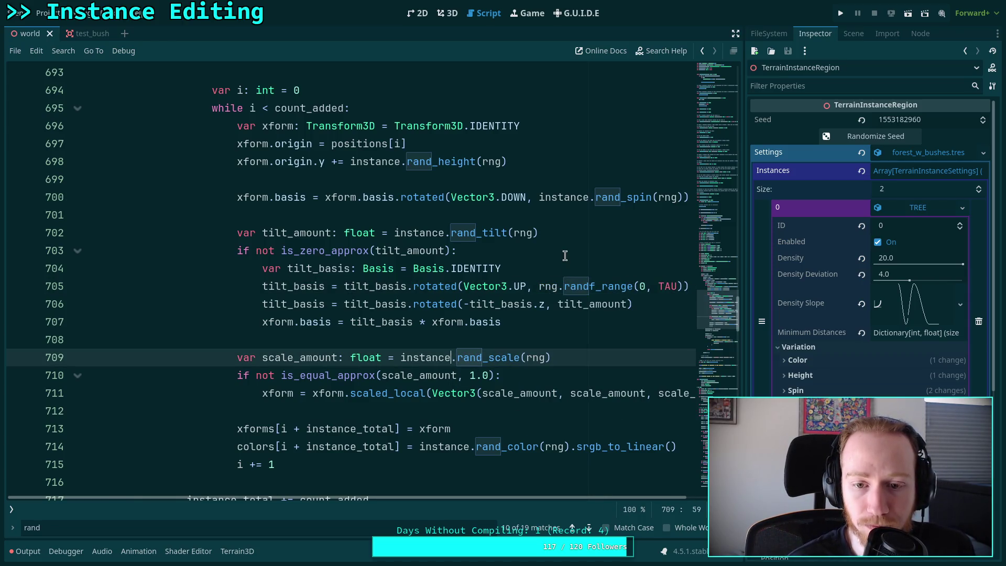
Step through the remaining 'rand' matches back to rand_tilt on line 702, then close Find.
click(589, 528)
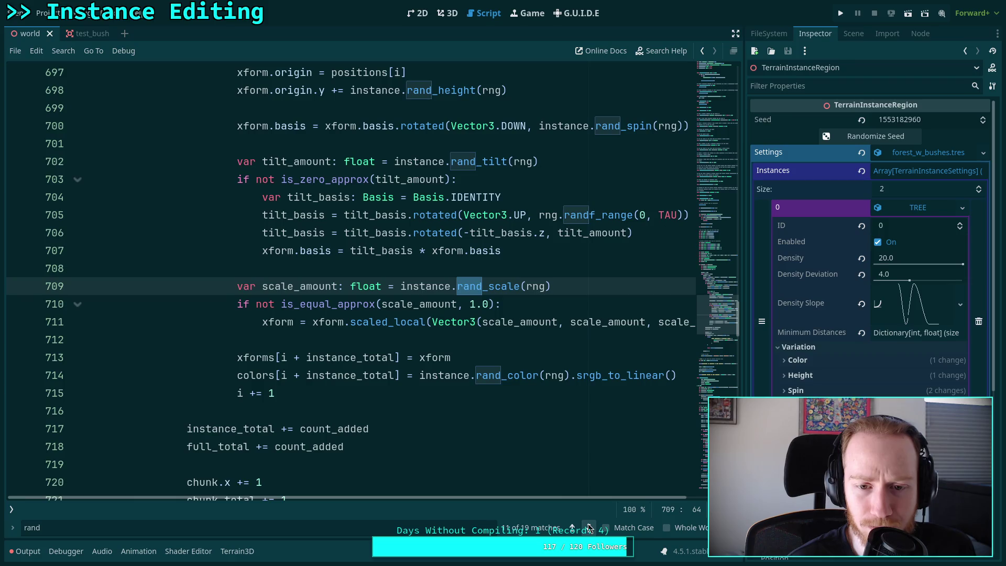
click(589, 528)
click(588, 528)
click(588, 527)
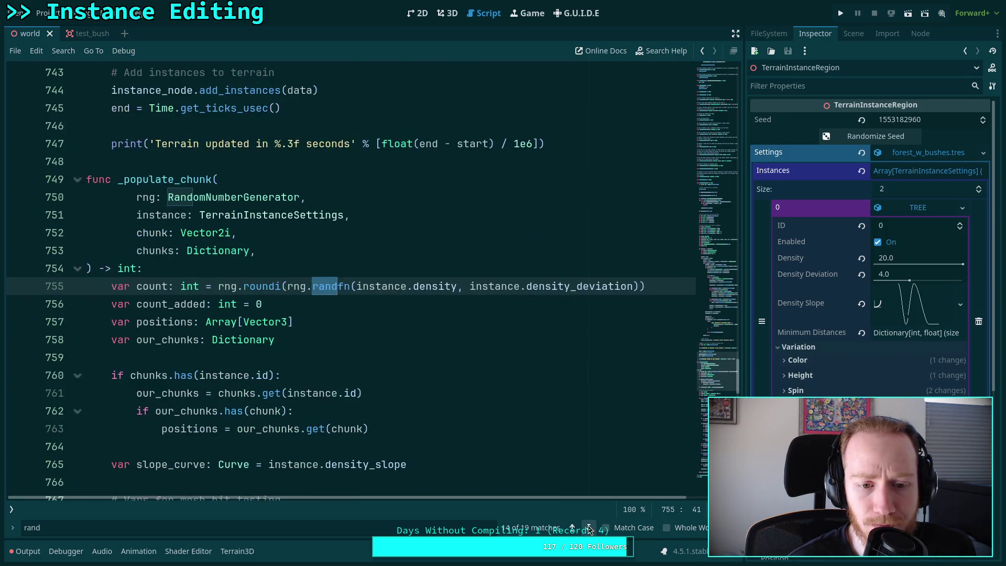
click(589, 527)
click(588, 527)
click(588, 527)
click(588, 528)
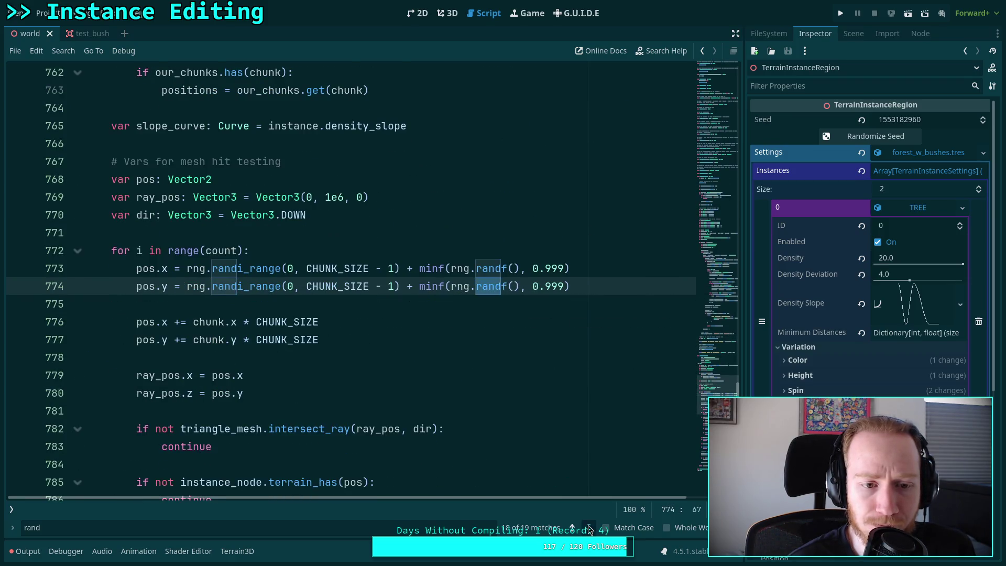
click(588, 528)
click(588, 528)
click(589, 527)
click(588, 527)
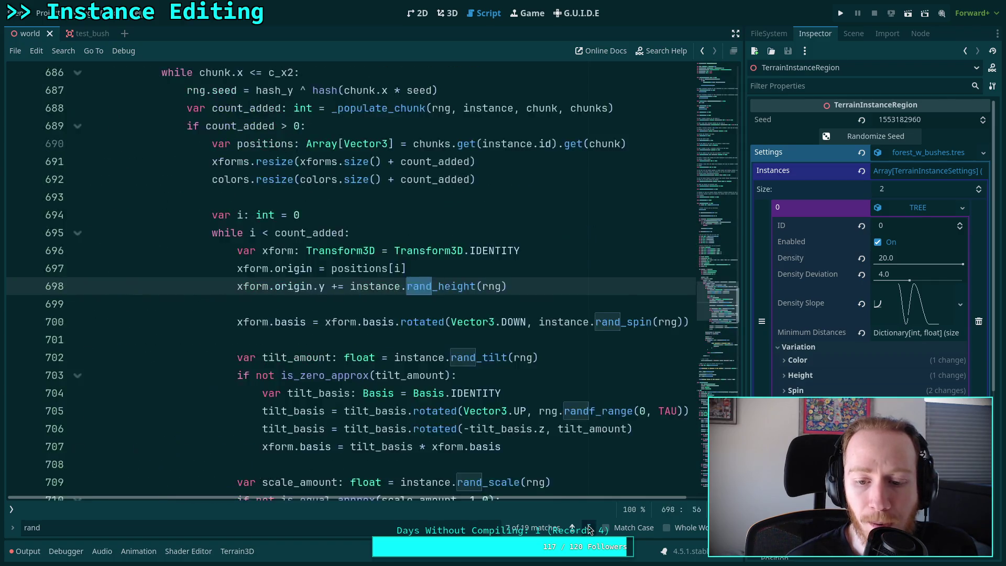
click(588, 527)
click(588, 527)
key(Escape)
Look over the edited transform code, then return to the 3D terrain view.
click(523, 393)
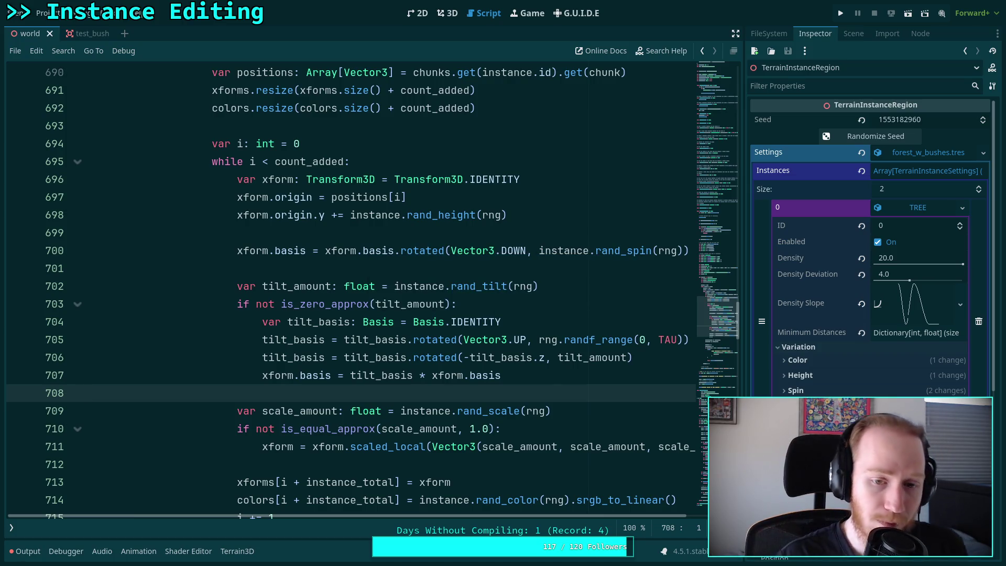
scroll(393, 314, down, 4)
click(393, 322)
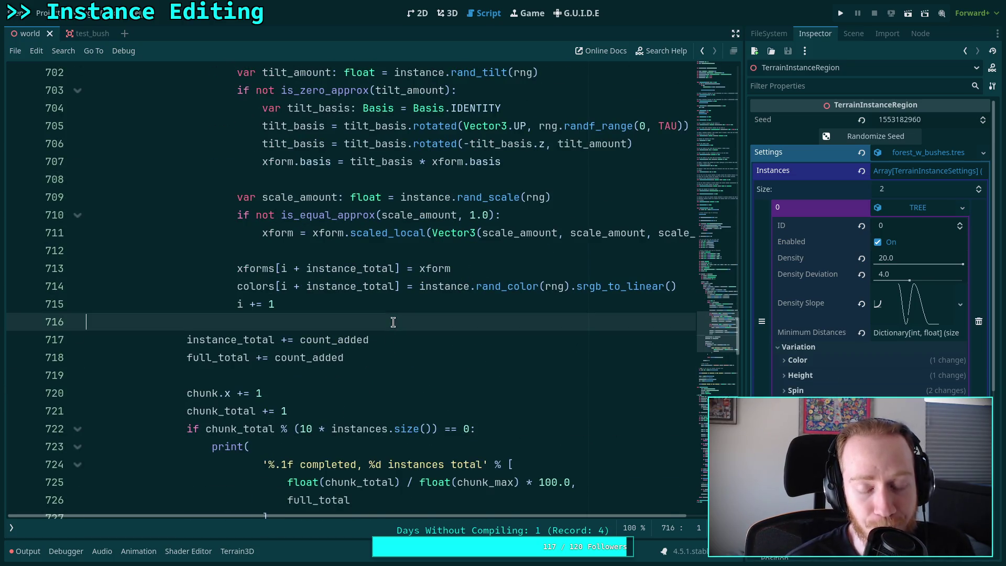
scroll(393, 322, down, 5)
scroll(373, 321, up, 1)
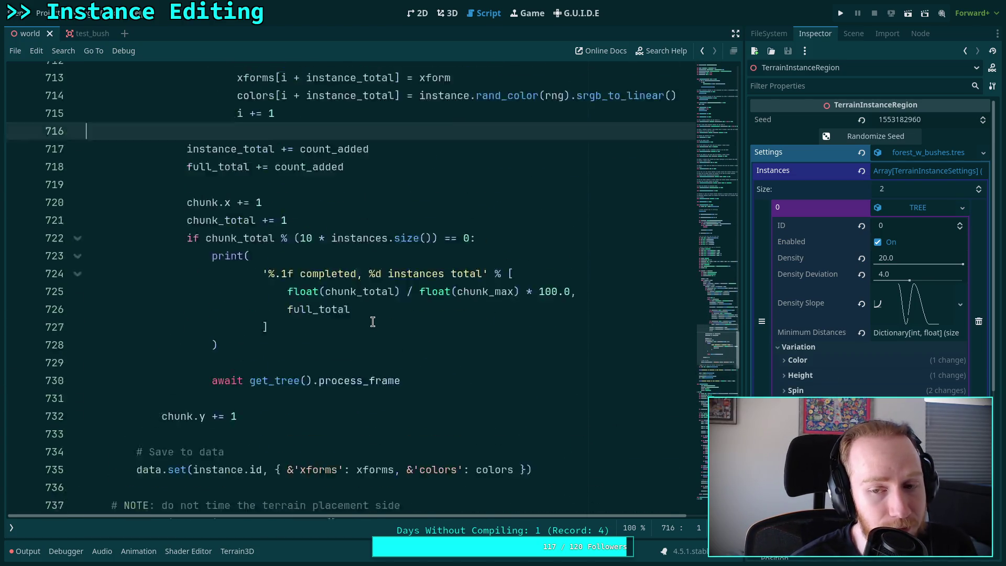
scroll(372, 321, up, 20)
scroll(372, 321, up, 3)
scroll(372, 321, up, 4)
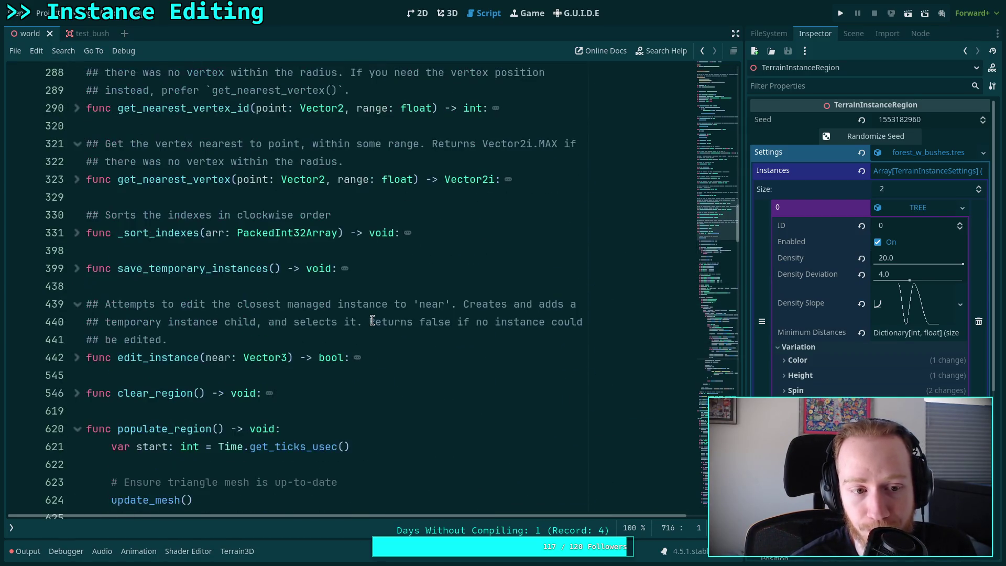
click(448, 13)
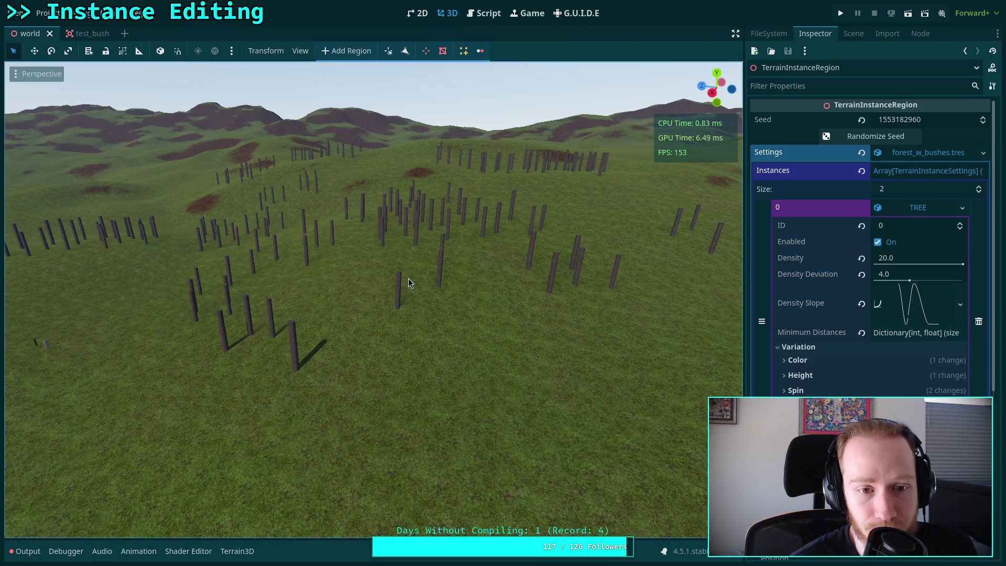
click(45, 13)
click(176, 185)
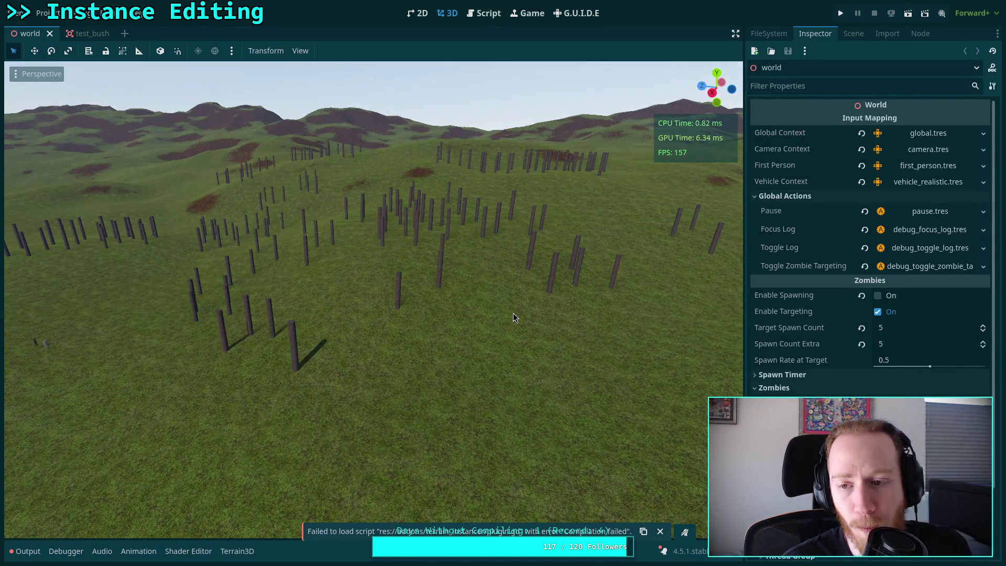
click(853, 33)
click(817, 296)
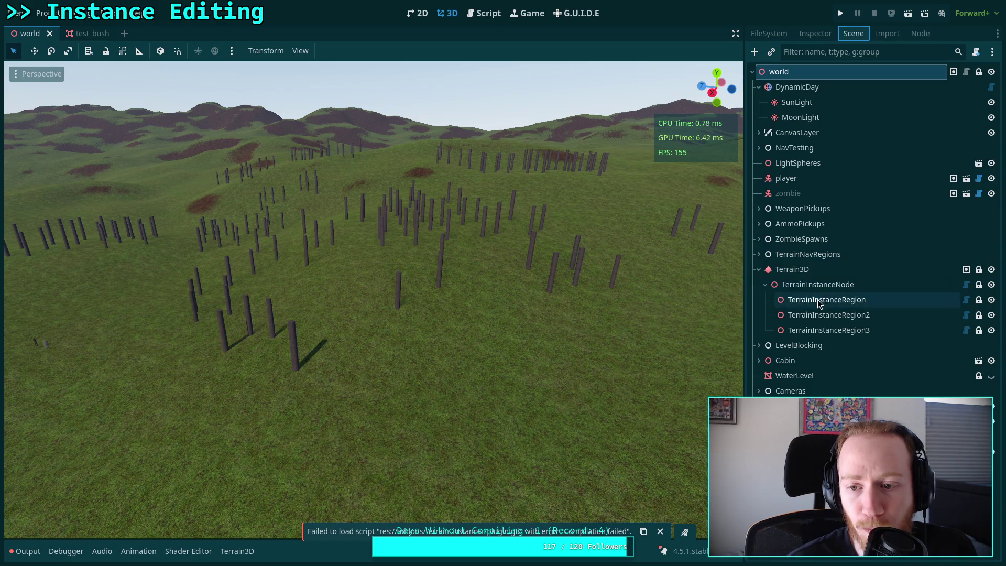
click(815, 33)
click(920, 208)
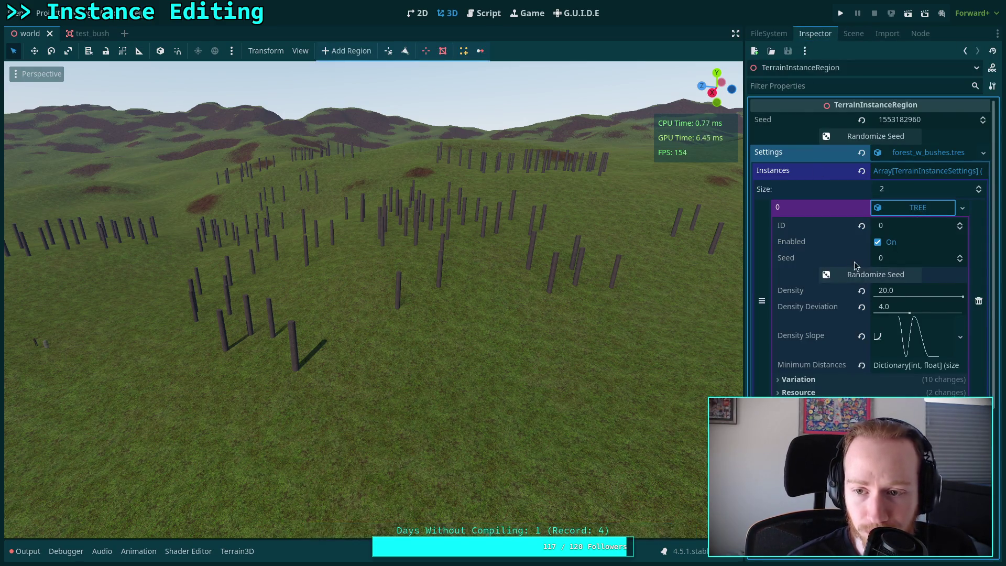
click(870, 273)
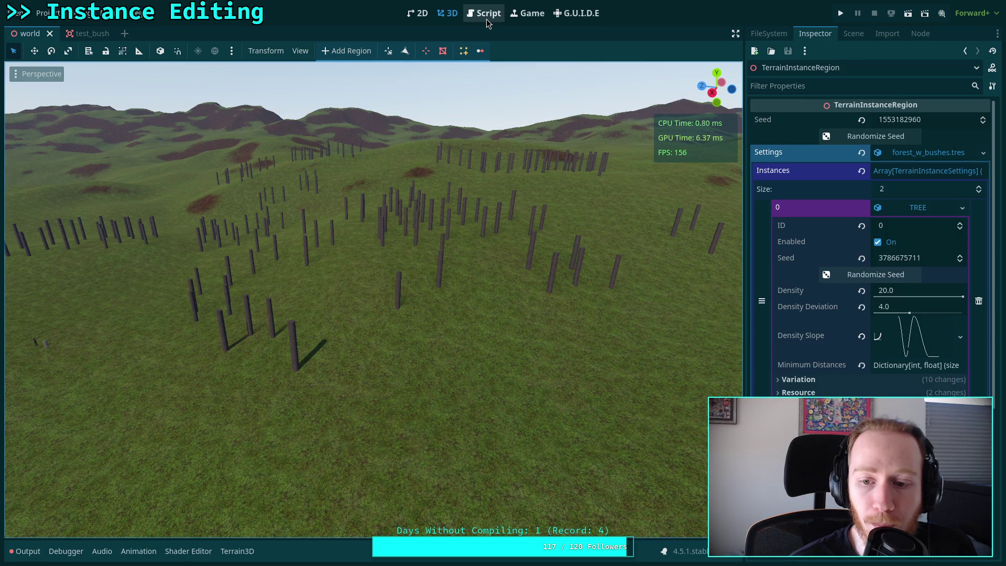
click(486, 16)
Close the open float and int documentation pages in the script editor.
scroll(405, 265, up, 10)
scroll(404, 265, up, 5)
click(37, 161)
right_click(37, 161)
click(104, 239)
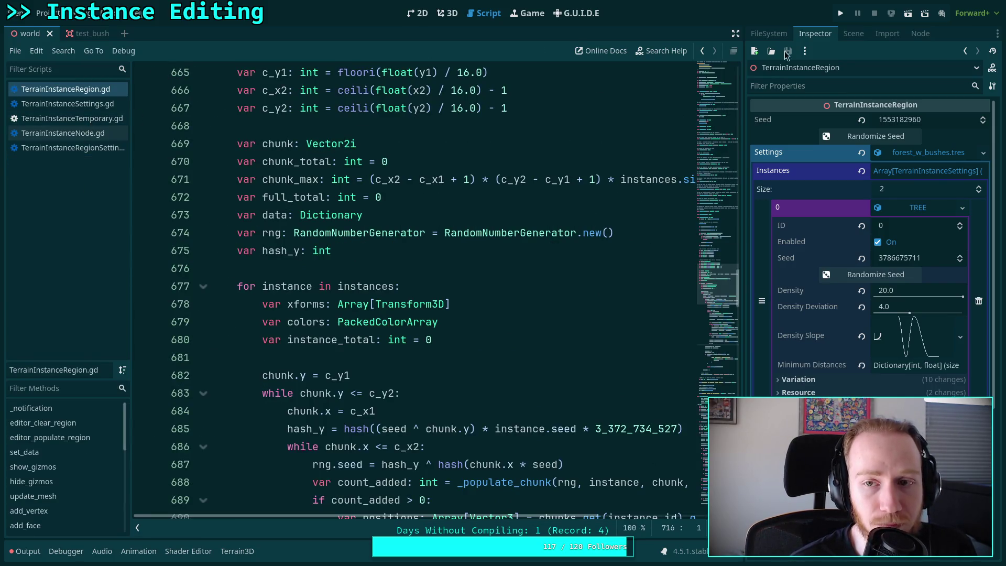
Open addons/terrain_instancer/ui/toolbar.gd from the FileSystem dock.
click(852, 35)
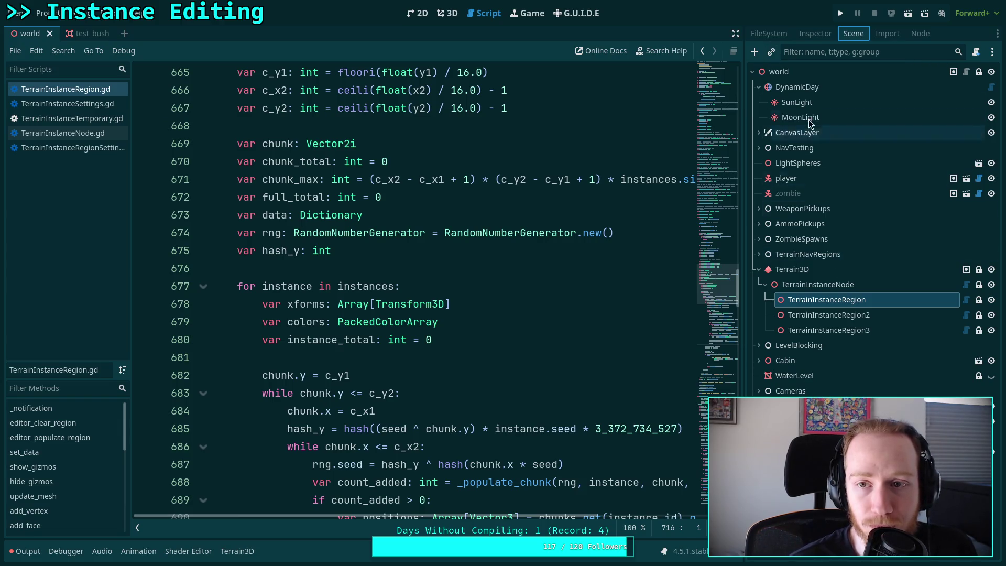
click(768, 34)
click(771, 272)
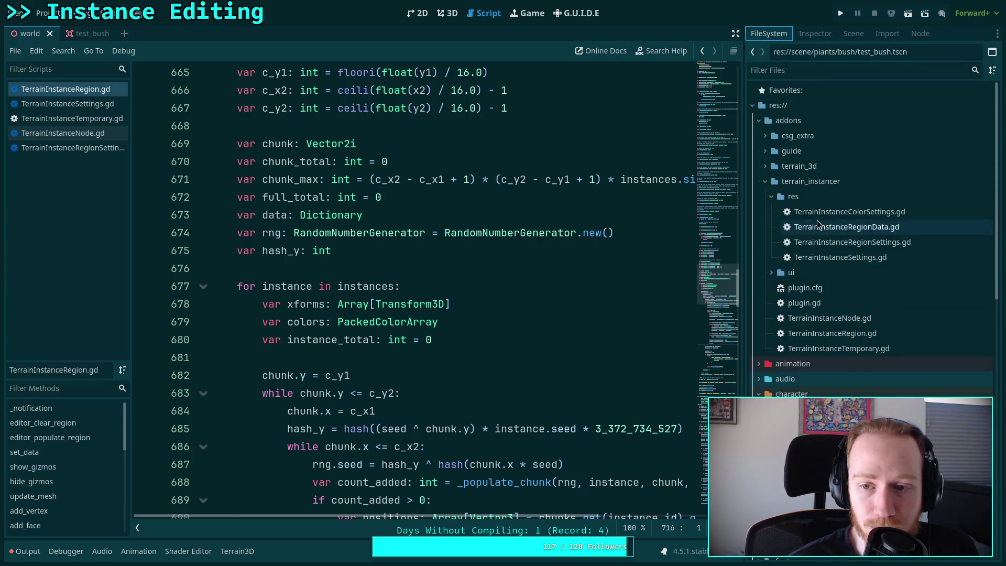
click(771, 272)
double_click(811, 317)
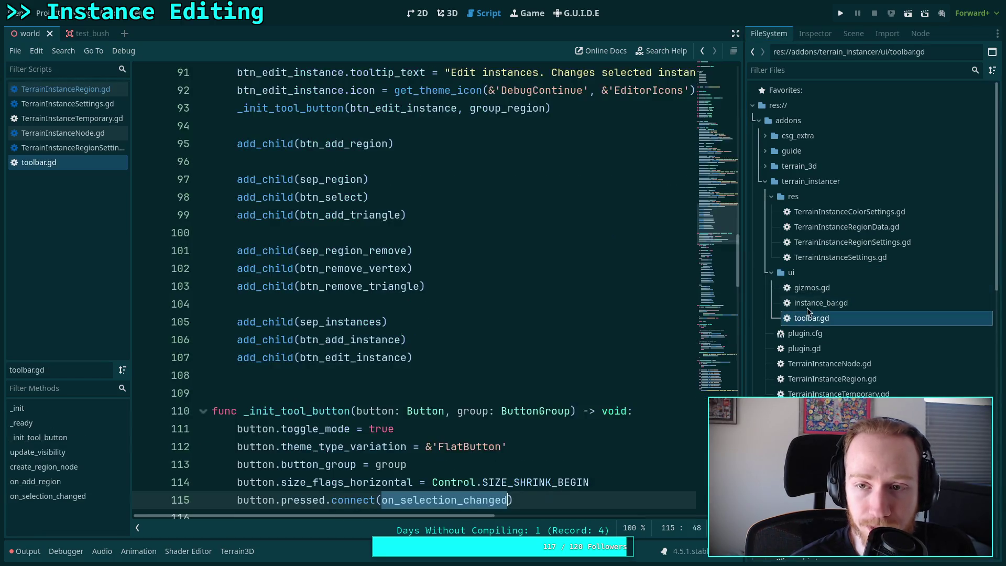
click(446, 15)
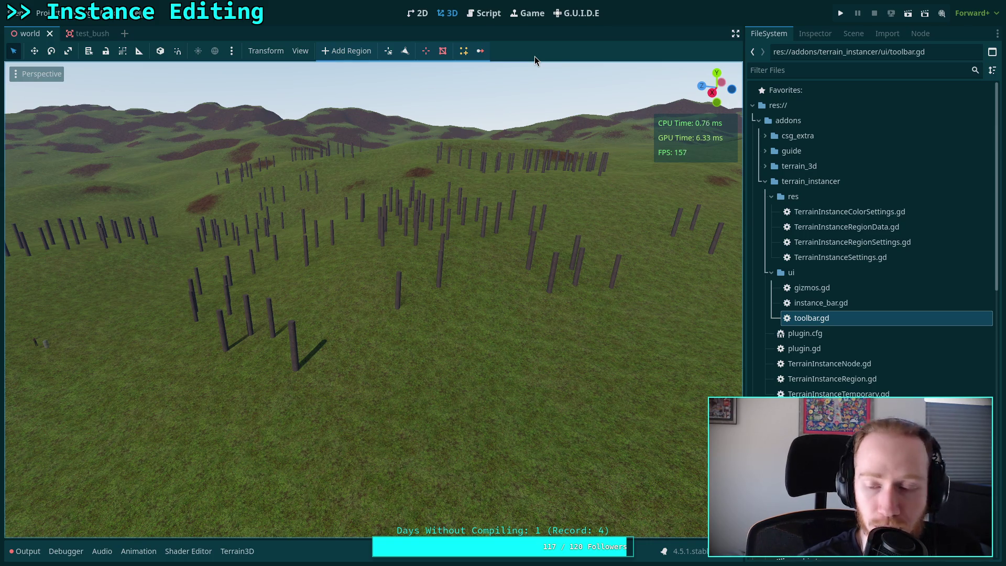
Select TerrainInstanceRegion in the Scene tree and show its properties in the Inspector.
click(815, 33)
click(853, 32)
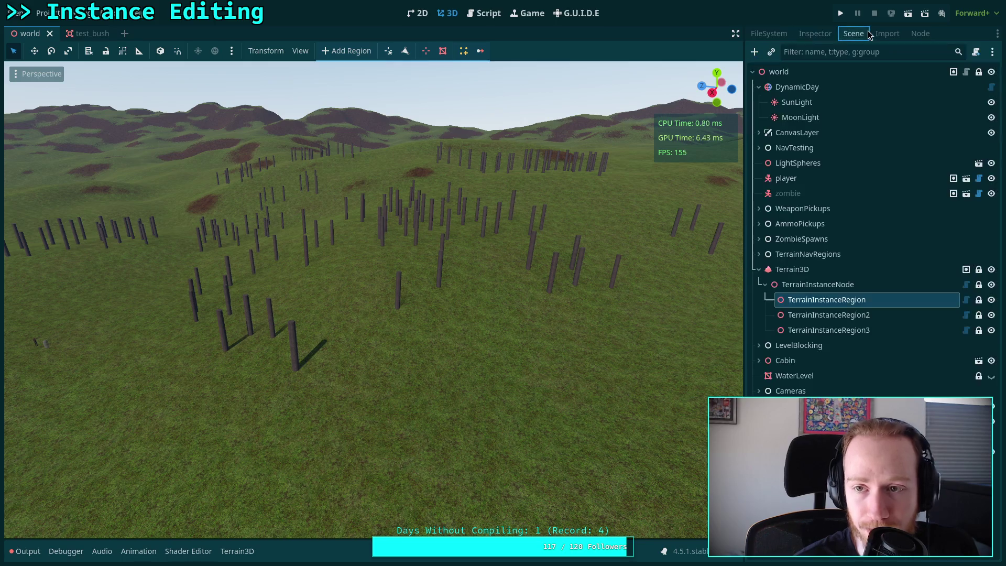
click(826, 35)
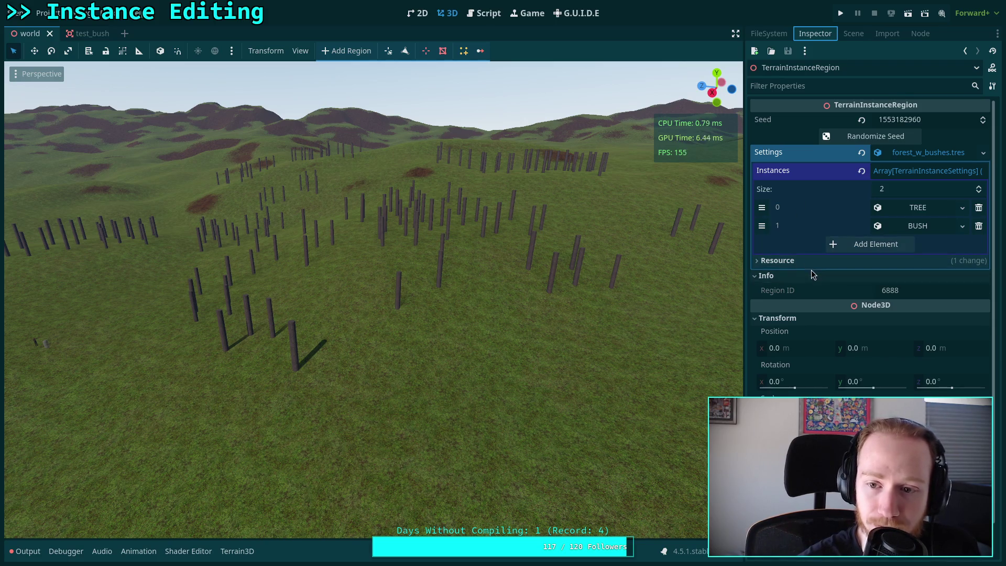
Expand and collapse the TREE instance entry twice, then return to the script editor.
click(920, 212)
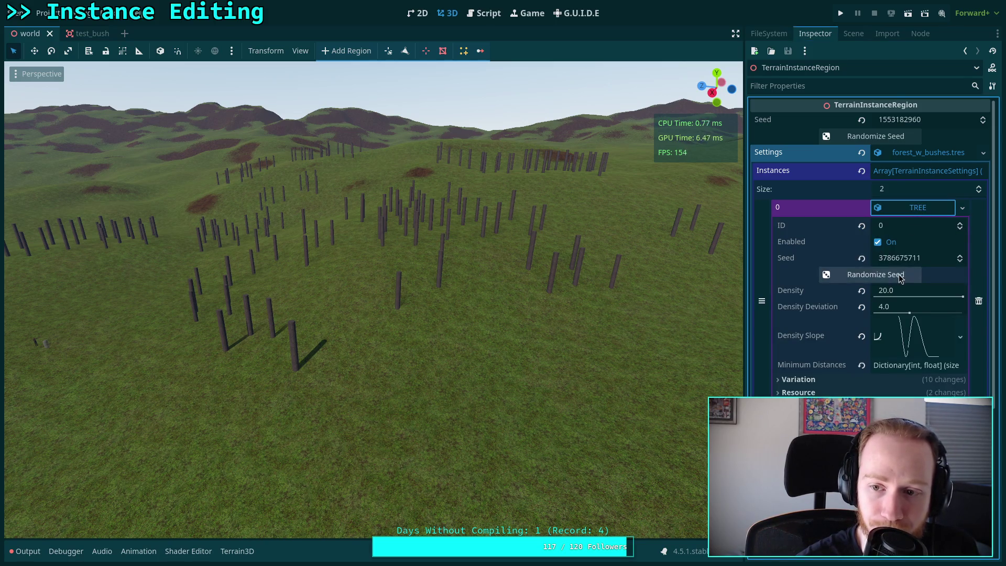
click(917, 210)
click(914, 209)
click(915, 211)
mouse_move(758, 368)
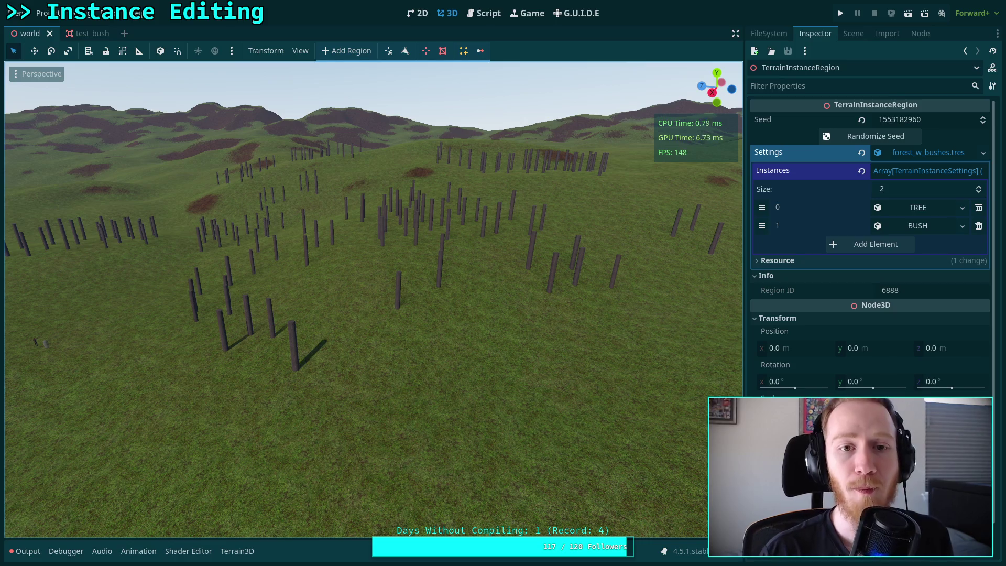
click(484, 14)
Look over toolbar.gd, briefly checking the 3D terrain view.
click(498, 256)
scroll(503, 262, down, 2)
scroll(515, 265, up, 1)
scroll(516, 265, up, 20)
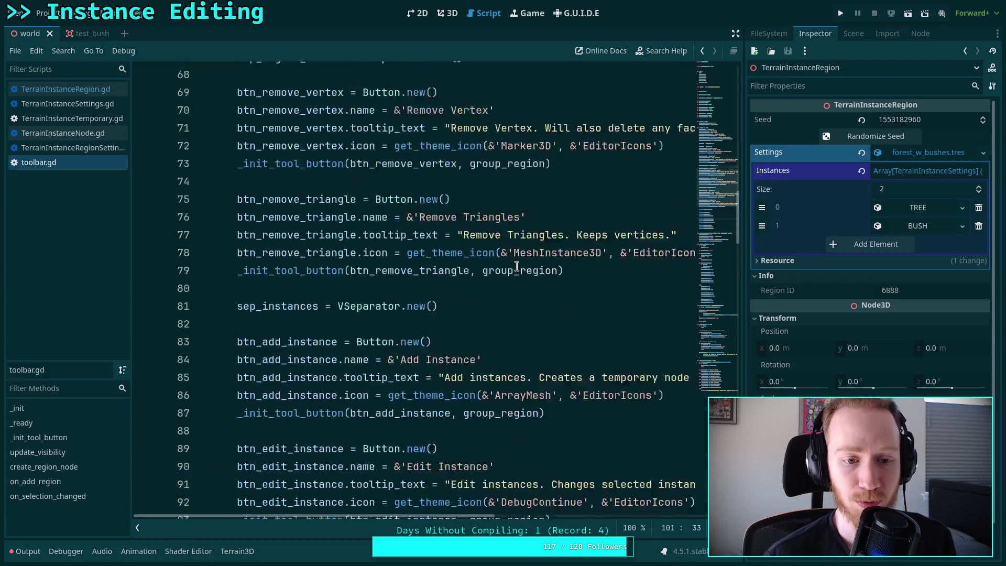
key(ctrl+F2)
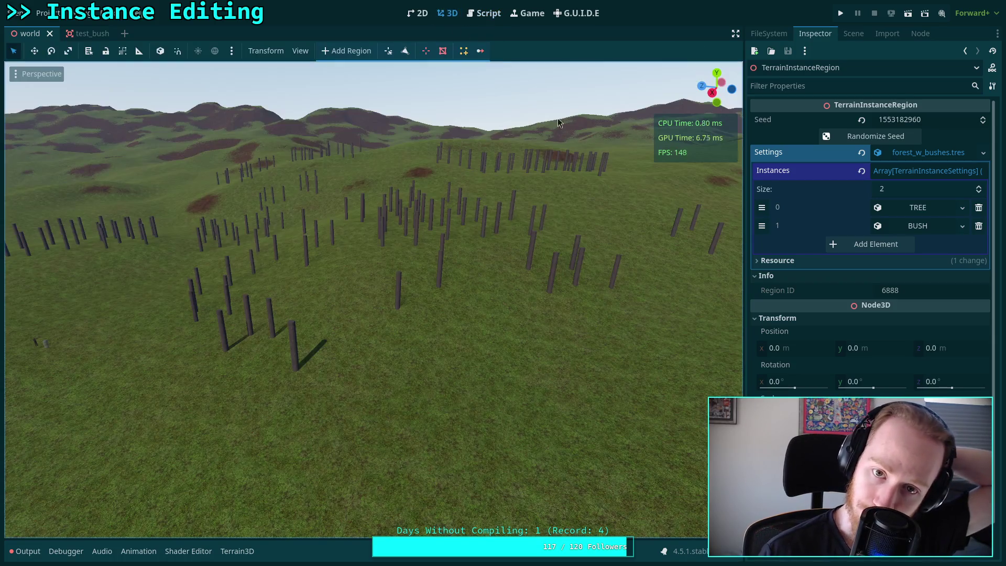
click(481, 13)
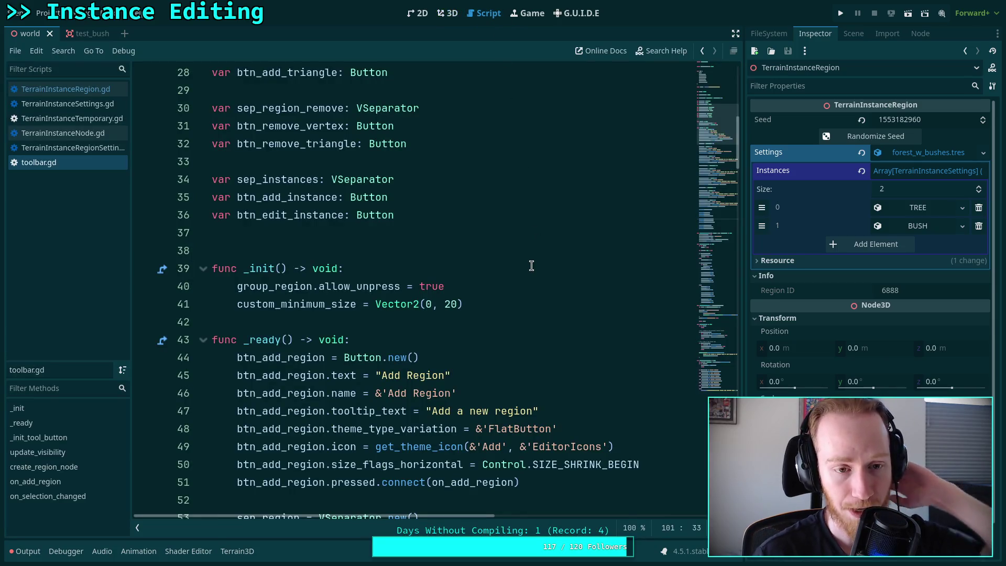
click(456, 233)
scroll(471, 257, up, 4)
scroll(471, 257, up, 3)
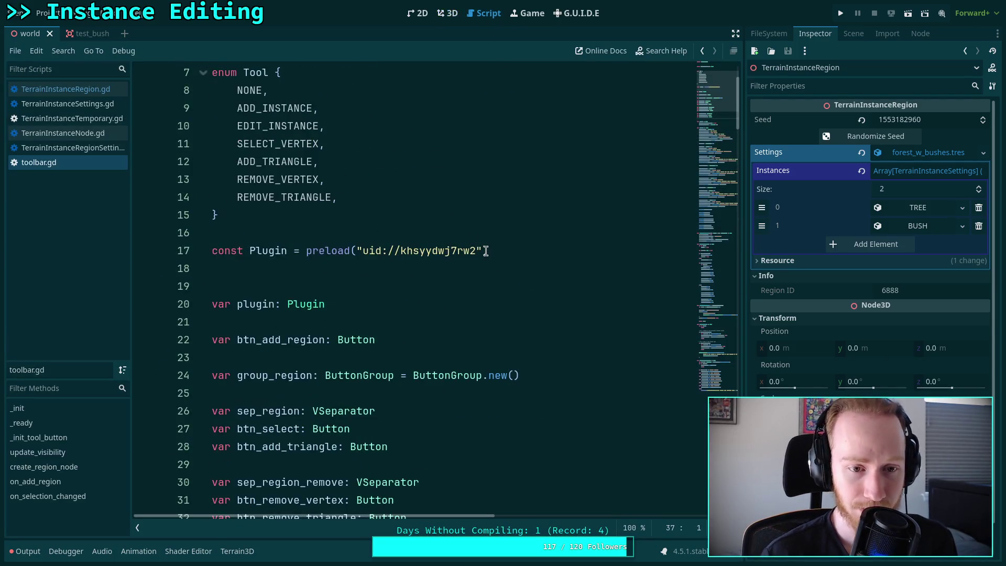
scroll(485, 251, up, 1)
Open TerrainInstanceRegion.gd and insert a blank line inside editor_clear_region.
click(88, 89)
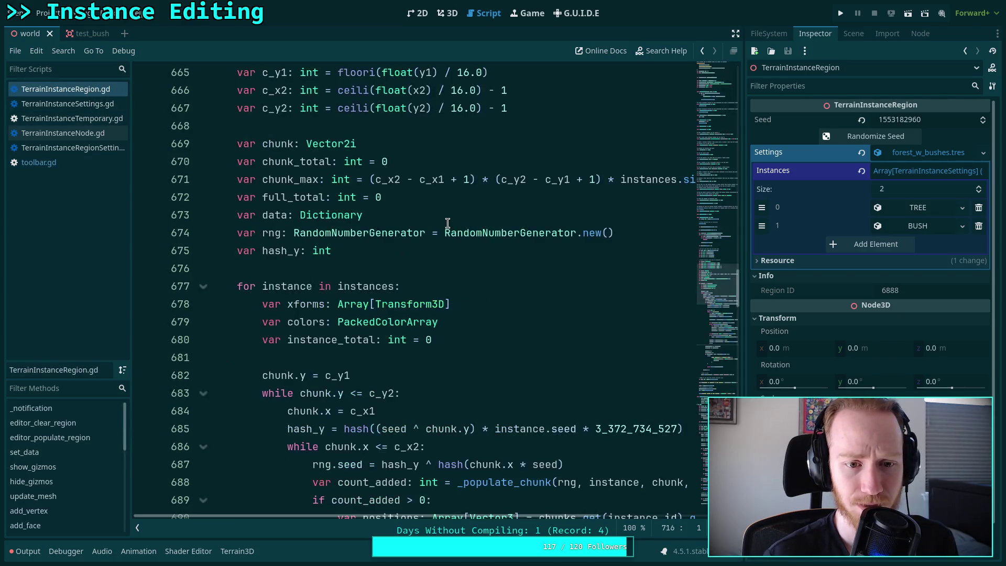
scroll(734, 272, up, 8)
drag(735, 270, 735, 79)
scroll(392, 256, down, 13)
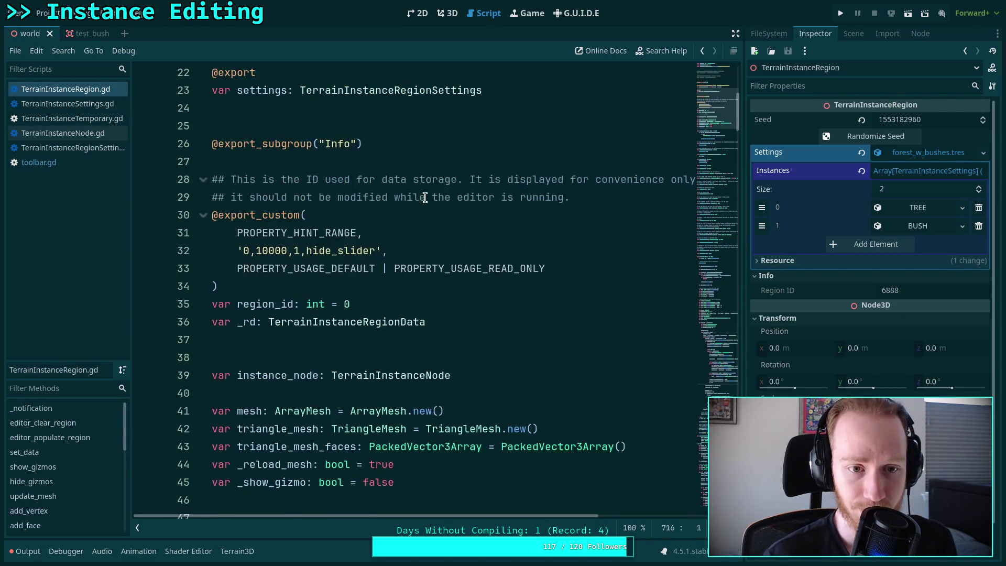
scroll(392, 256, down, 2)
drag(361, 267, 212, 233)
mouse_move(377, 340)
mouse_down()
mouse_move(237, 340)
mouse_move(145, 237)
mouse_up()
click(410, 334)
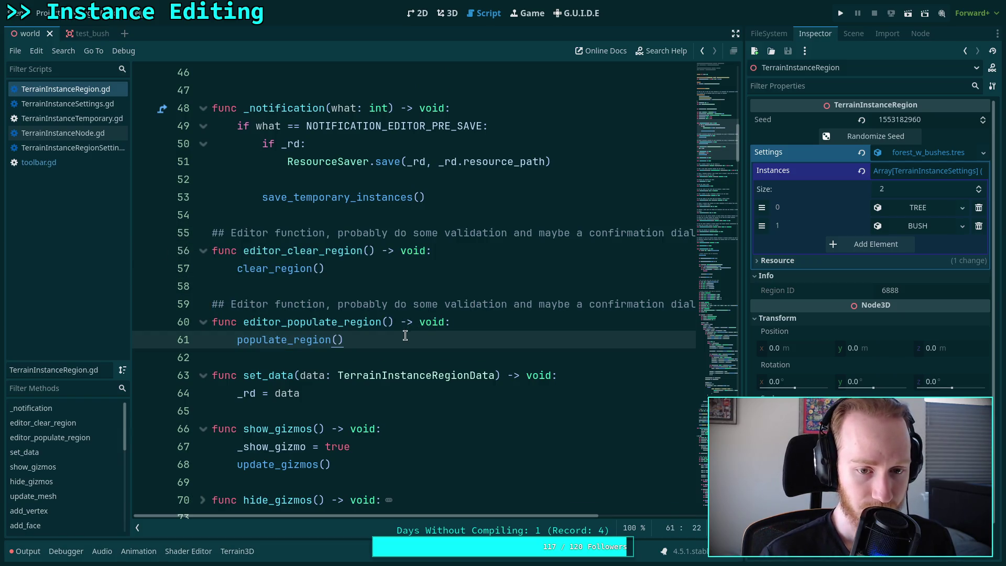
click(450, 251)
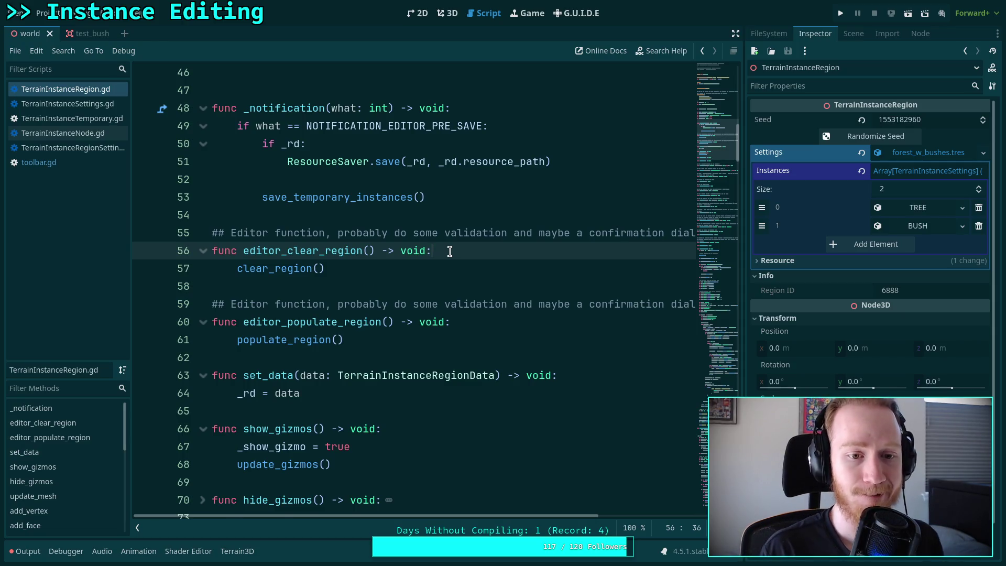
key(Return)
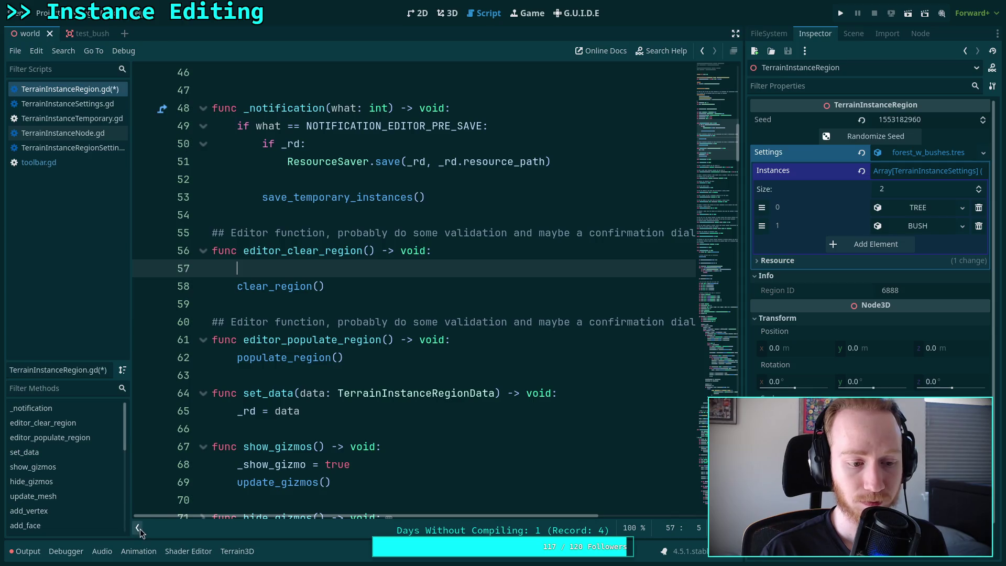
Toggle the scripts panel off and on, then save the scene and scripts with Ctrl+S.
click(137, 528)
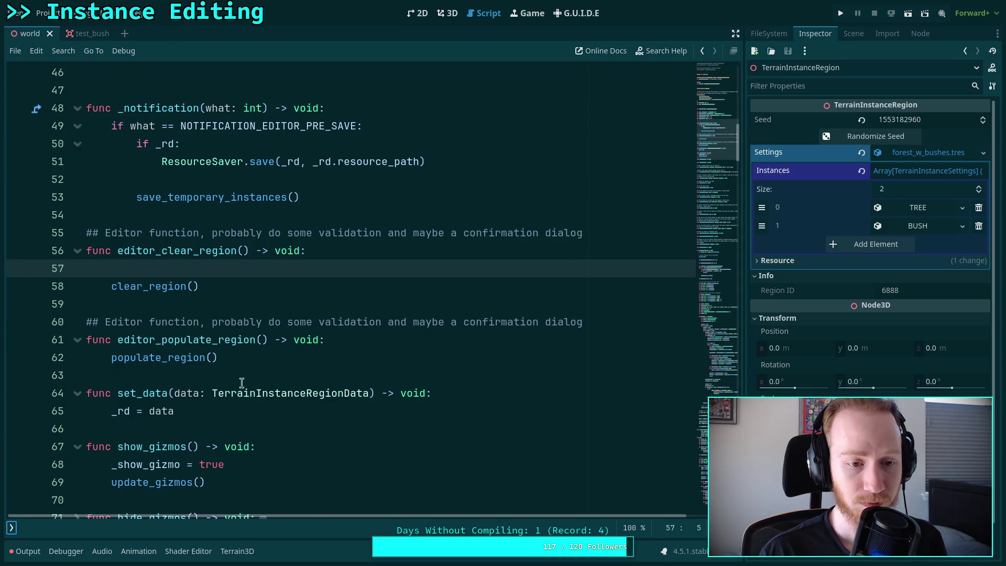
click(11, 528)
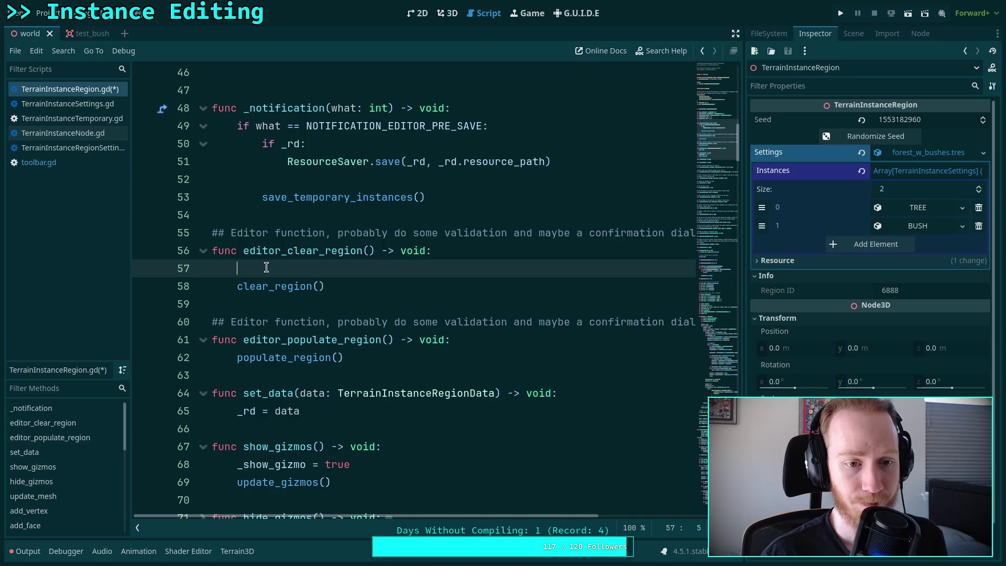
key(ctrl+s)
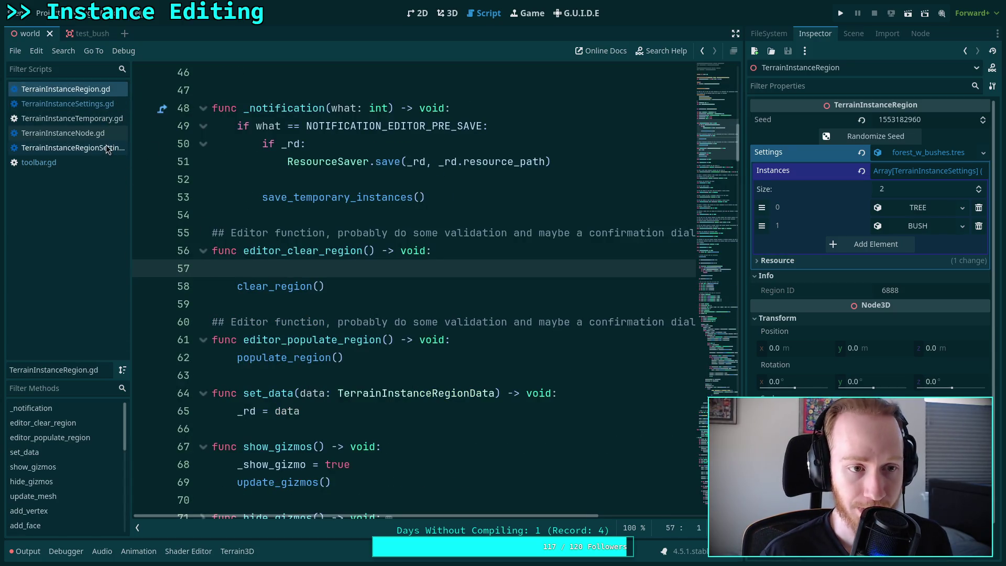
Browse the script list and open toolbar.gd at the btn_edit_instance declaration.
click(113, 148)
click(103, 133)
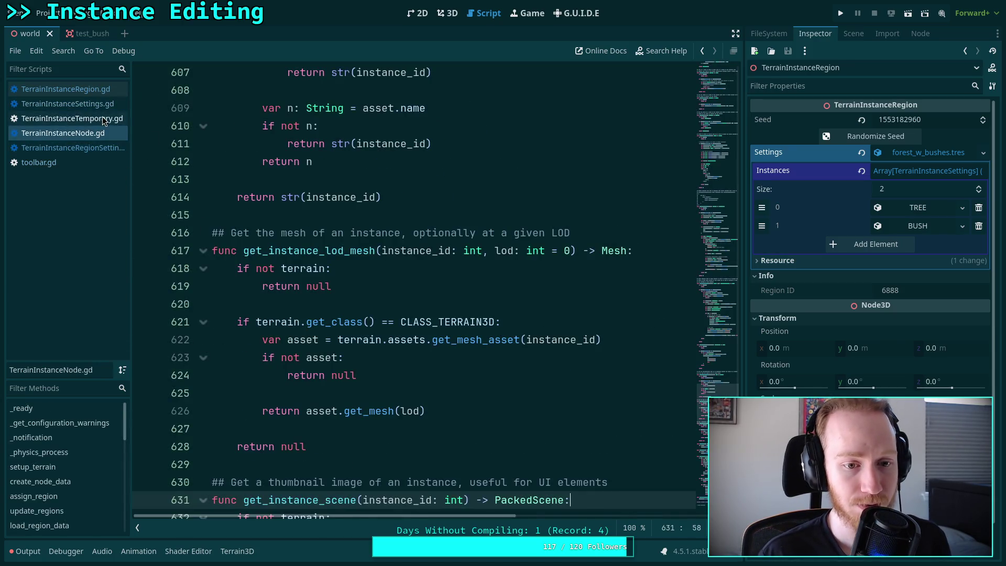
click(102, 118)
click(77, 161)
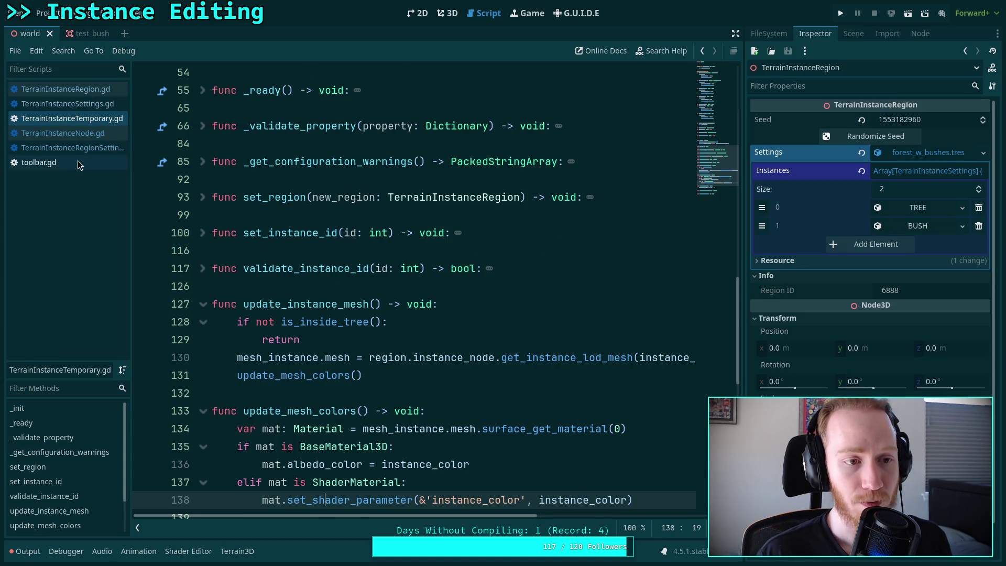
scroll(418, 313, down, 2)
scroll(418, 312, down, 3)
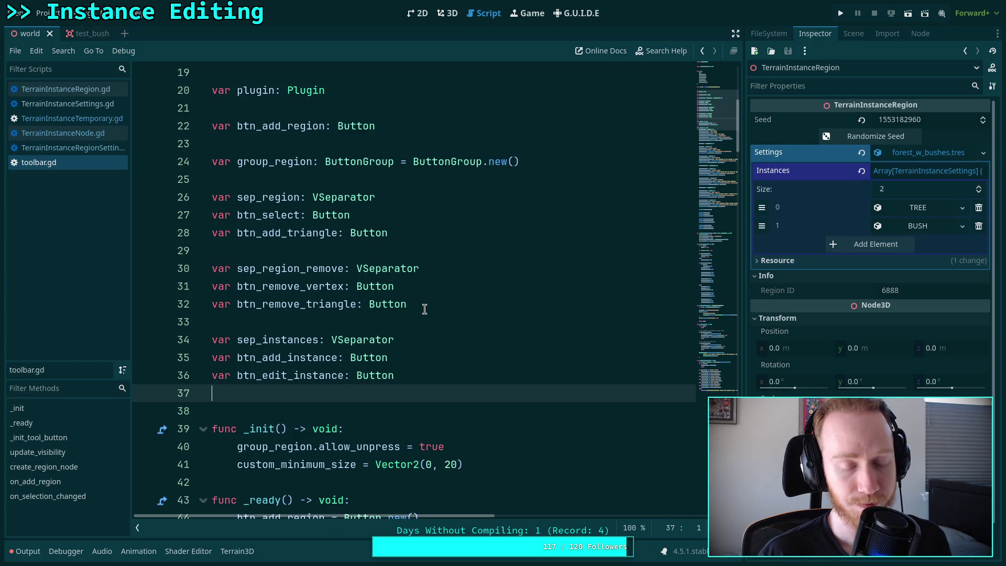
scroll(424, 309, down, 6)
scroll(416, 310, up, 6)
click(487, 374)
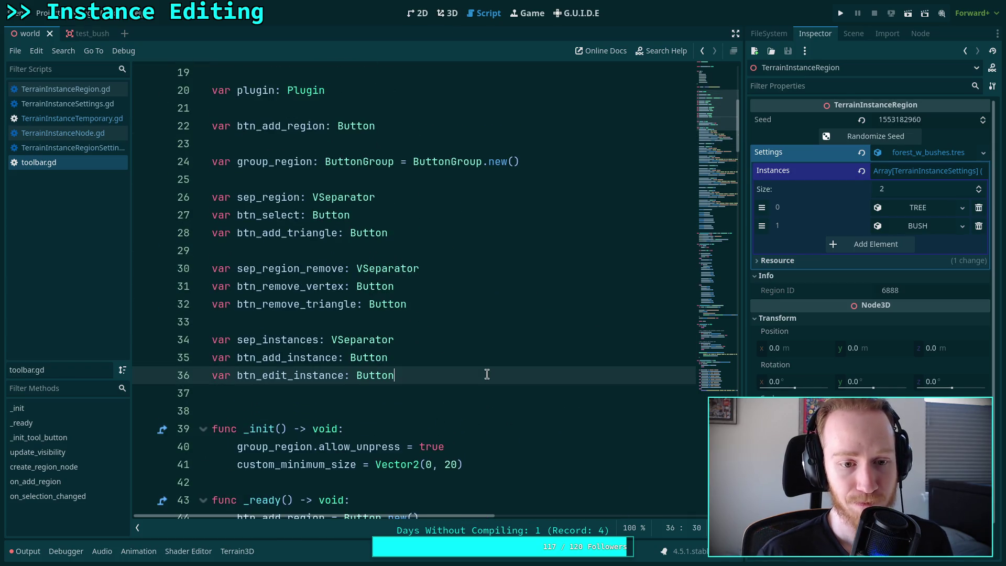
Declare sep_region_populate: VSeparator, btn_populate_region: Button and btn_clear_region: Button below btn_edit_instance.
key(Return)
key(Return)
text(var)
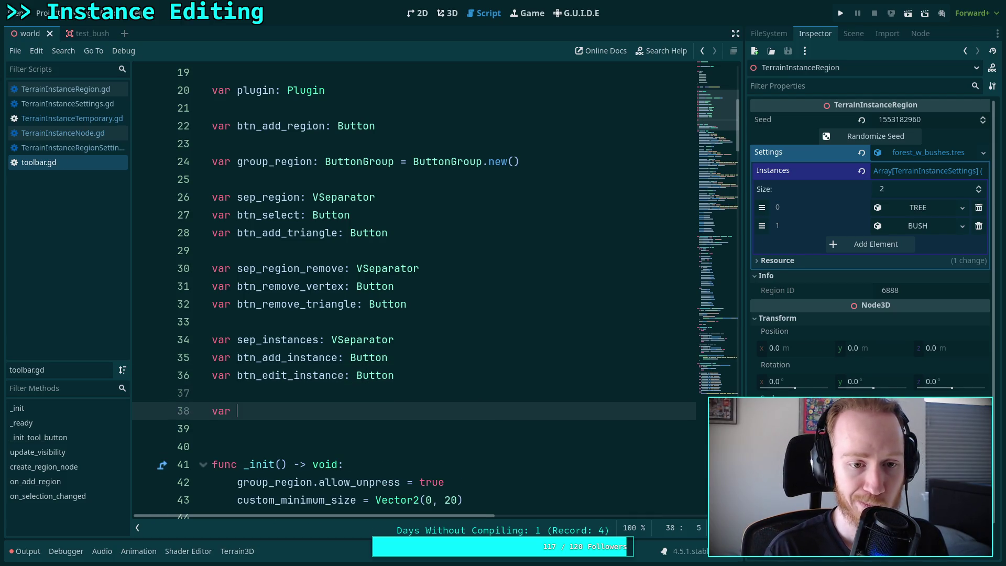
text(sep_)
text(region_pop)
text(e)
text(late:)
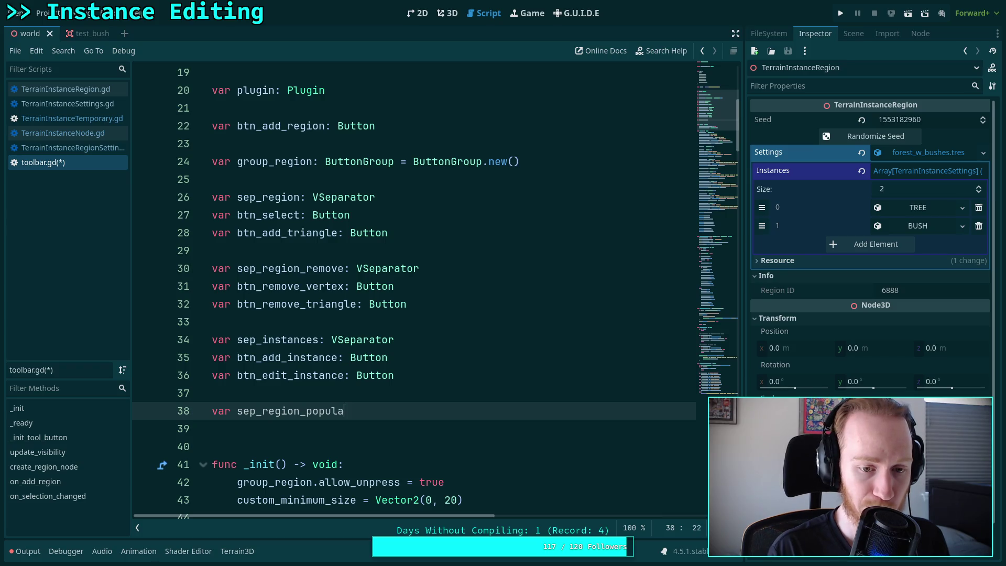
text( VS)
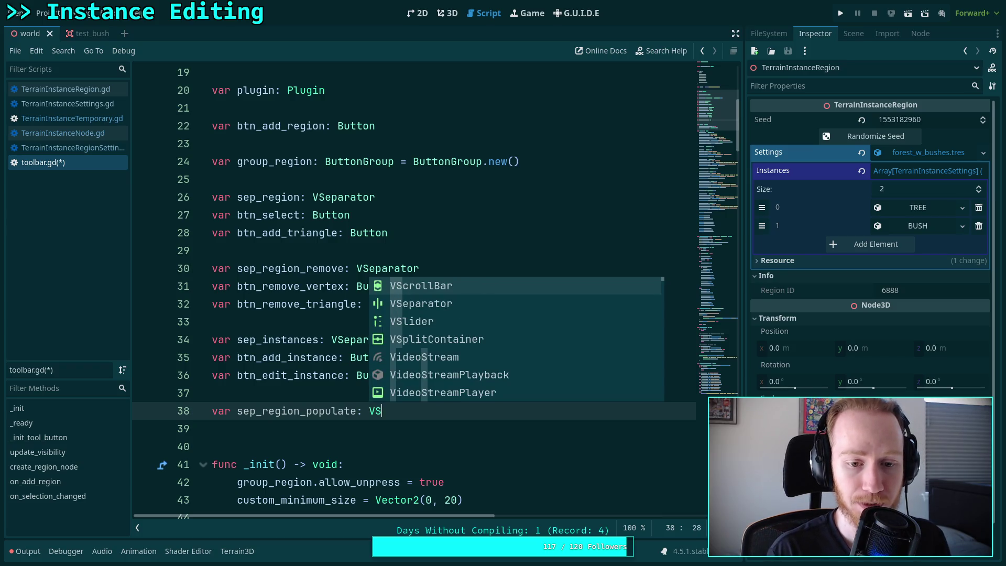
key(Down)
key(Return)
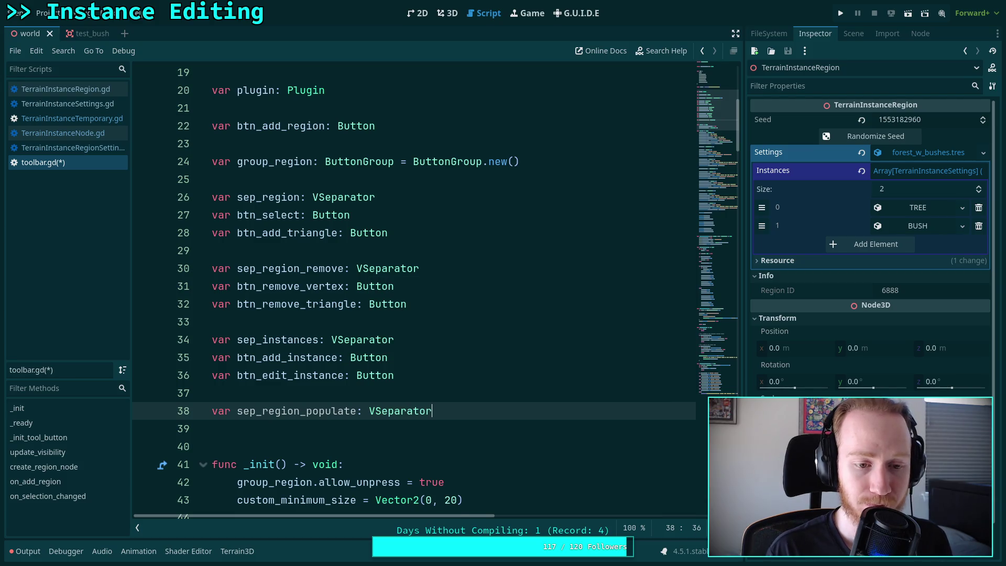
key(Return)
text(var btn_)
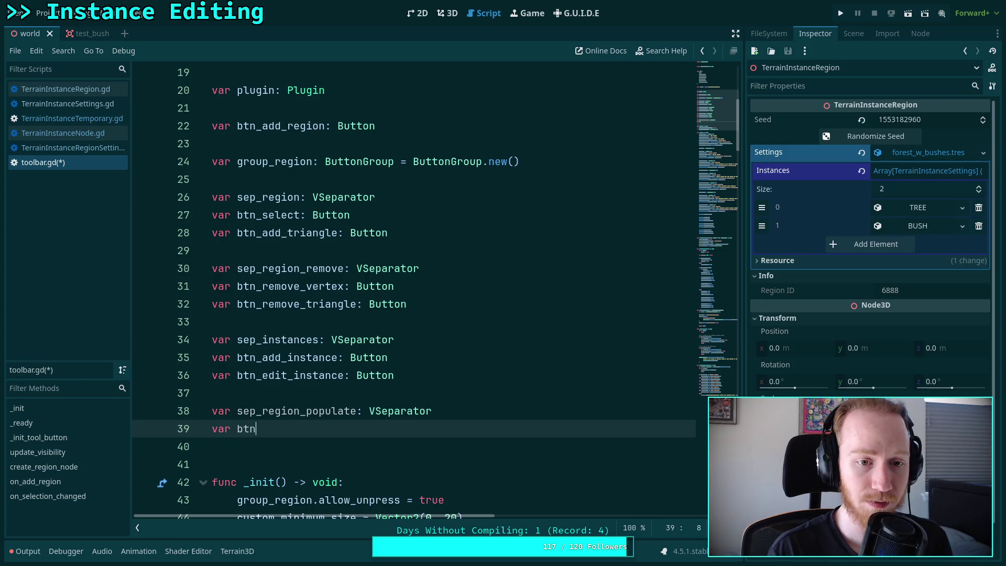
text(pop)
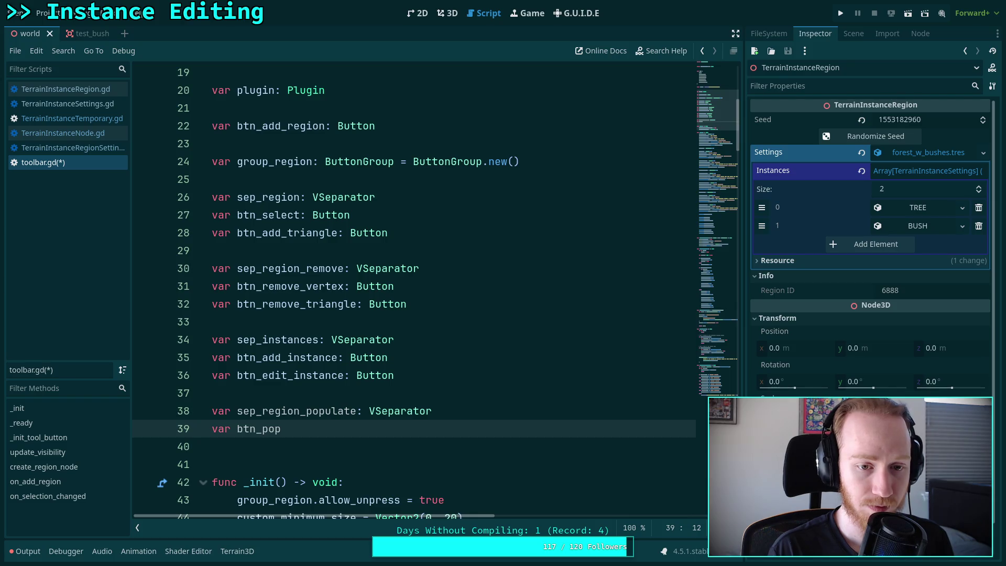
text(ulate_region)
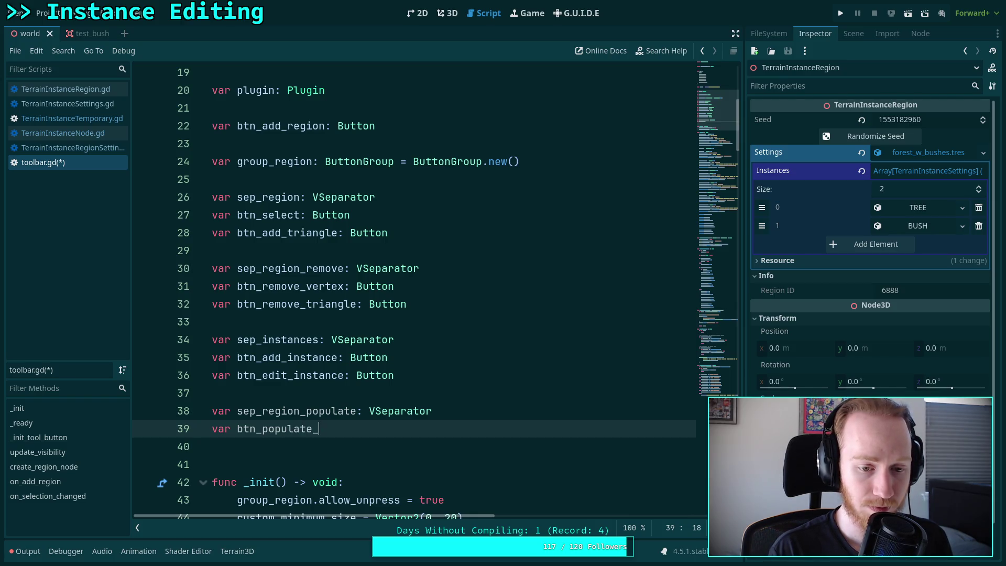
text(: Button)
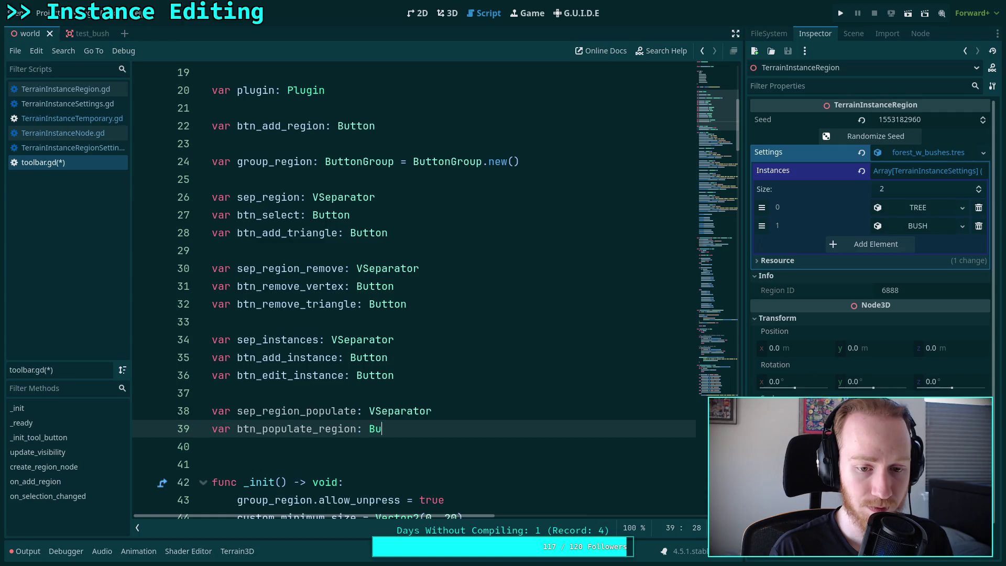
key(Return)
text(var btn_)
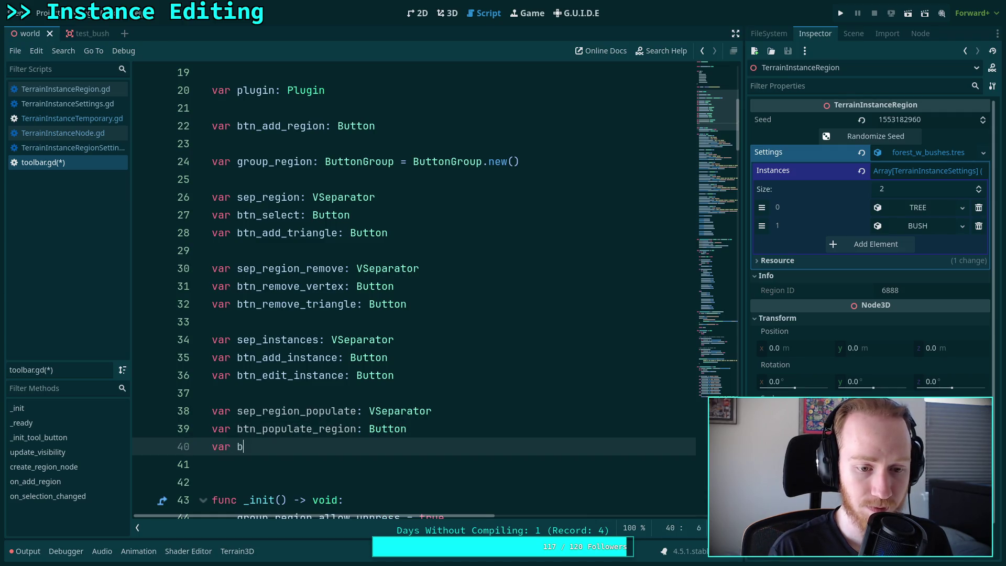
text(clear_region: Butto)
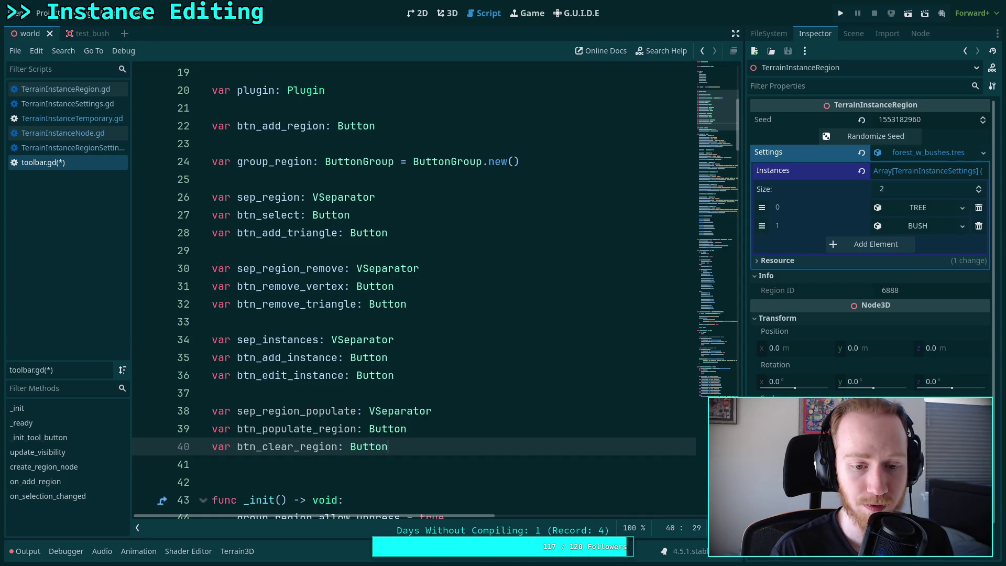
text(n)
key(Return)
Type a btn_repopulate_region: Button declaration, then delete that line again.
text(var btn)
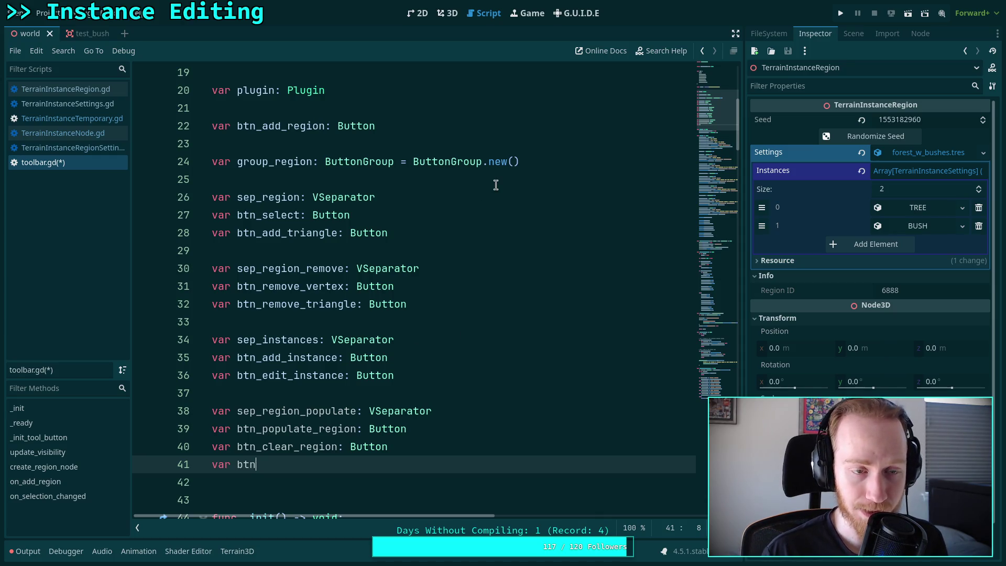
scroll(478, 276, down, 1)
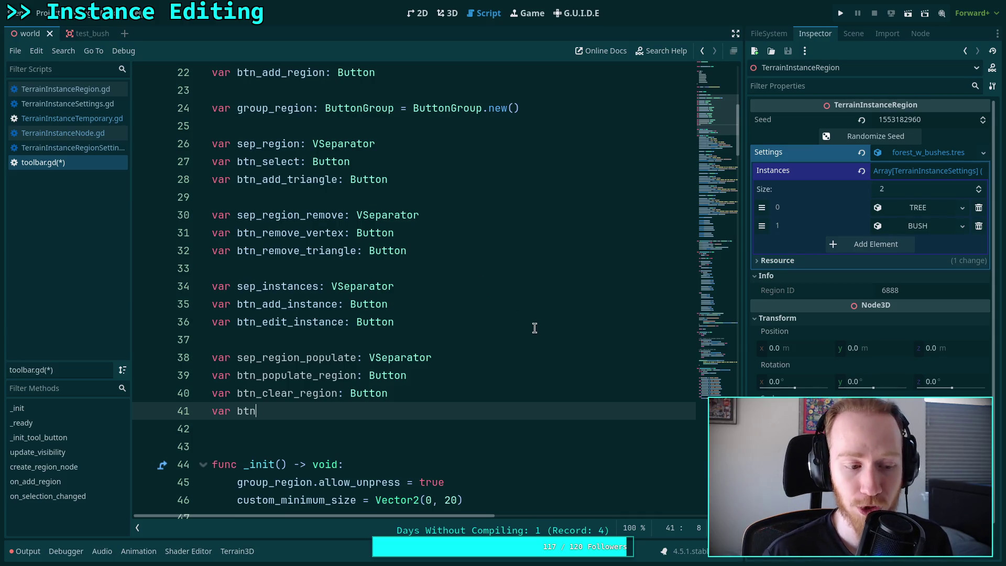
text(_)
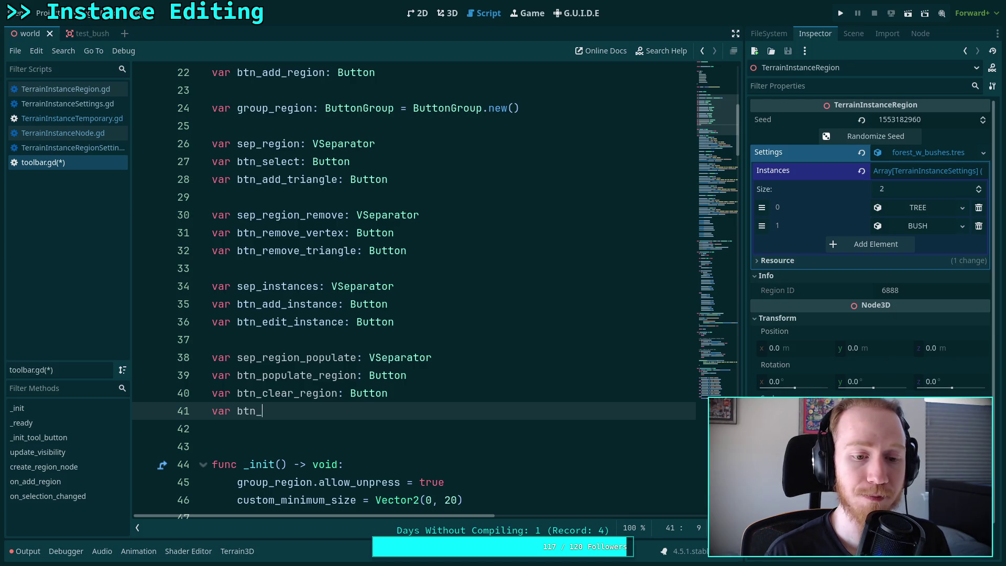
text(re)
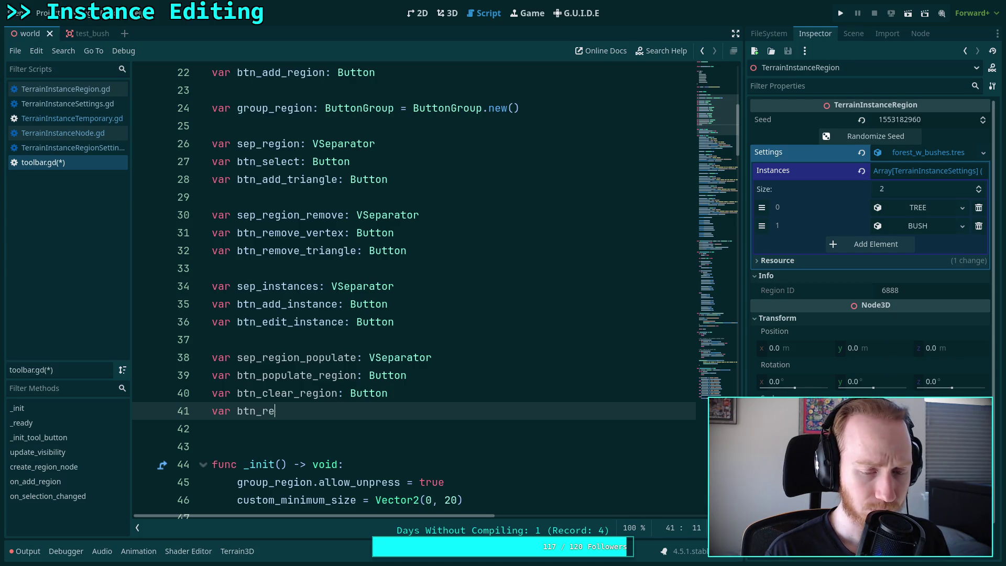
key(BackSpace)
key(BackSpace)
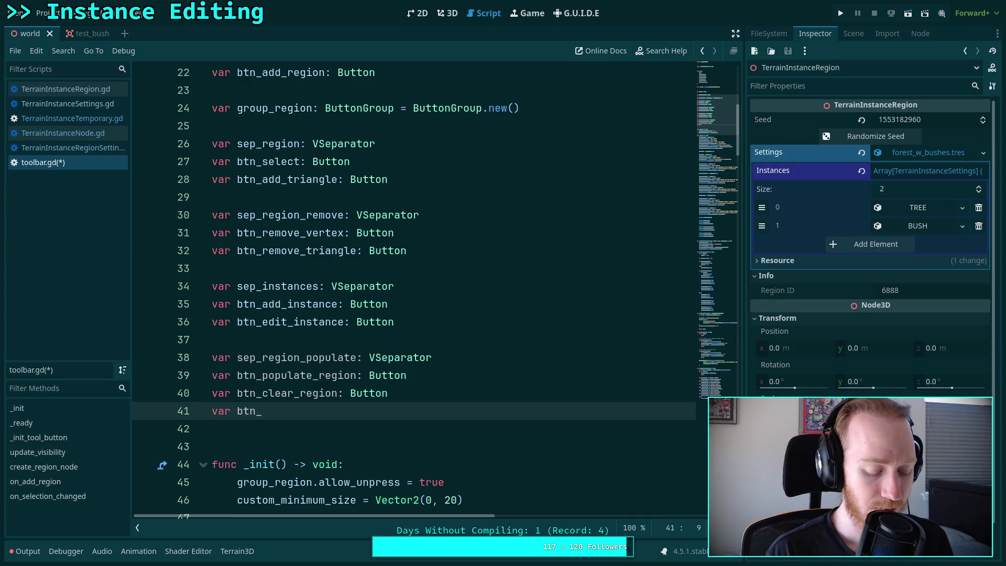
text(repopulate)
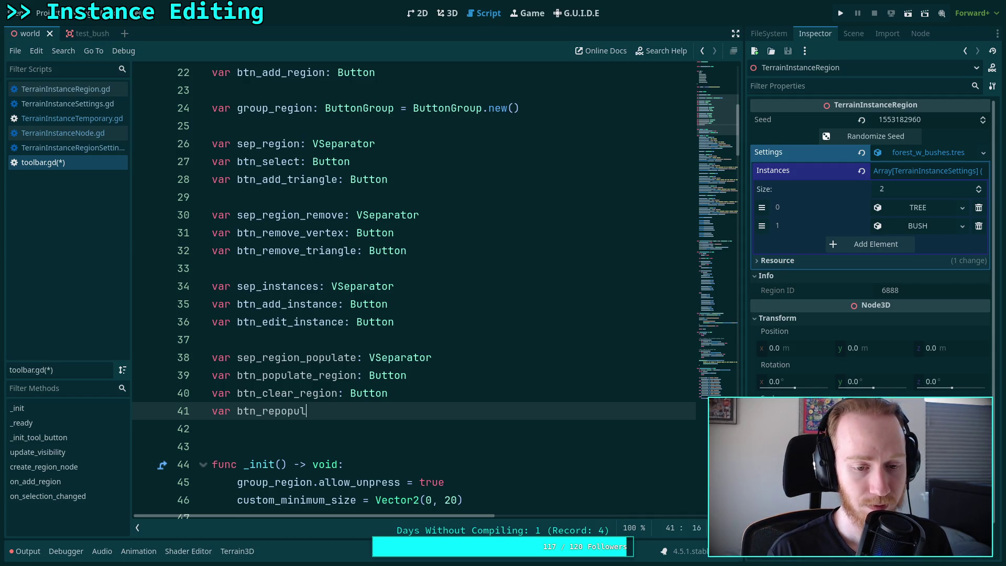
text(_region:)
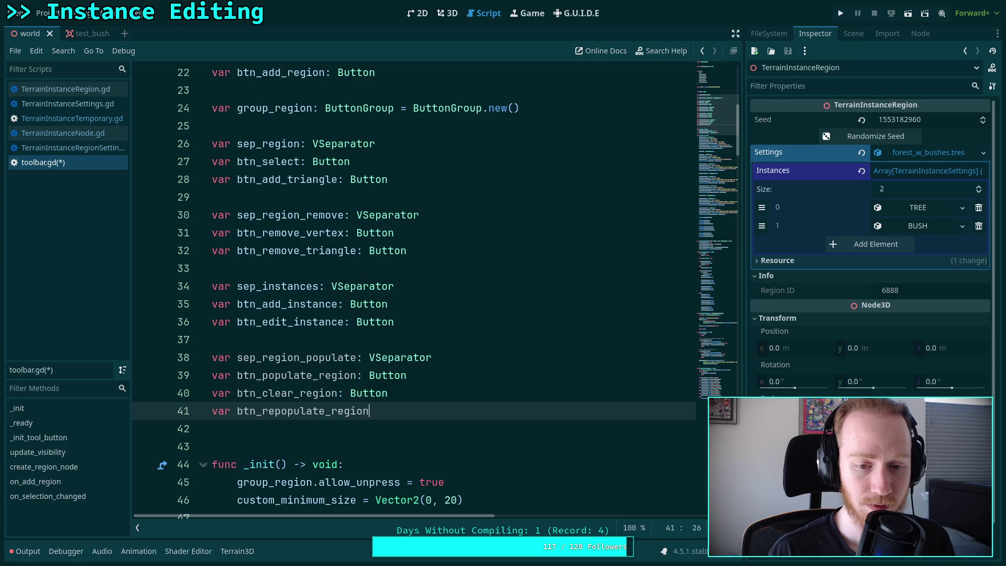
text( Button)
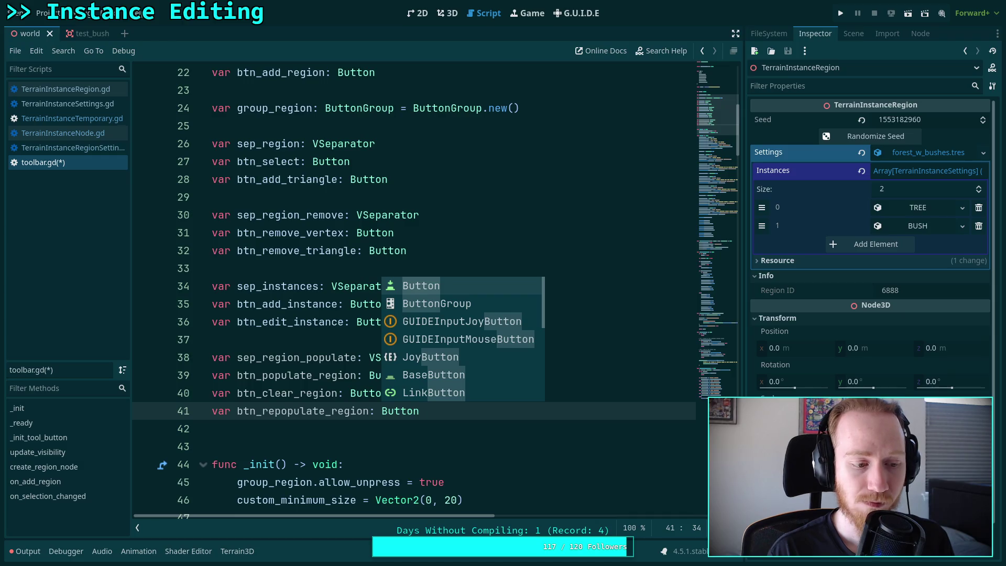
key(shift+Home)
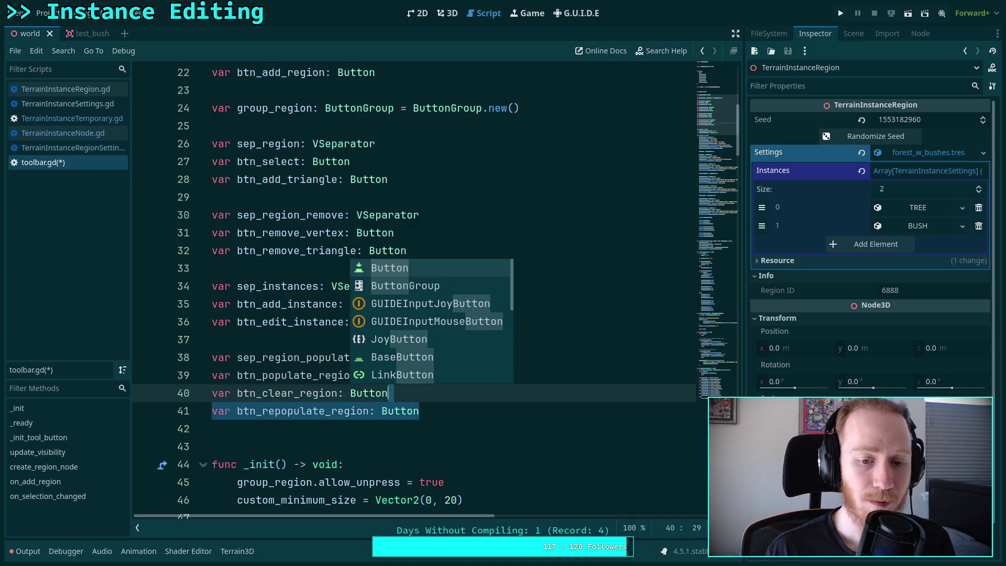
key(BackSpace)
key(BackSpace)
Add 'sep_region_populate = VSeparator.new()' on a new line after line 97.
click(364, 451)
scroll(412, 361, down, 3)
scroll(412, 360, down, 15)
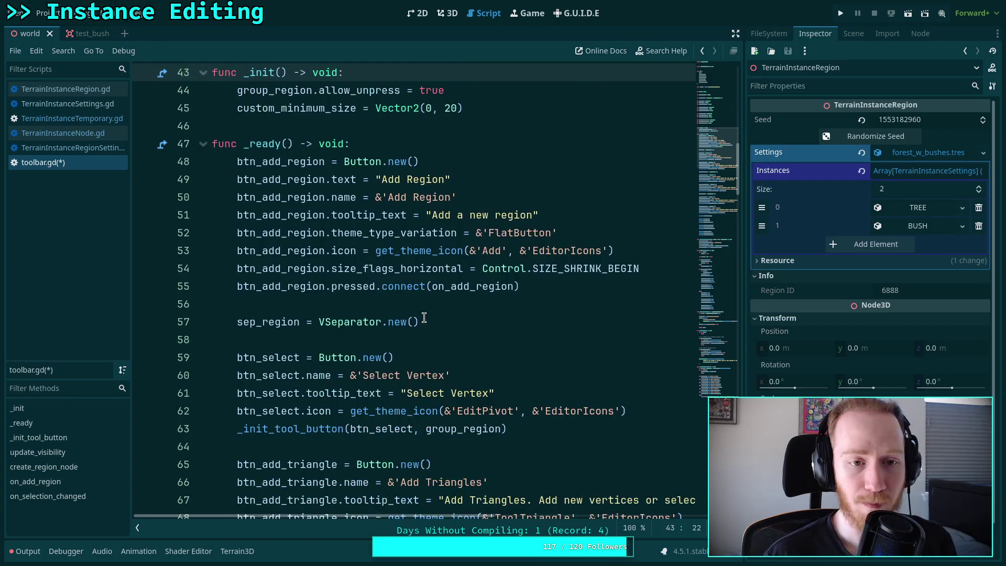
scroll(408, 314, down, 3)
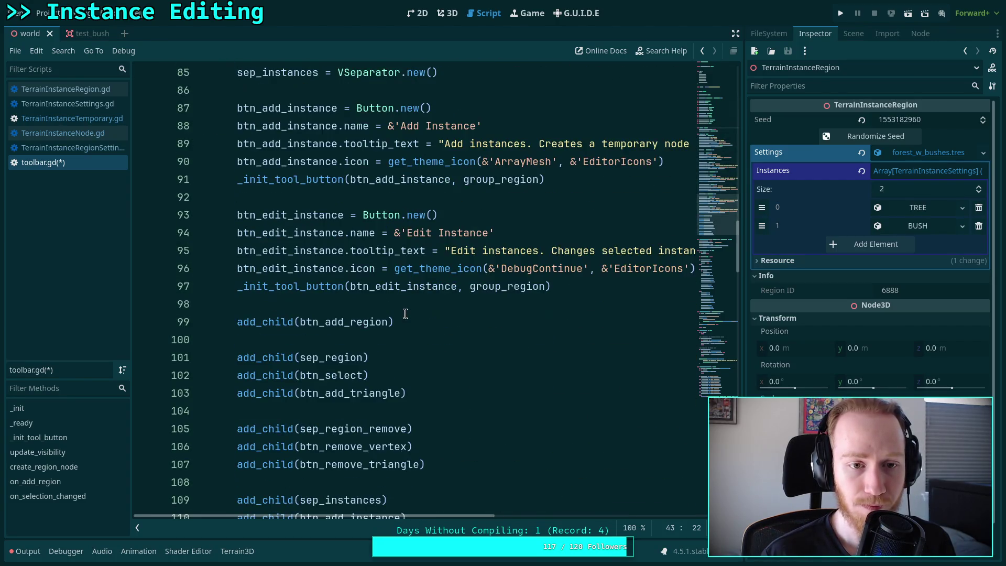
scroll(405, 320, up, 3)
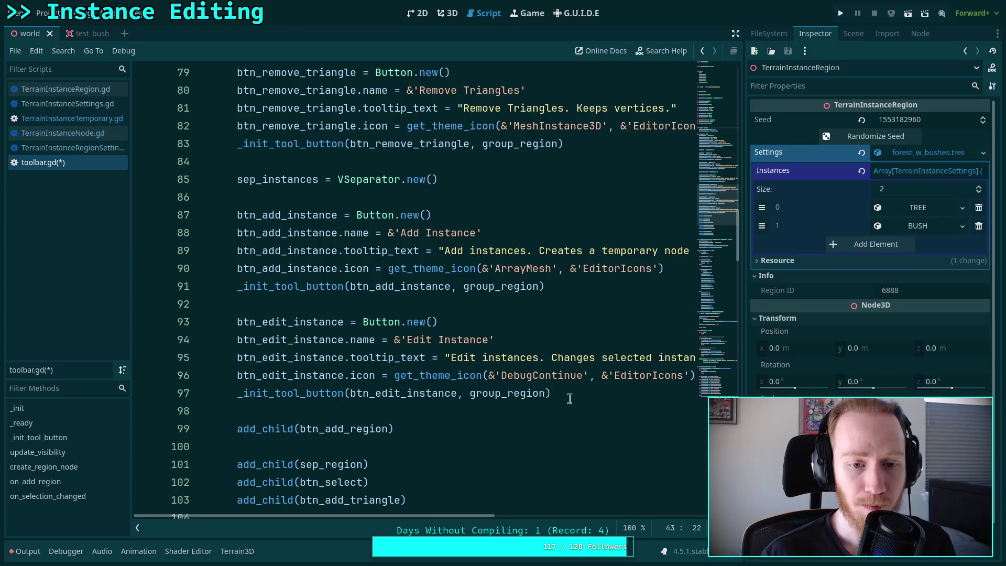
click(603, 397)
key(Return)
key(Return)
text(sep_)
key(Down)
key(Down)
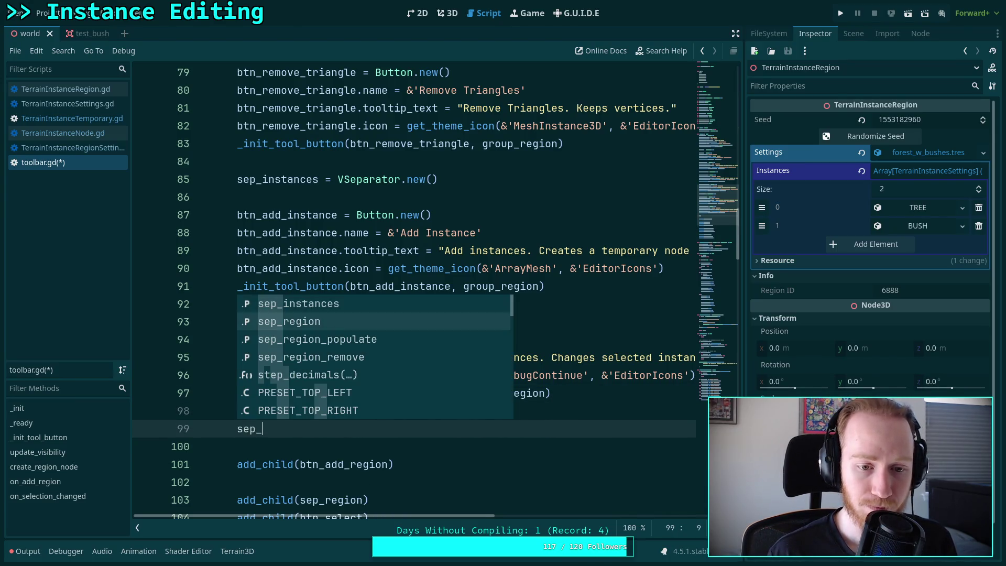
key(Return)
text(VSe)
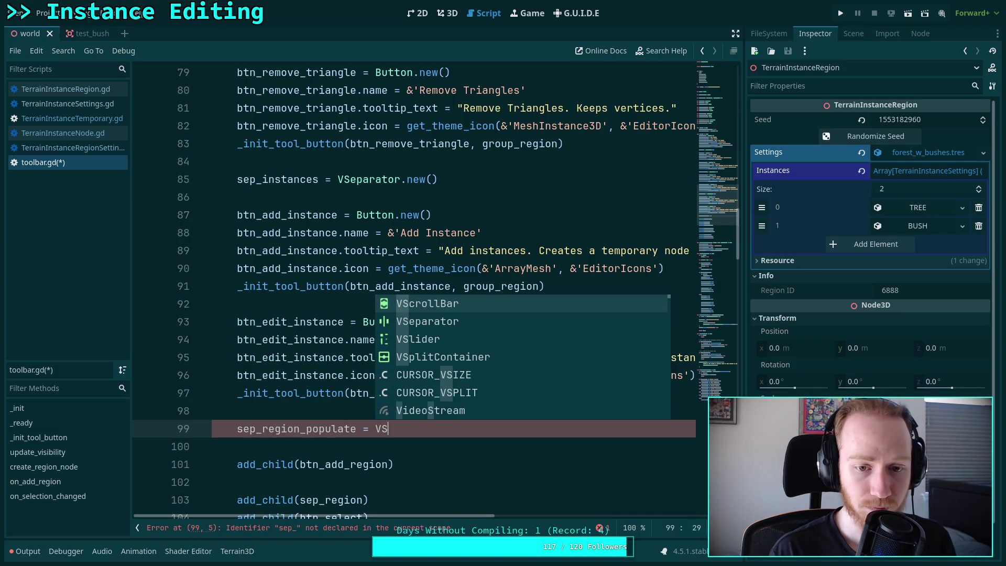
key(Return)
text(.new)
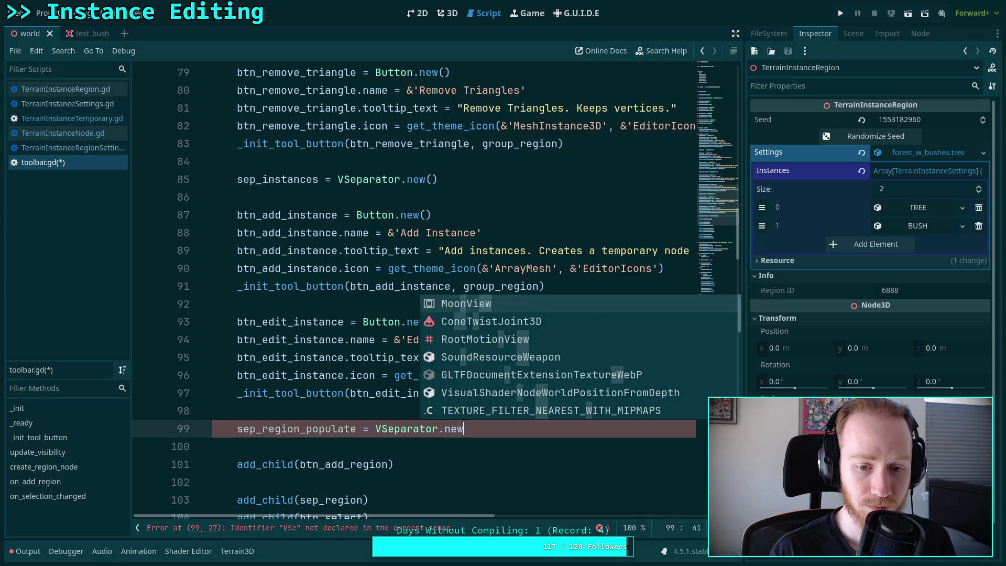
key(Return)
key(Return)
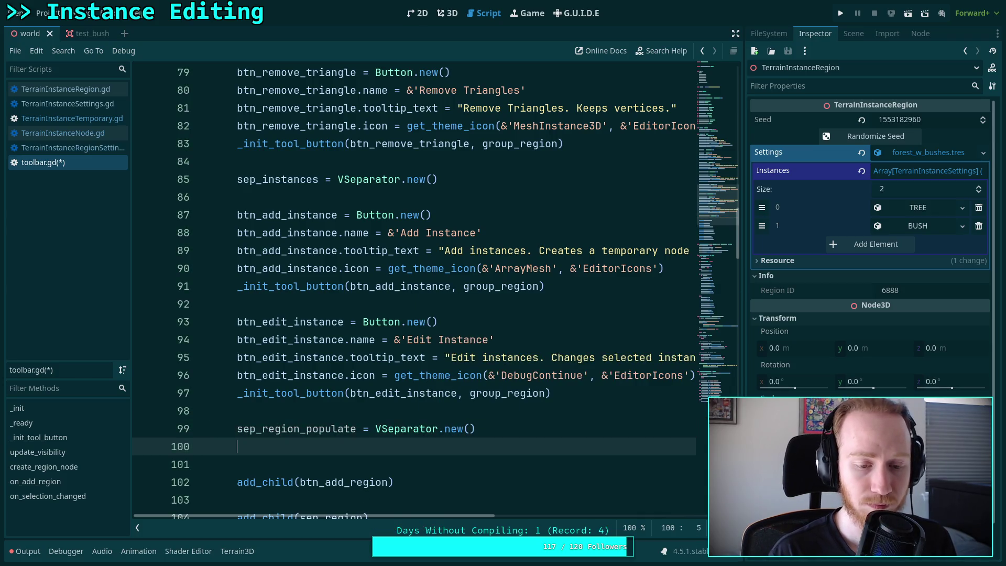
key(BackSpace)
key(Return)
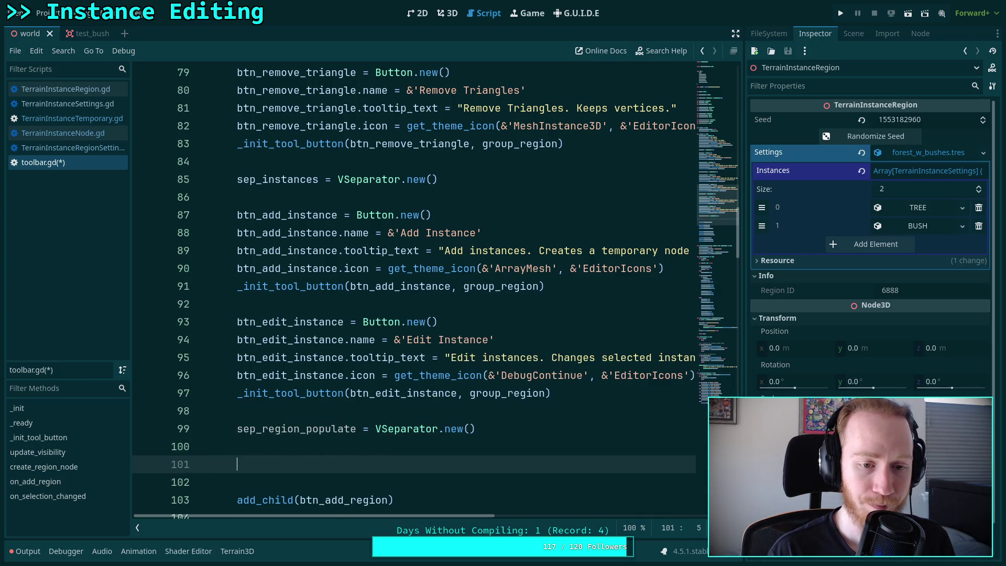
Copy the btn_add_region setup lines and paste them on line 100.
scroll(340, 309, up, 14)
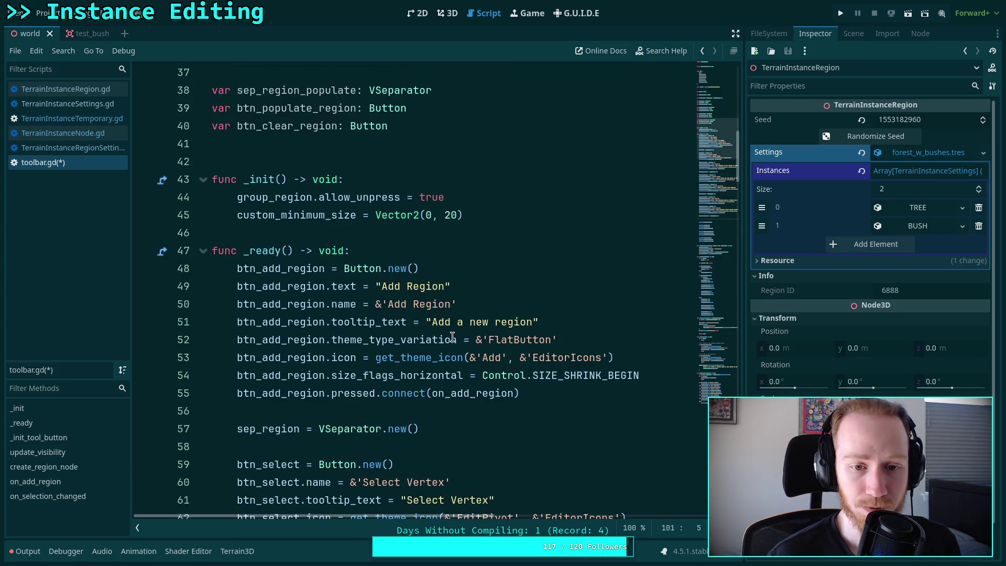
drag(233, 286, 524, 394)
key(ctrl+c)
right_click(438, 389)
click(449, 373)
scroll(390, 343, down, 16)
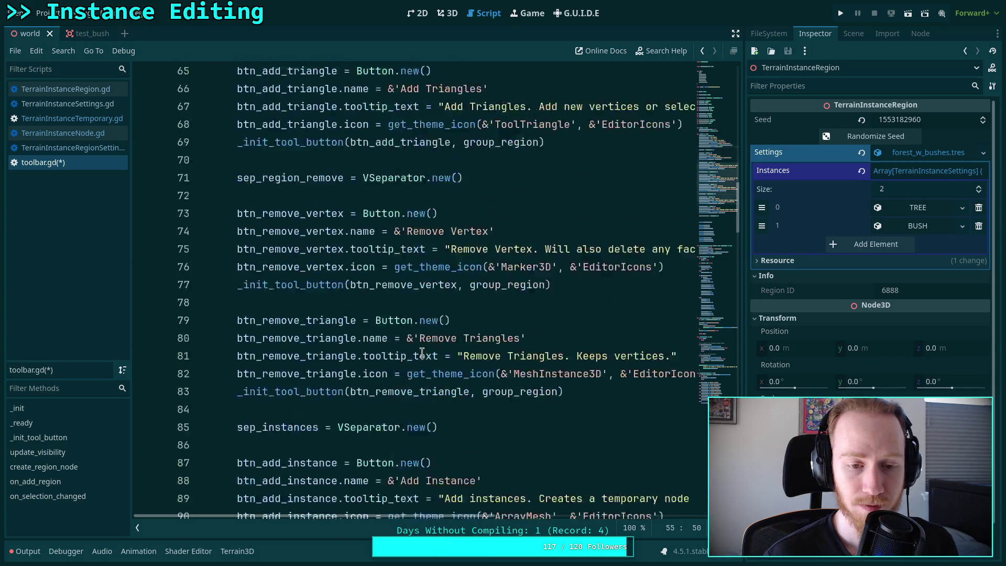
click(390, 341)
key(ctrl+v)
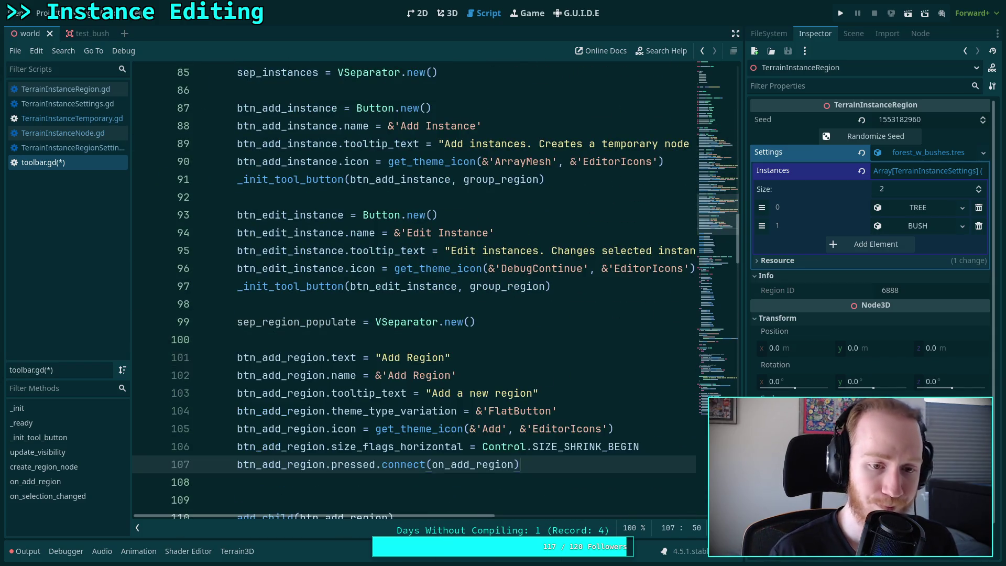
Add 'btn_populate_region = Button.new()' above the pasted button block.
scroll(389, 342, down, 2)
click(393, 231)
key(Return)
text(btn_)
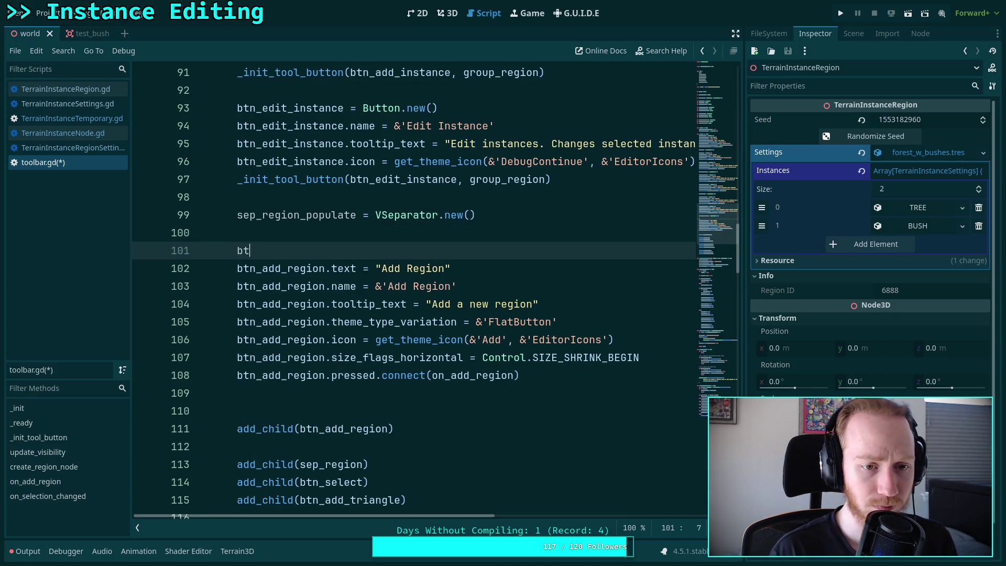
text(p)
key(Return)
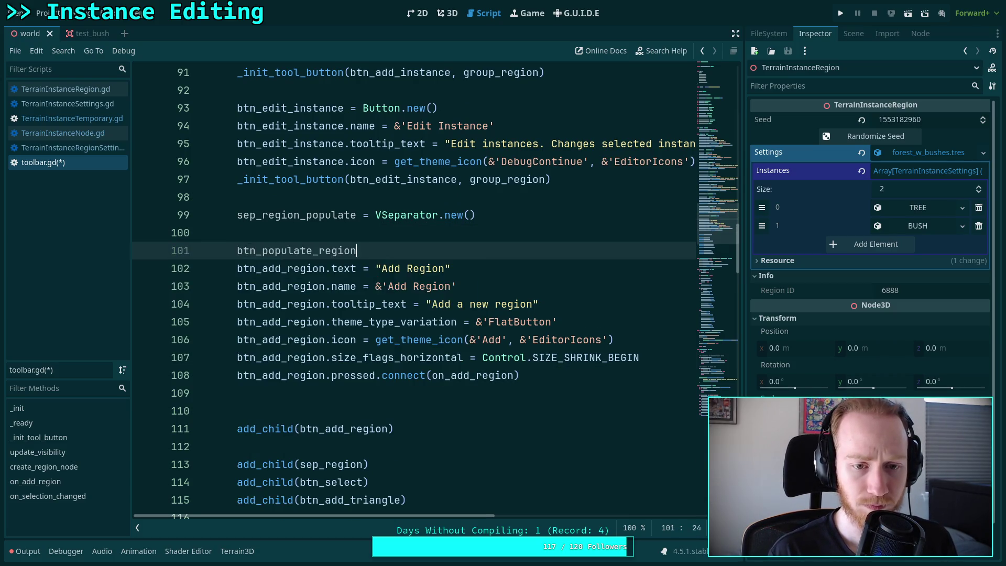
text(Button.ne)
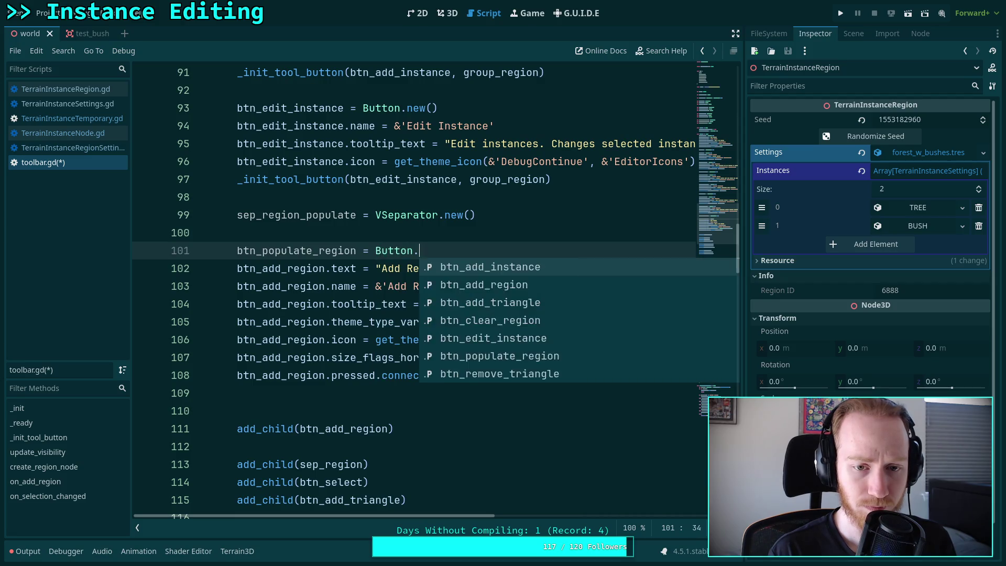
text(w)
key(Return)
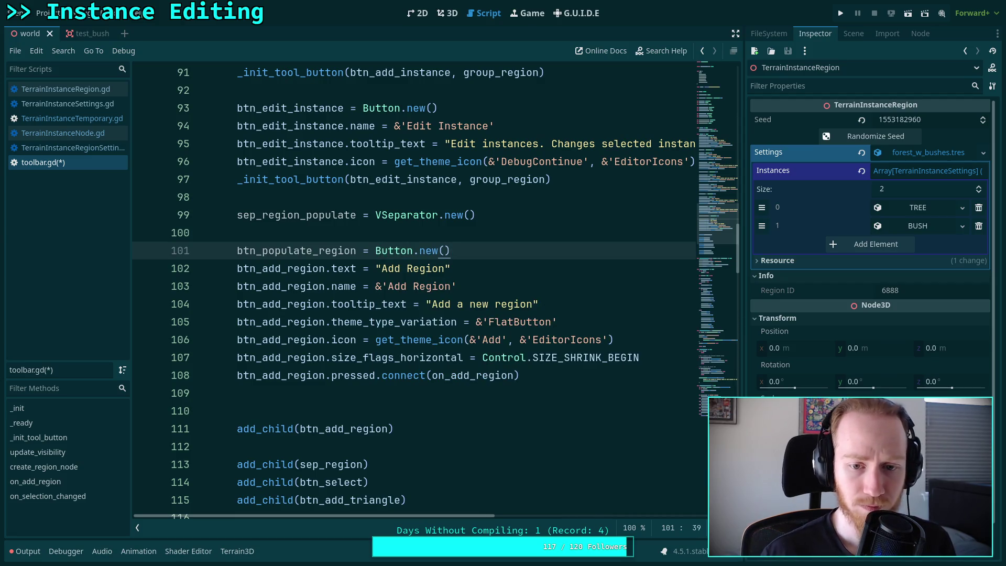
Rename line 102 to btn_populate_region, set its text to 'Populate' and name to 'Pelulate'.
double_click(292, 250)
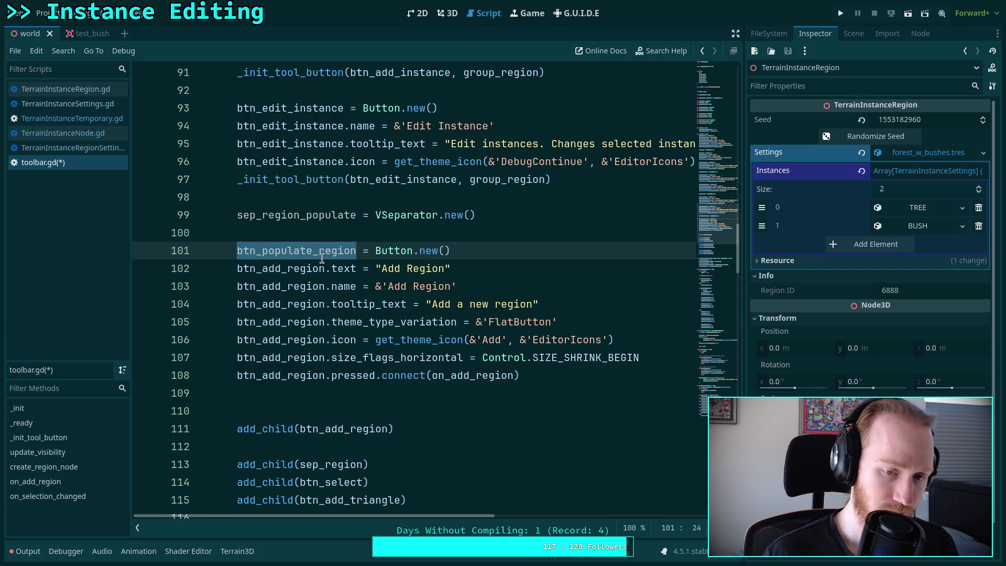
key(ctrl+c)
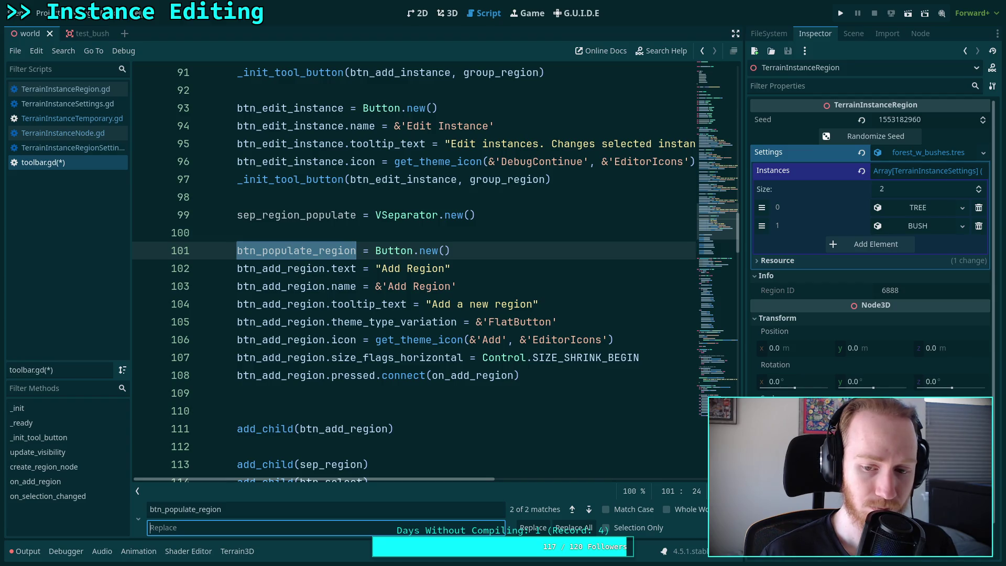
double_click(248, 272)
key(ctrl+v)
double_click(416, 269)
click(427, 268)
drag(413, 268, 475, 268)
text(Populate)
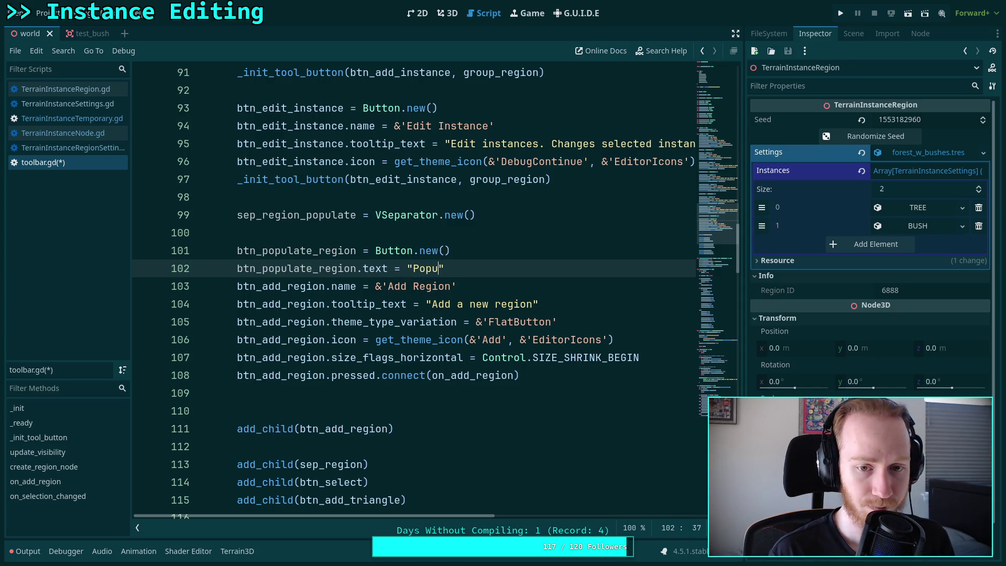
drag(388, 286, 451, 286)
text(Pel)
text(ulate)
Rename lines 103–104 to btn_populate_region and set the tooltip to 'Populate the region'.
double_click(291, 286)
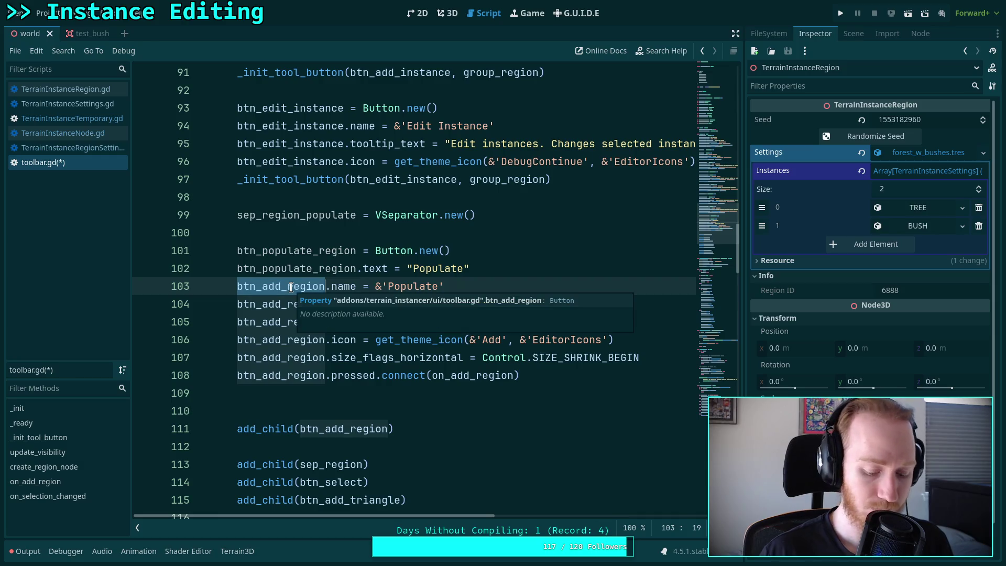
key(ctrl+v)
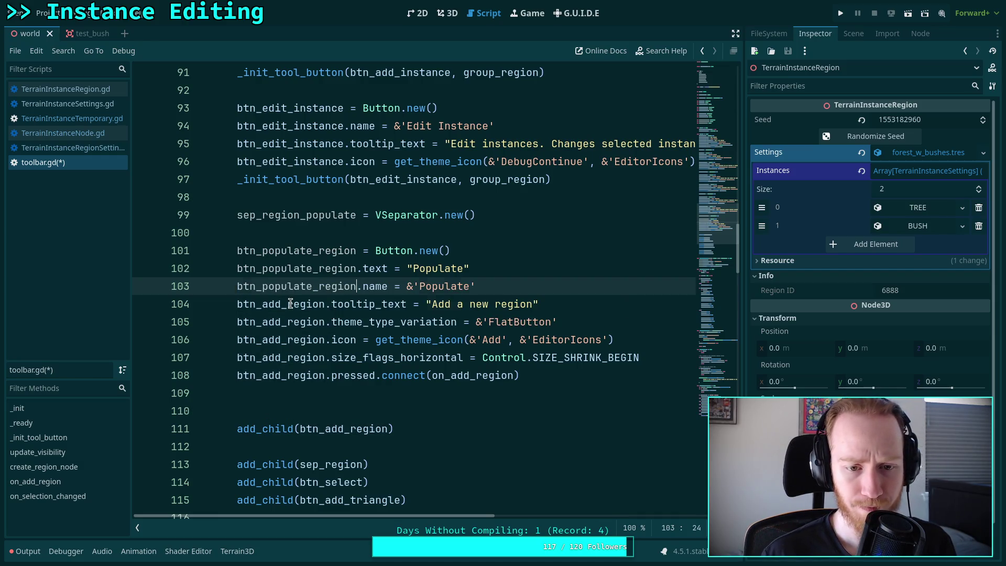
double_click(290, 304)
key(ctrl+v)
drag(462, 304, 564, 304)
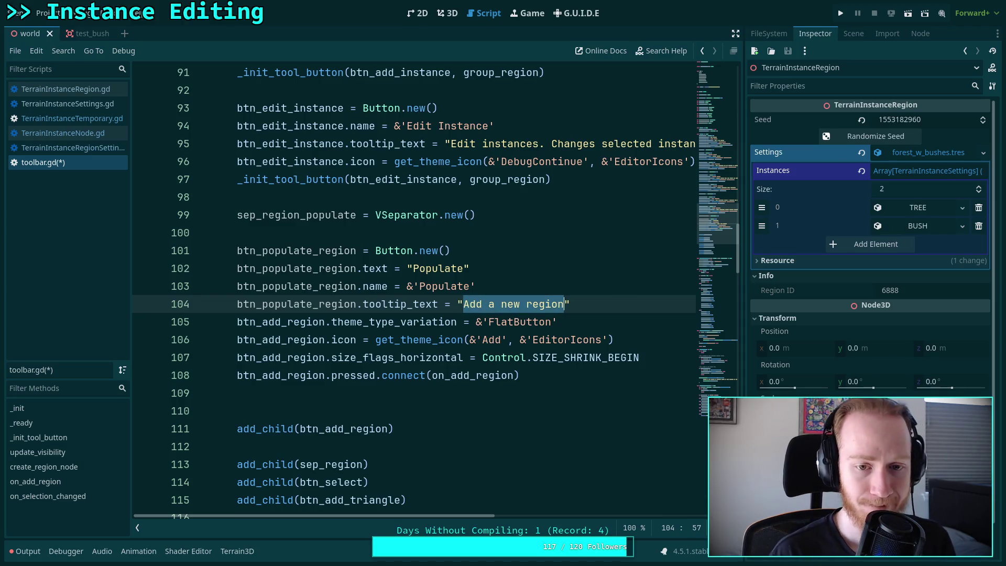
text(Populate )
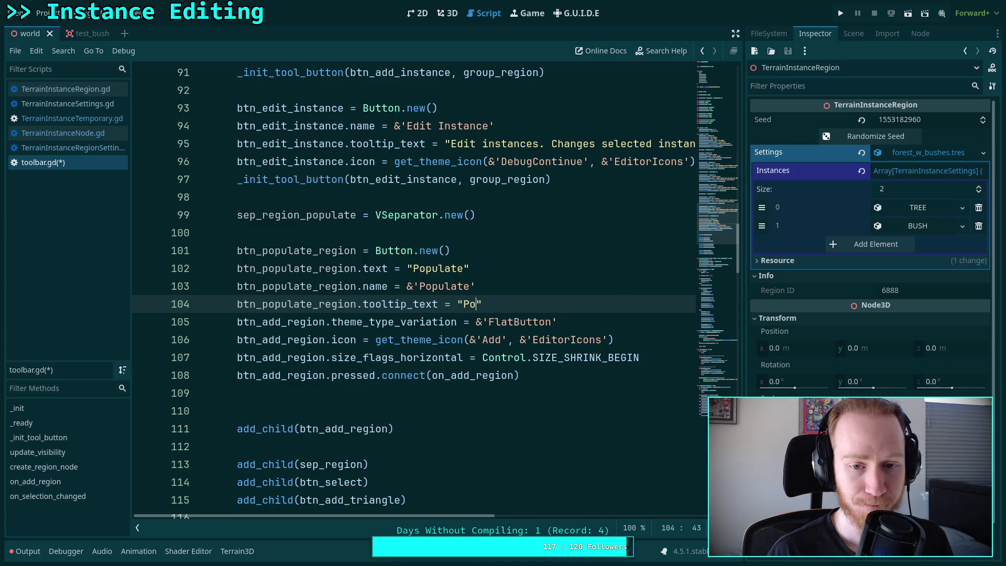
text(the region)
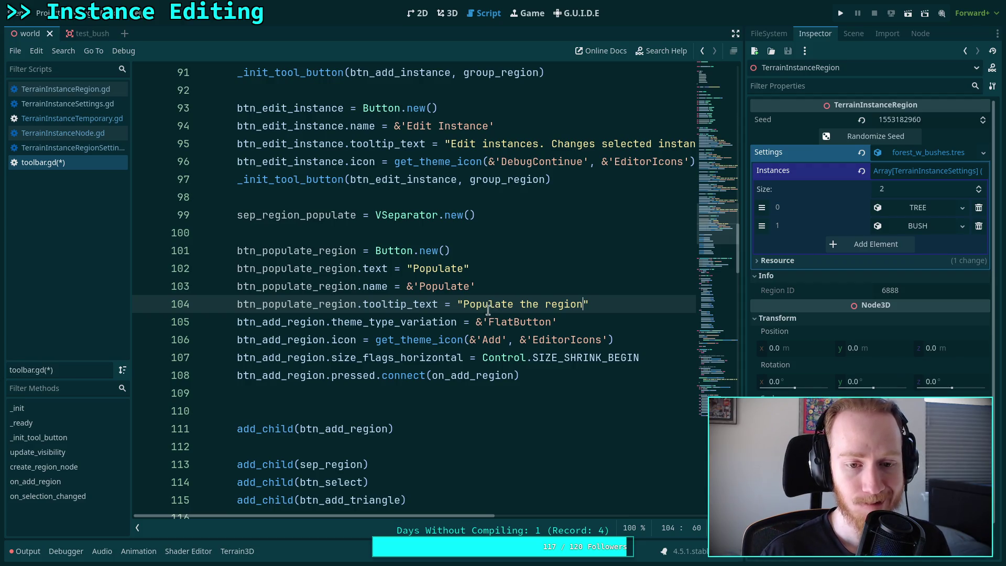
Rename btn_add_region on lines 105 and 106 to btn_populate_region, then view the 3D terrain.
double_click(291, 304)
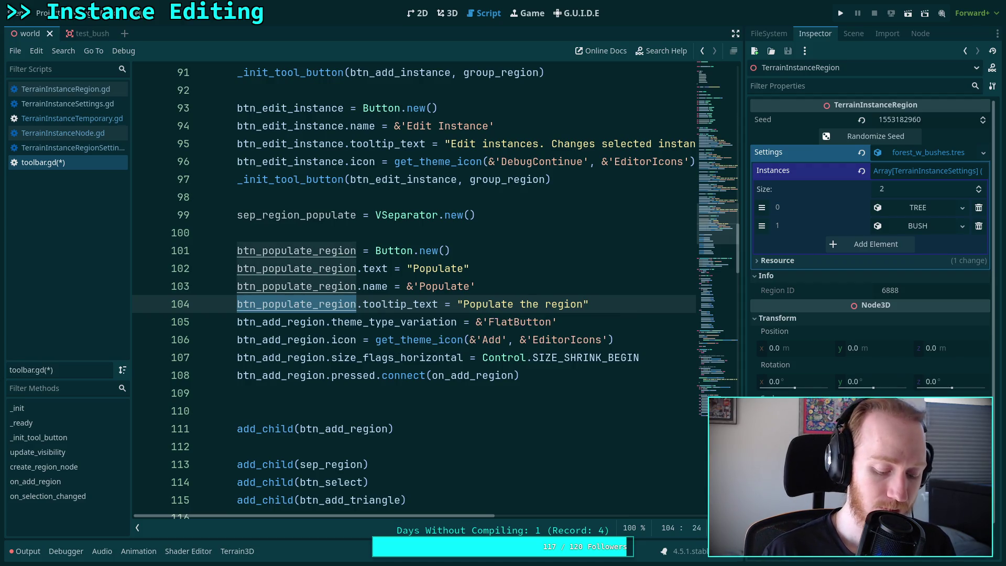
key(ctrl+f)
key(Escape)
key(ctrl+c)
double_click(280, 322)
key(ctrl+v)
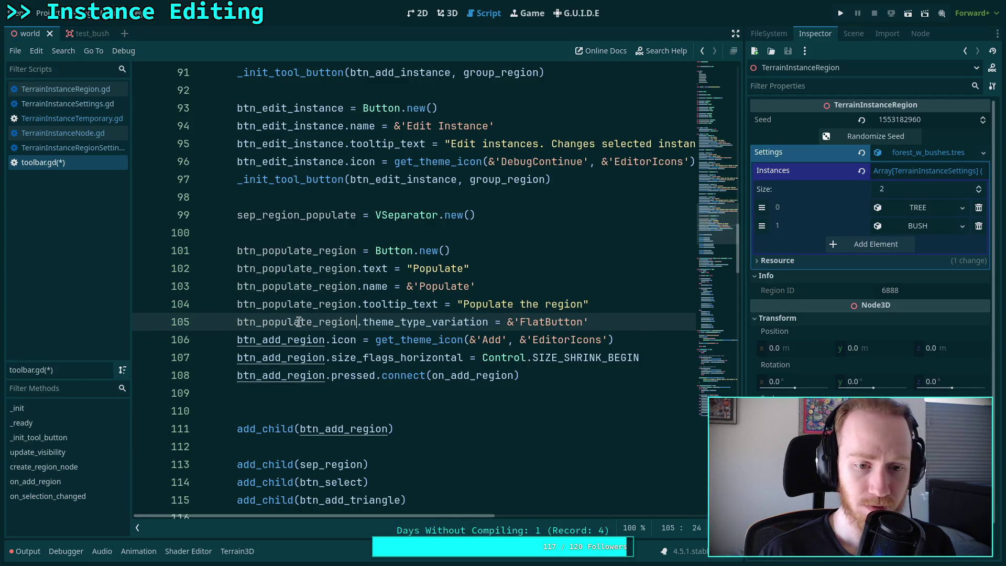
double_click(293, 339)
key(ctrl+v)
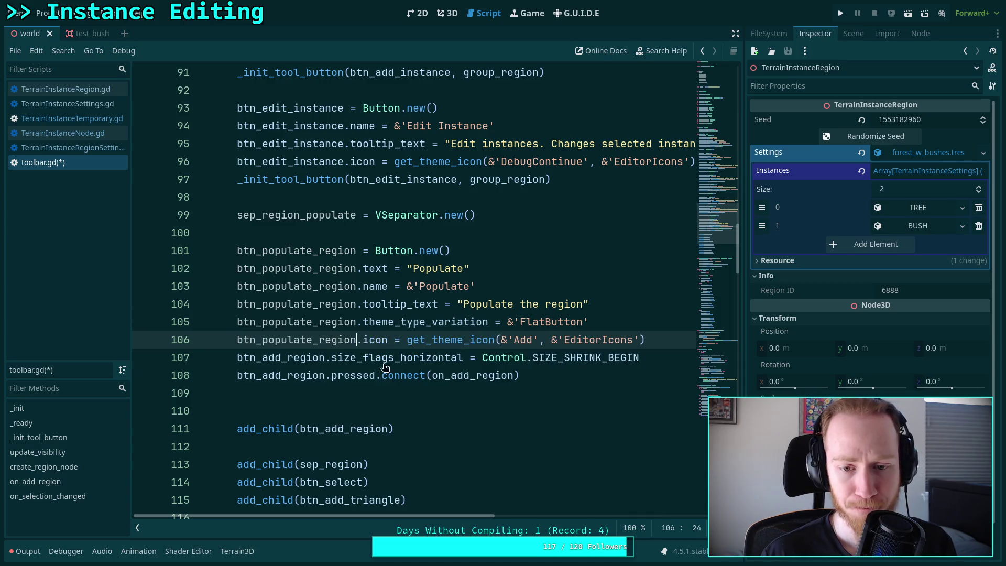
click(453, 16)
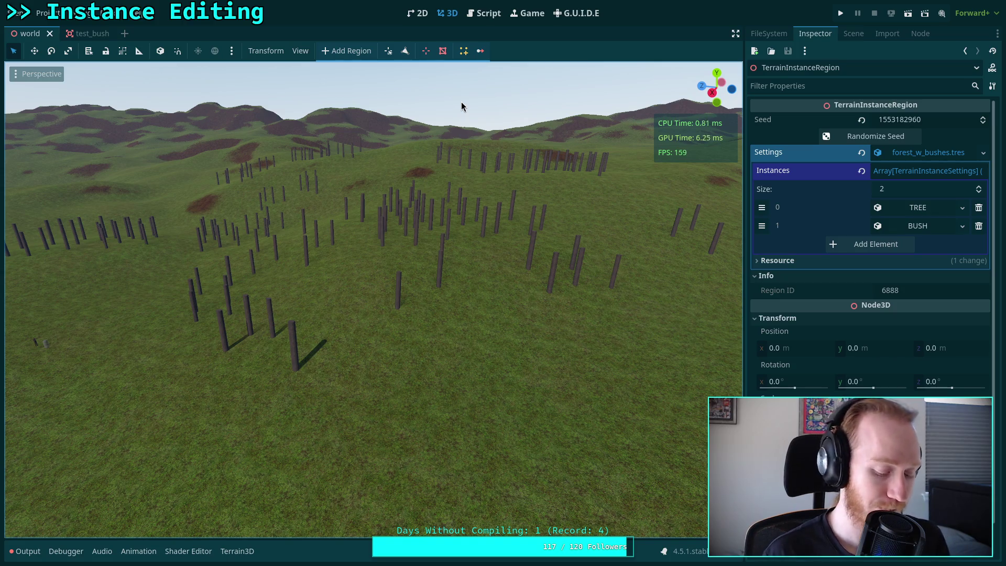
Alt+Tab over to the Krita window with the UI screenshot.
key(alt+Tab)
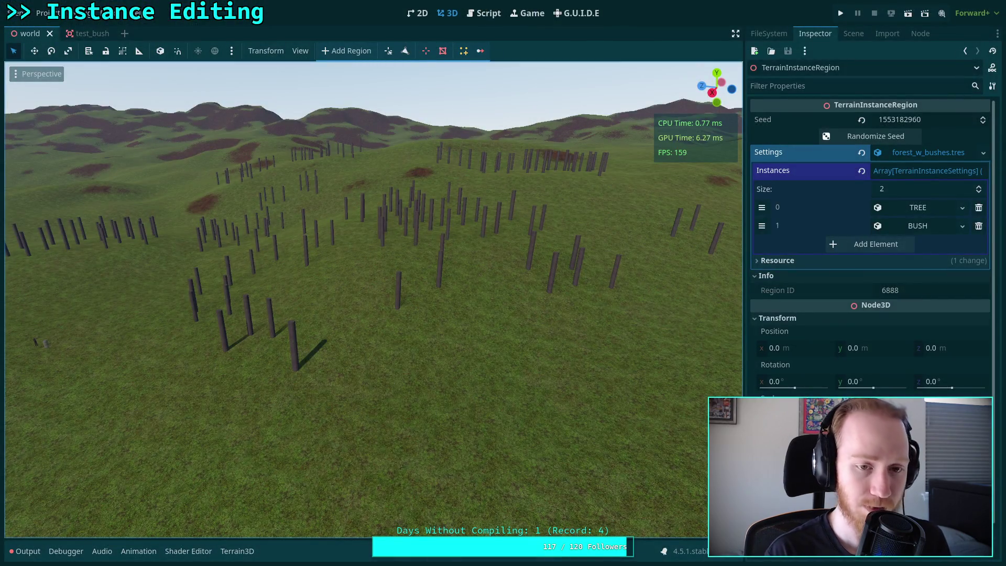
key(alt+Tab)
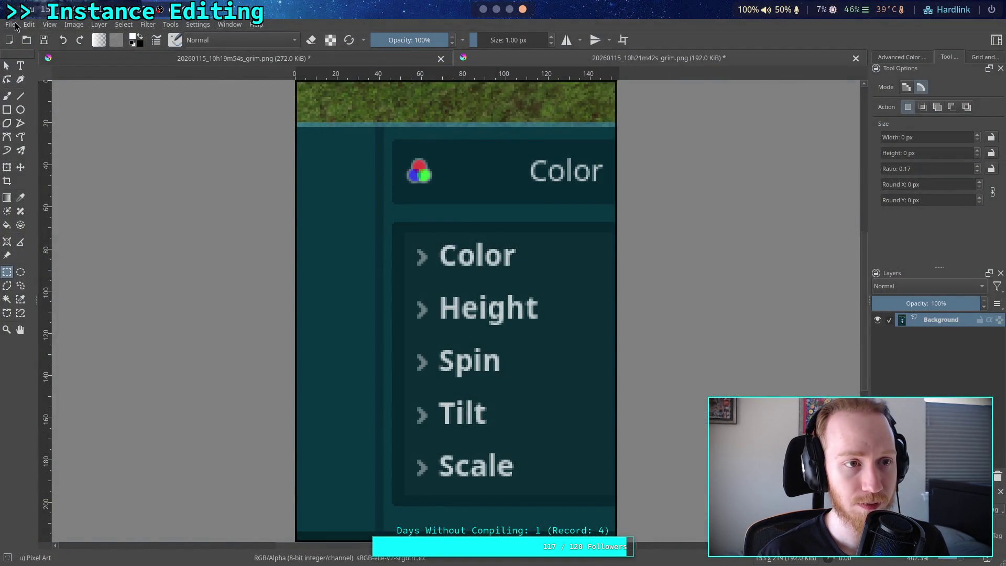
Close the screenshot with File > Close, answering No to saving, and return to workspace 1.
click(10, 24)
click(77, 297)
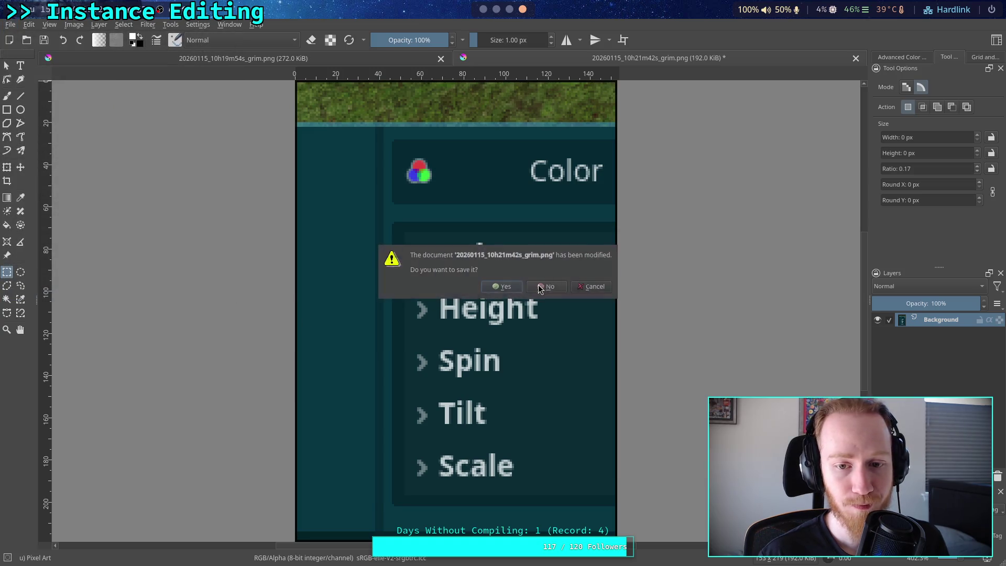
click(539, 284)
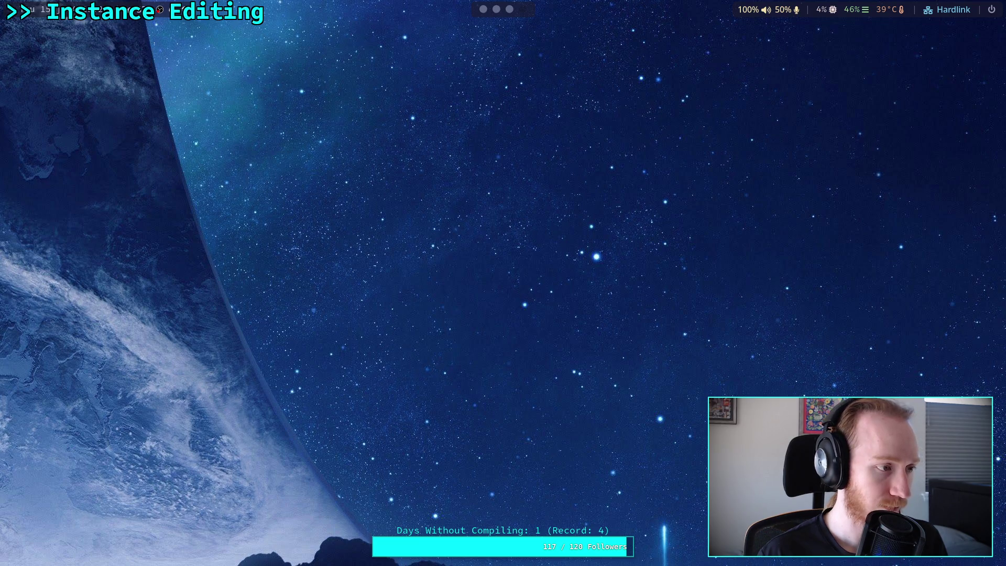
key(super+2)
key(super+1)
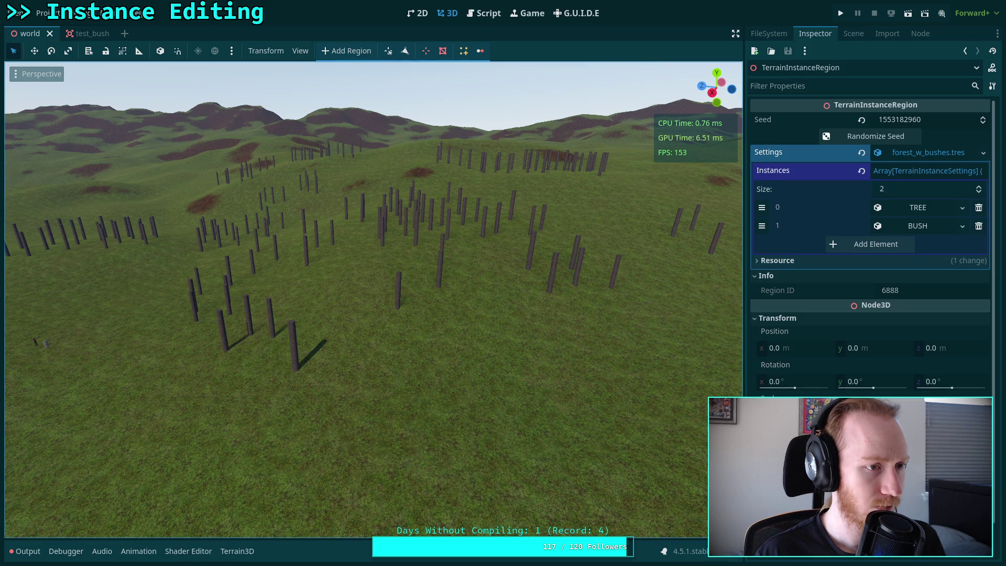
Bring up Dolphin's Godot editor icons folder, then move the window lower and widen it.
key(alt+Tab)
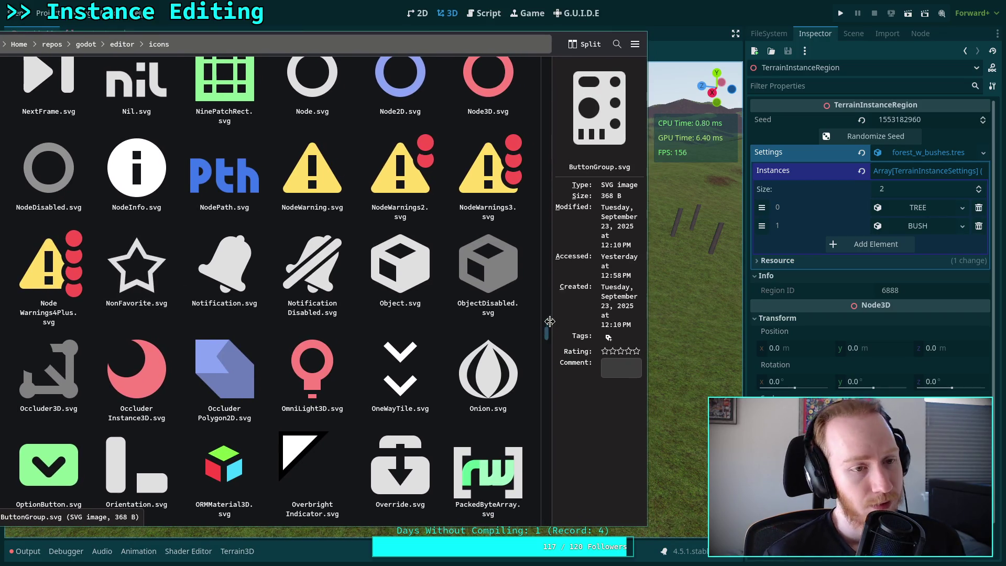
drag(551, 334, 533, 66)
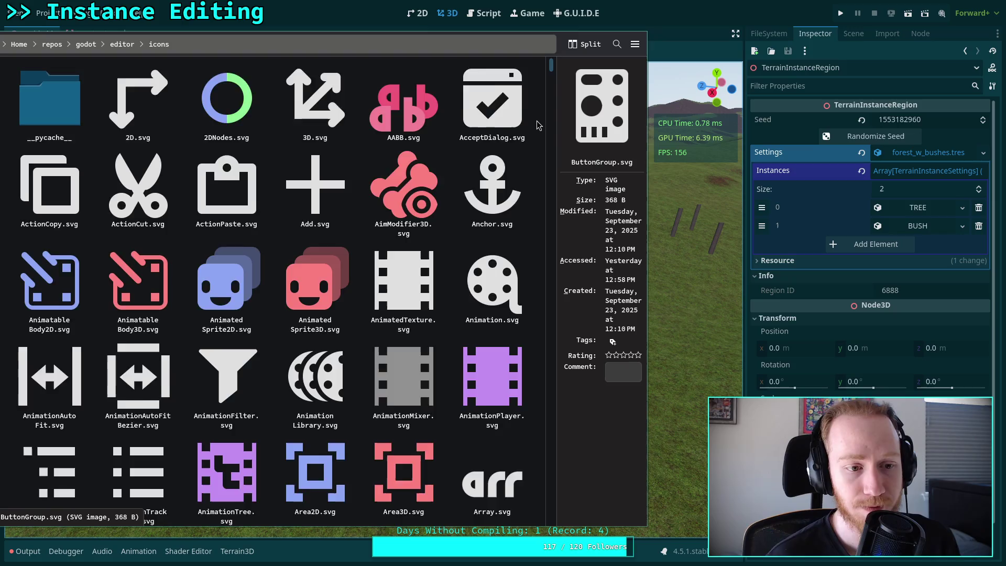
scroll(291, 265, down, 5)
scroll(291, 265, up, 3)
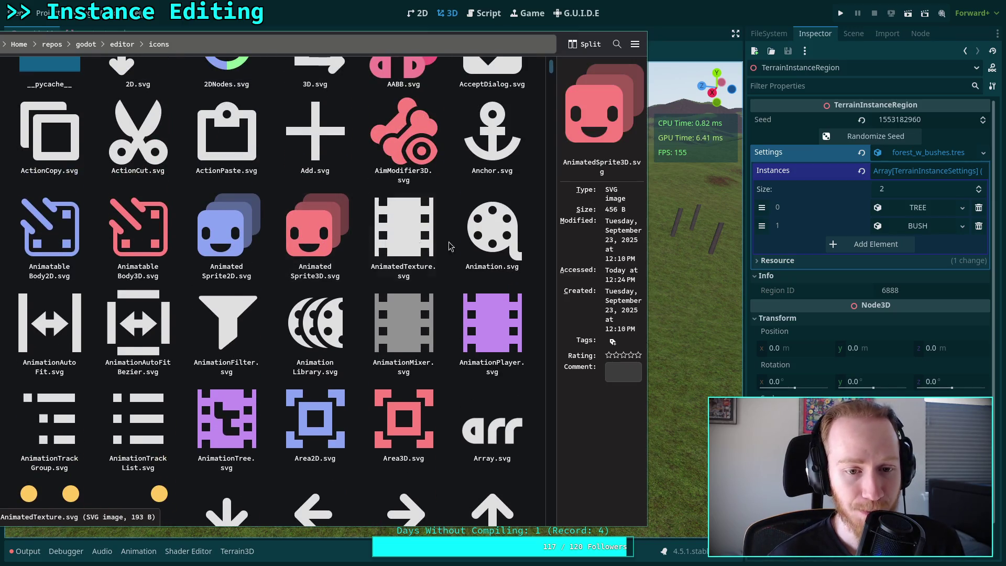
scroll(532, 227, down, 3)
scroll(533, 227, down, 4)
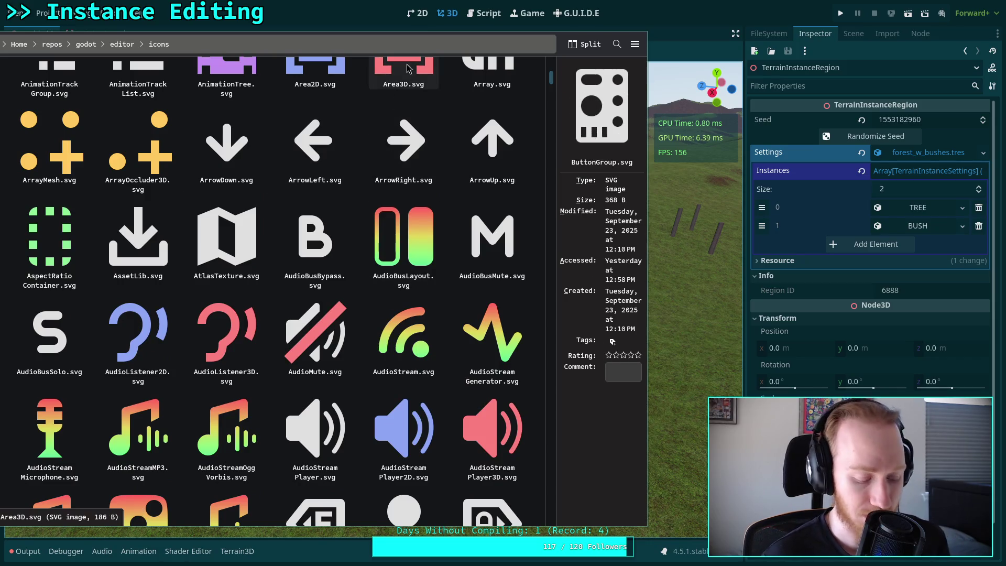
drag(441, 47, 440, 78)
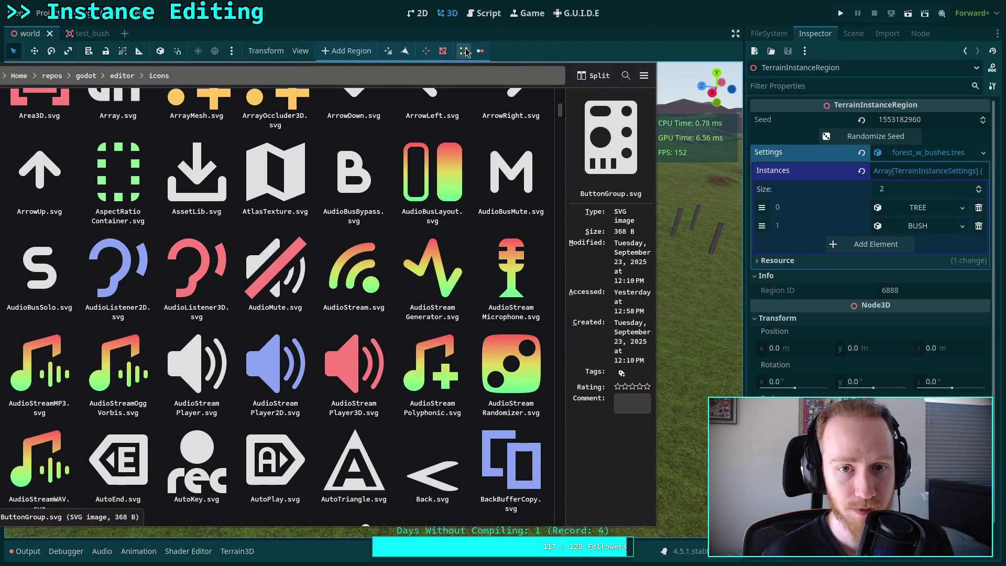
Preview the AudioBusMute icon's details, then clear the ButtonGroup icon selection.
click(543, 212)
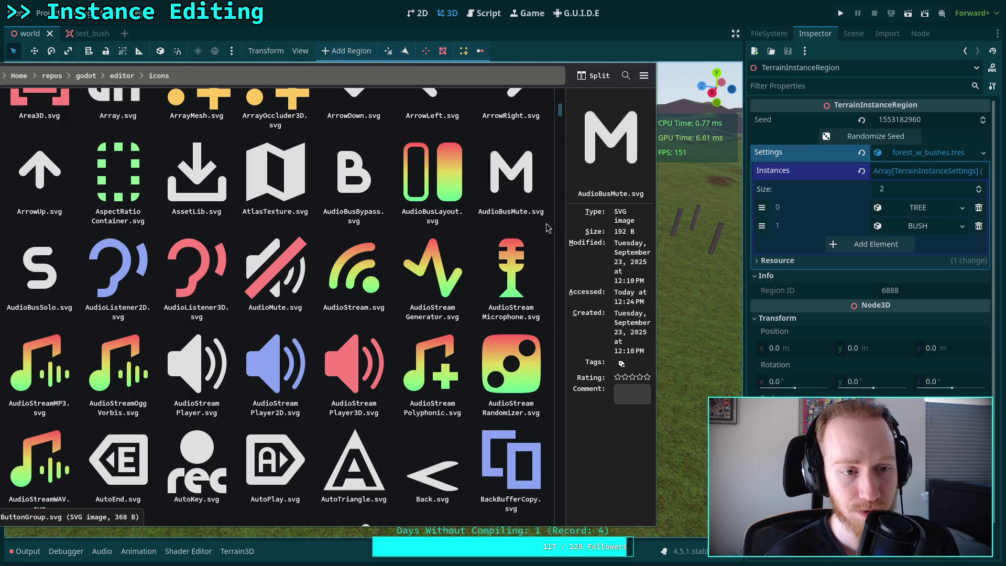
scroll(546, 229, down, 2)
scroll(547, 229, down, 3)
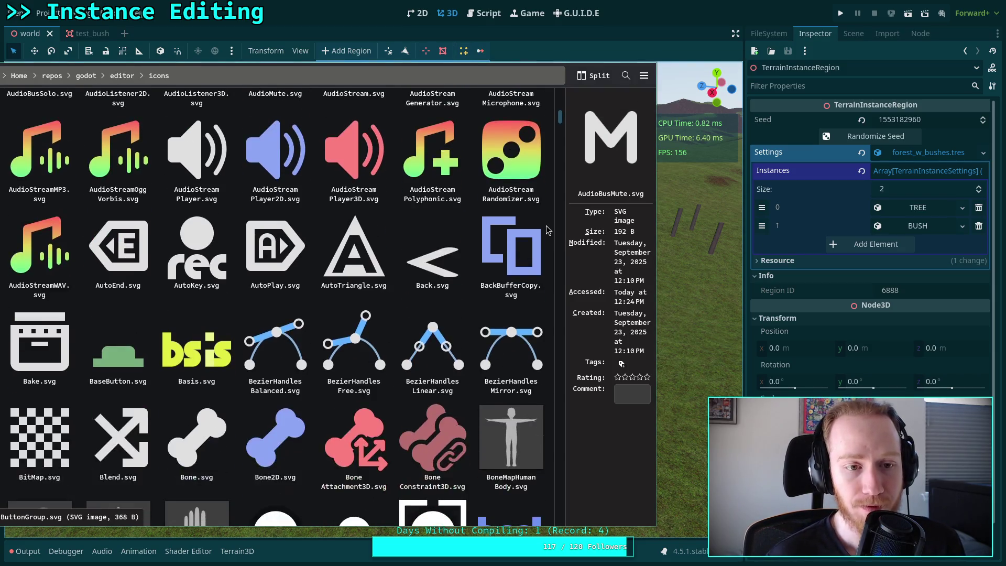
scroll(547, 230, up, 3)
scroll(547, 230, down, 15)
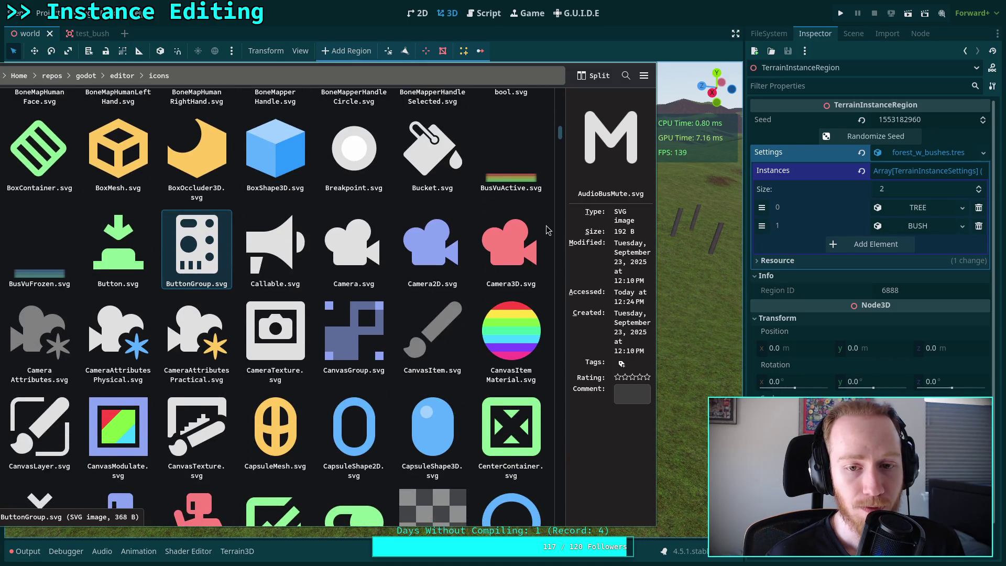
click(545, 227)
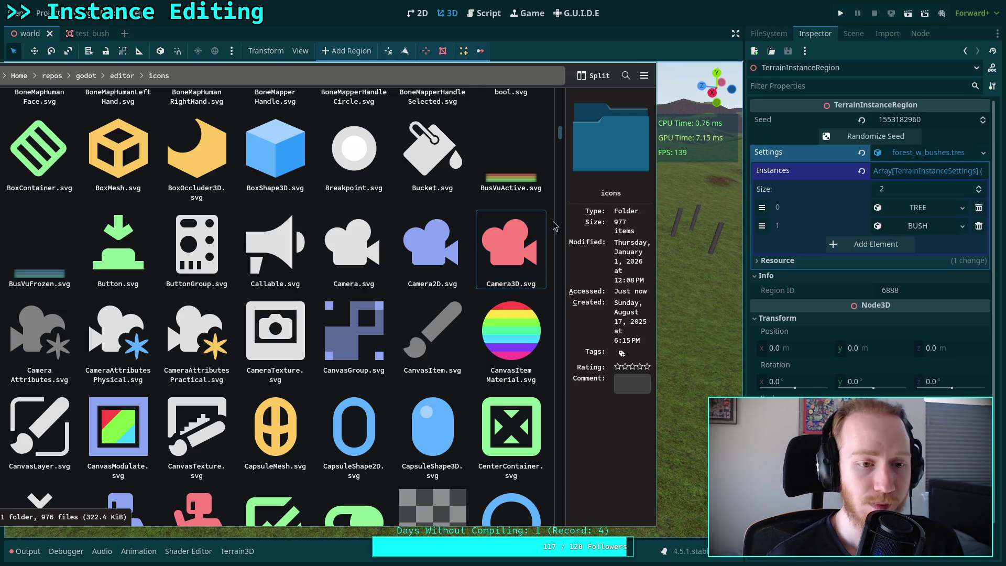
Scroll down through the editor icons to the InputEventScreenDrag–KeyBezierHandle range.
scroll(554, 226, down, 1)
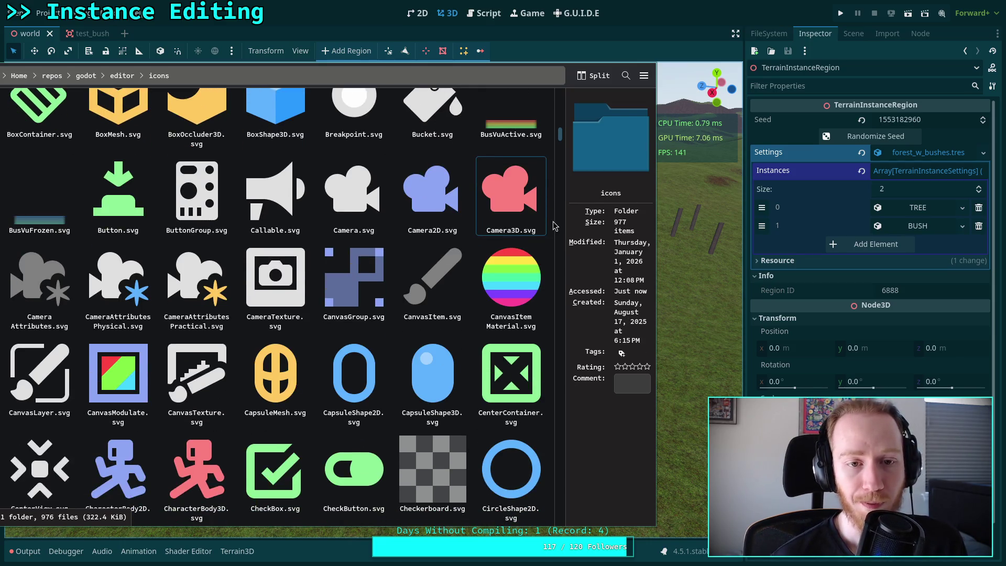
scroll(554, 225, down, 5)
scroll(553, 222, down, 8)
scroll(552, 222, up, 3)
scroll(552, 221, down, 7)
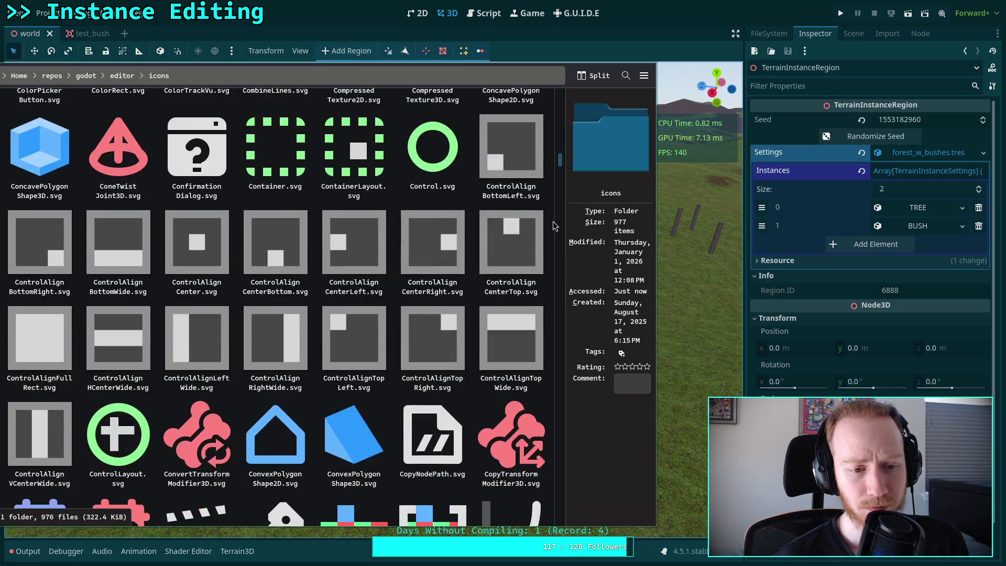
scroll(552, 221, up, 3)
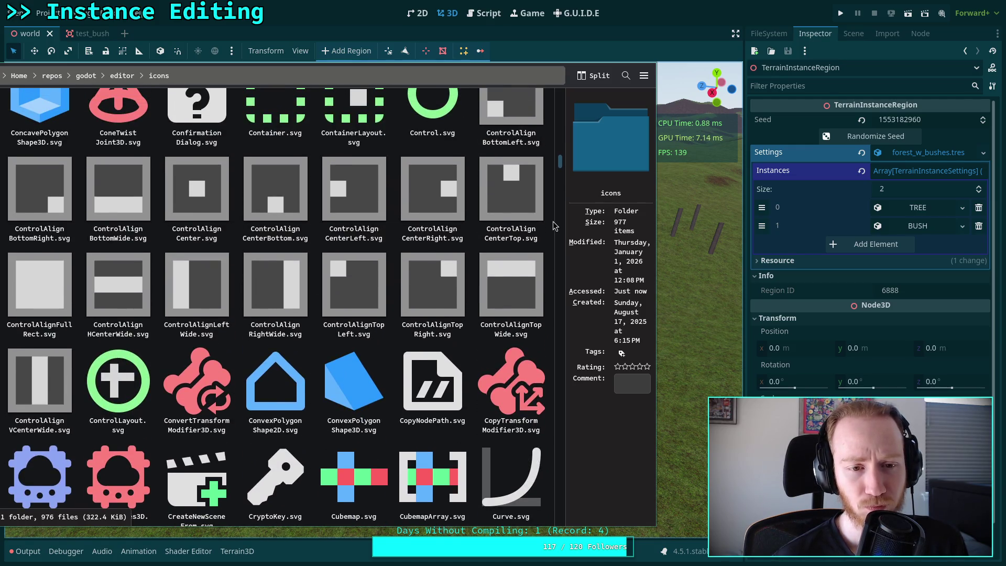
scroll(552, 221, down, 3)
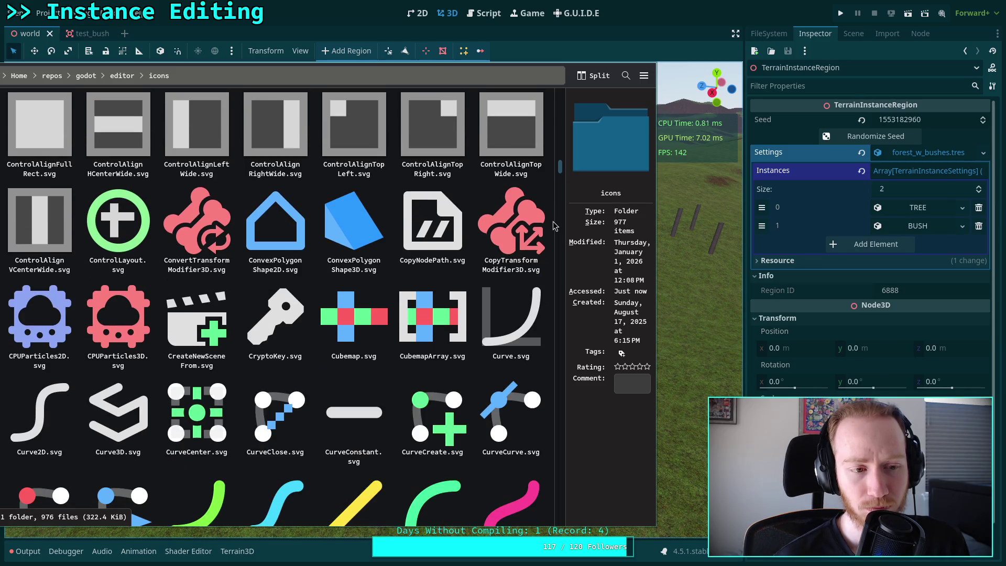
scroll(553, 222, down, 2)
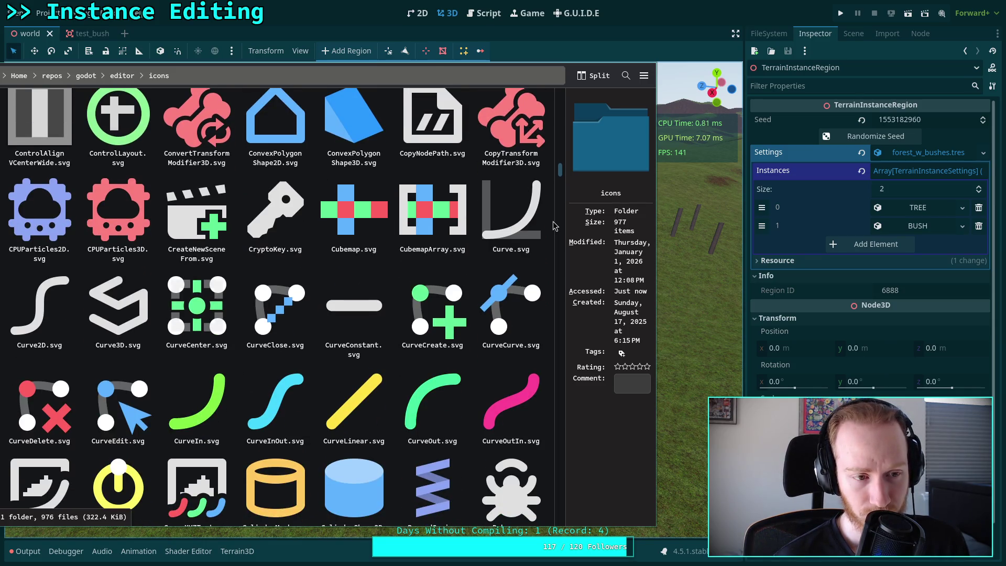
scroll(553, 225, down, 2)
scroll(552, 221, down, 5)
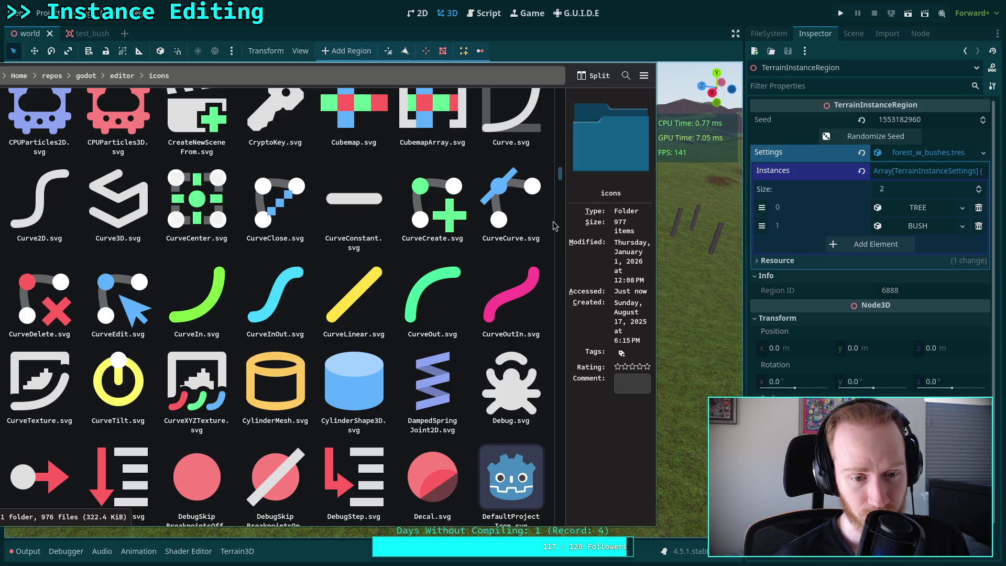
scroll(552, 221, down, 2)
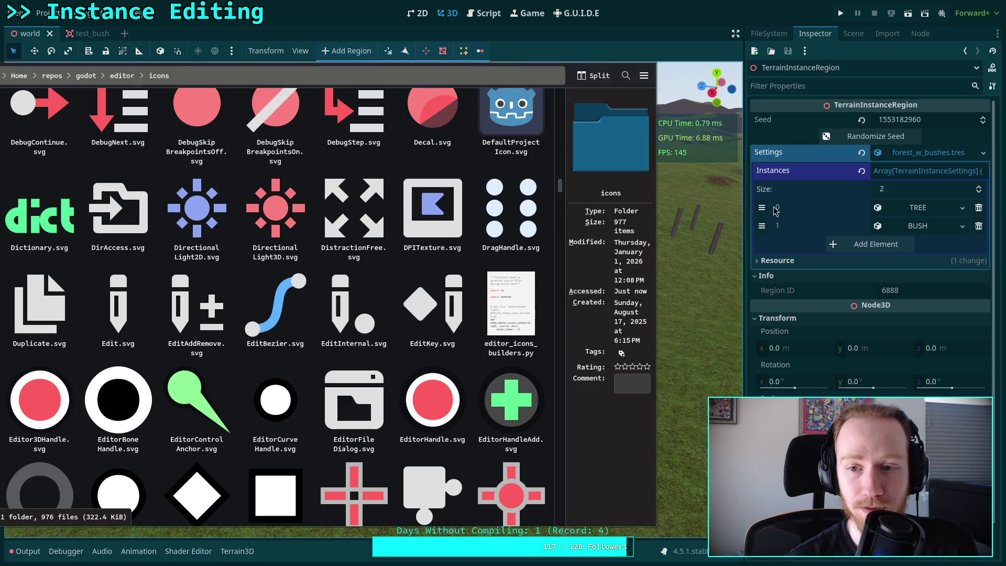
mouse_move(528, 188)
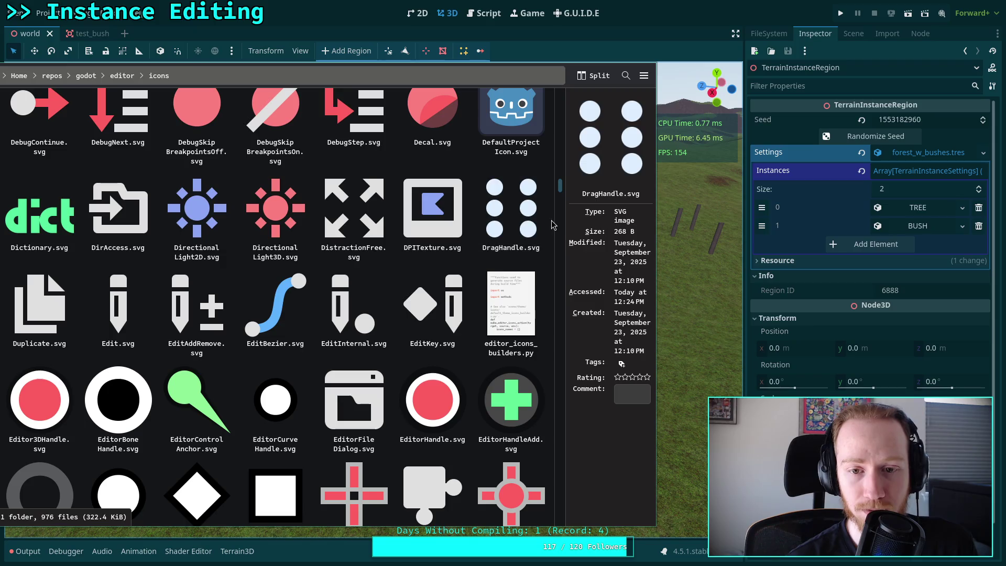
scroll(553, 225, down, 1)
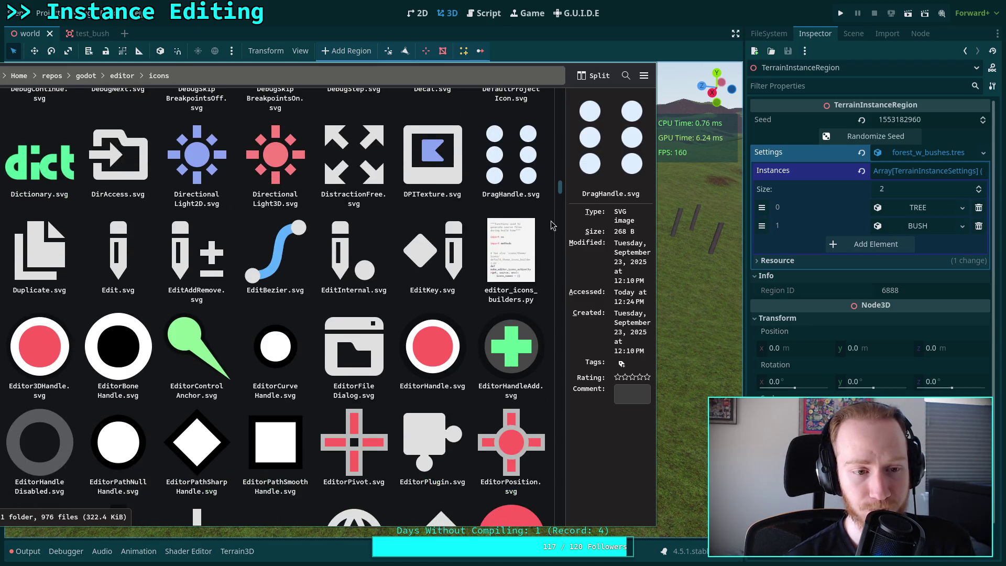
scroll(553, 225, down, 4)
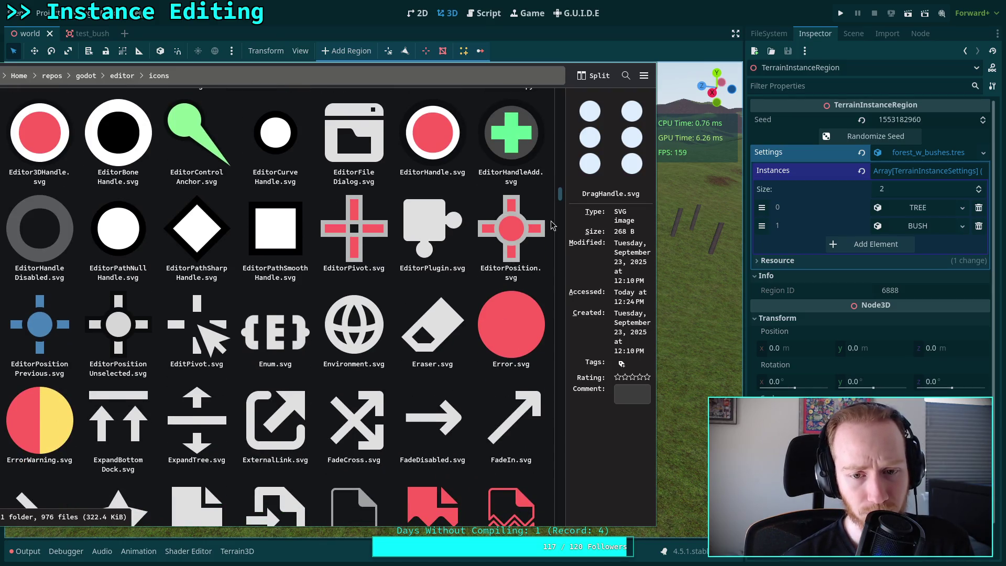
scroll(551, 225, down, 2)
scroll(551, 225, down, 5)
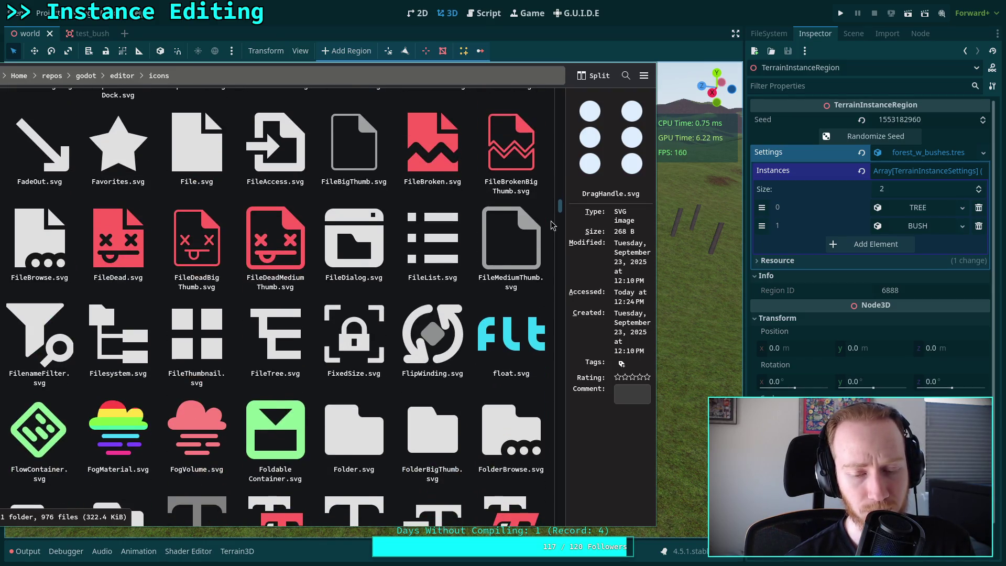
scroll(550, 225, down, 1)
scroll(551, 225, down, 9)
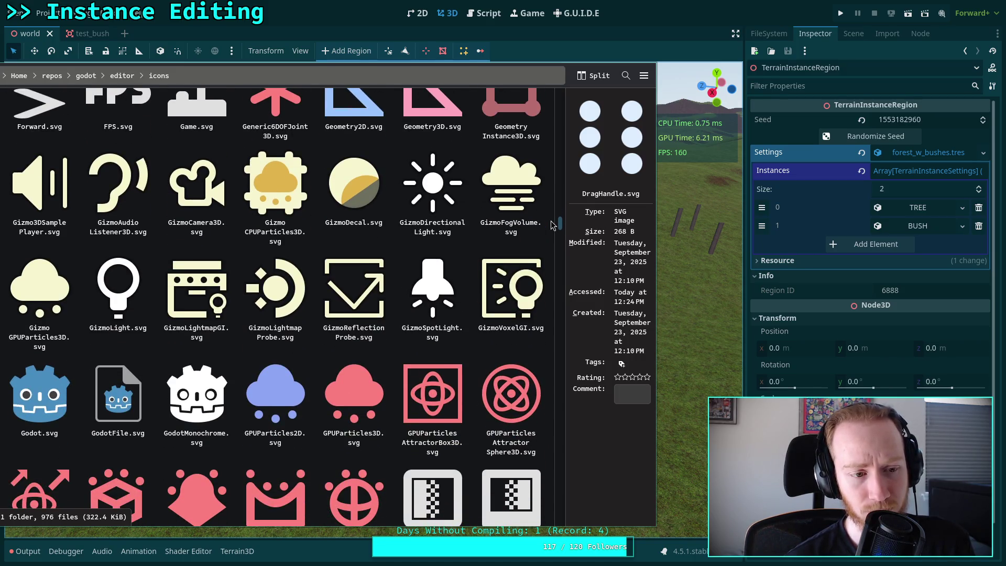
scroll(551, 225, down, 2)
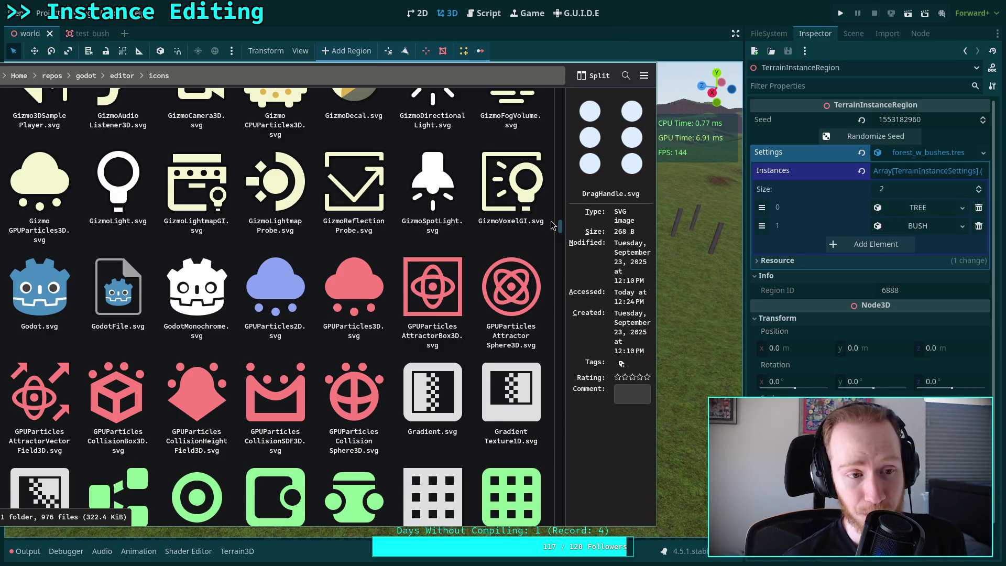
scroll(551, 225, up, 2)
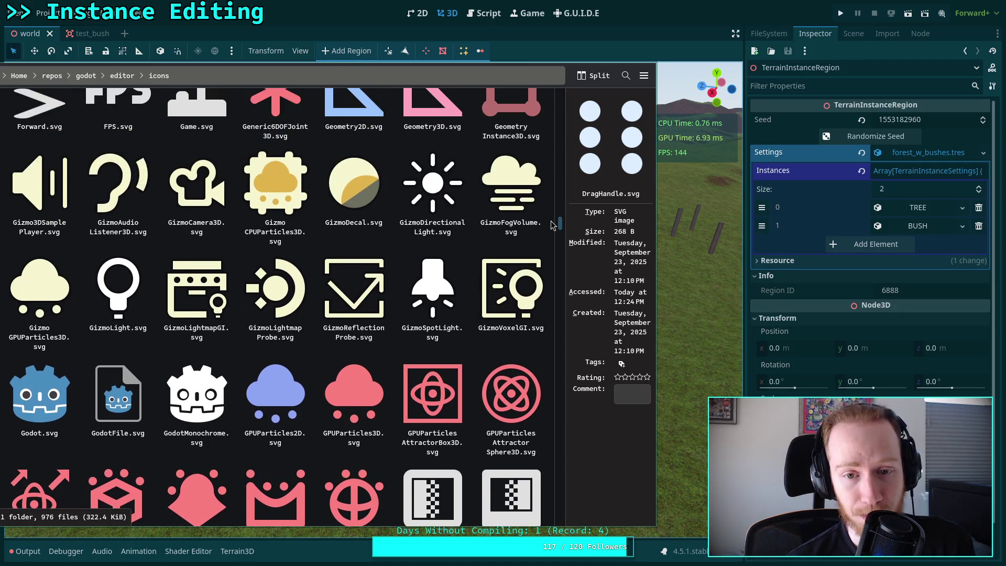
scroll(551, 225, down, 2)
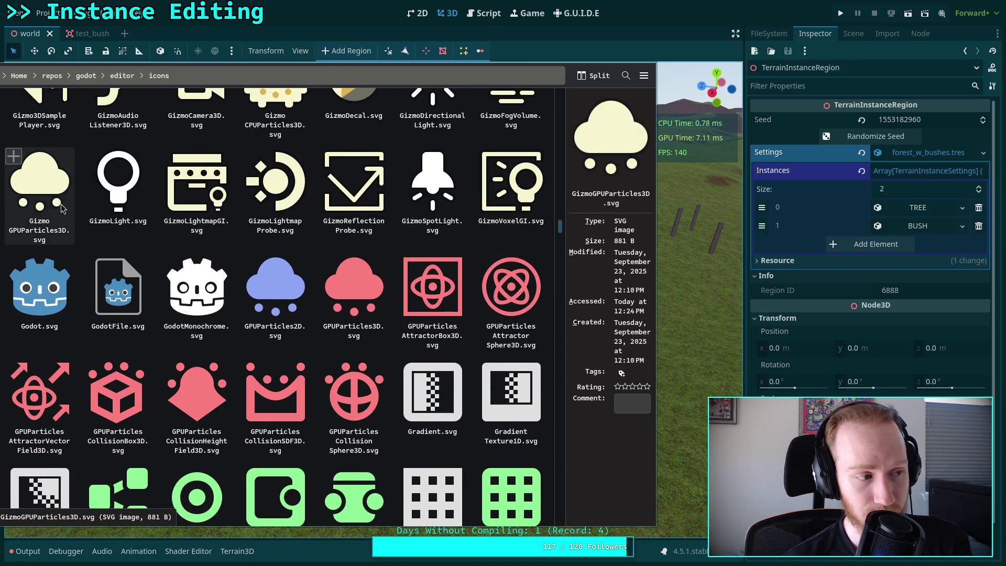
scroll(551, 225, down, 2)
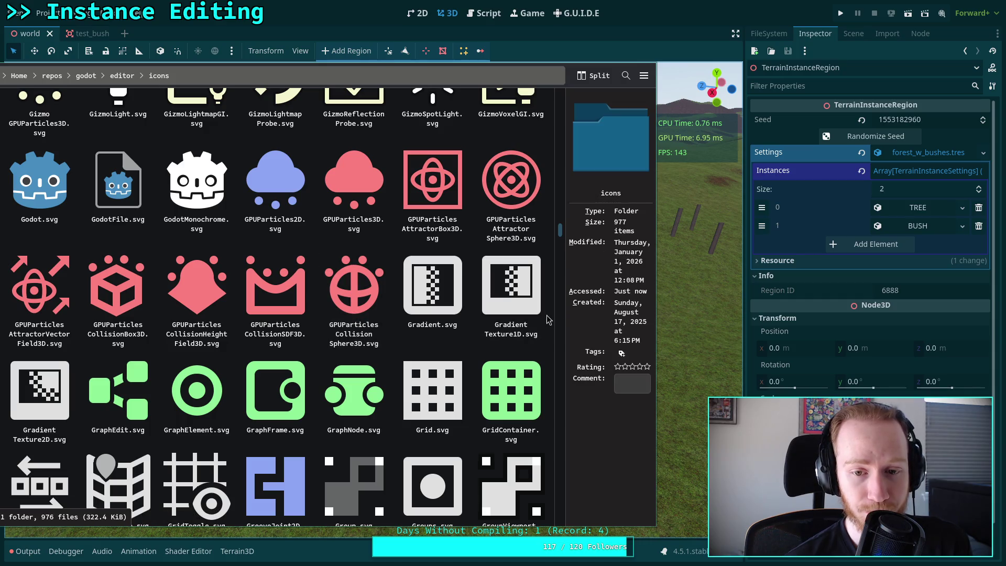
scroll(547, 320, down, 3)
scroll(547, 319, down, 2)
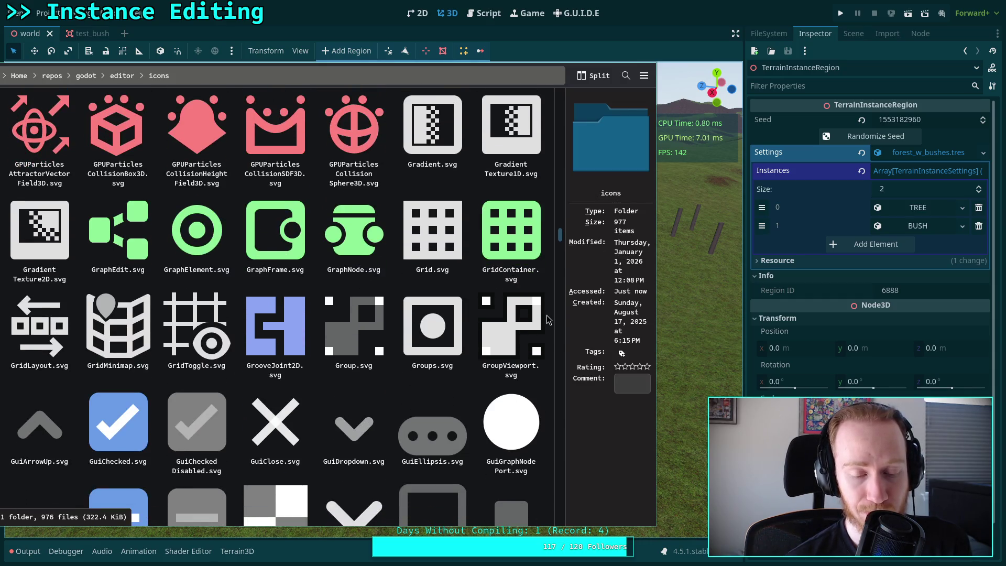
scroll(548, 319, down, 2)
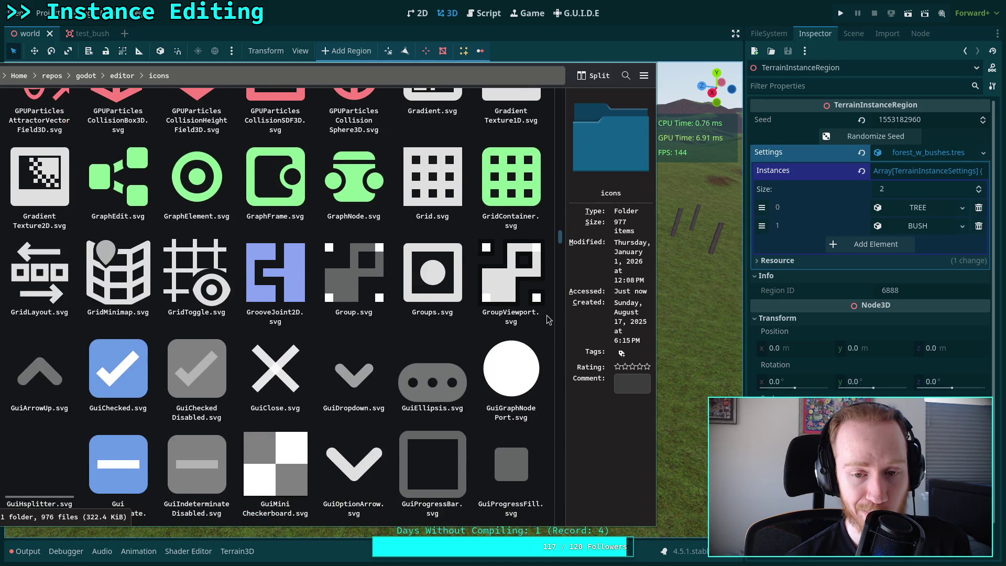
scroll(547, 319, down, 8)
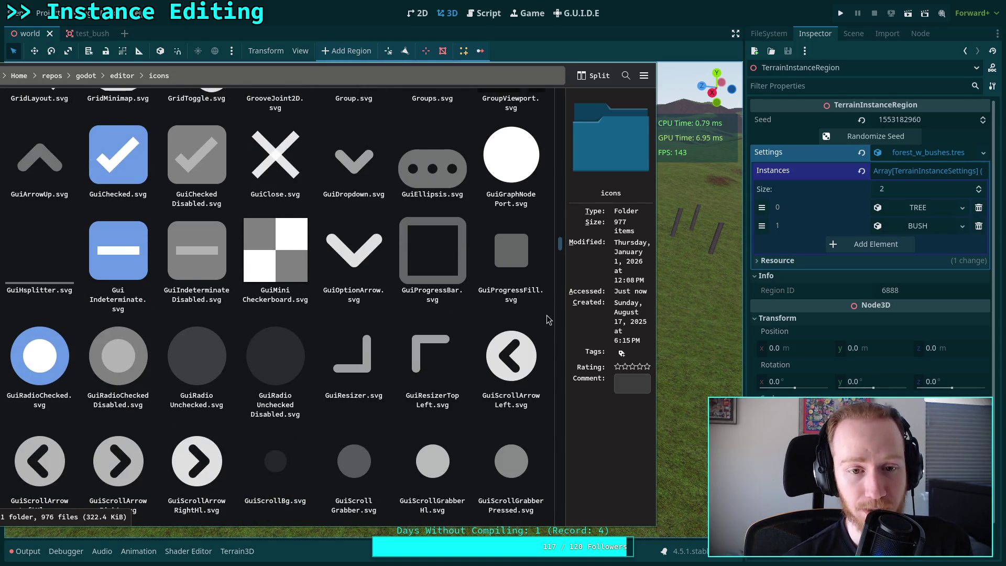
scroll(547, 320, down, 4)
scroll(548, 320, down, 10)
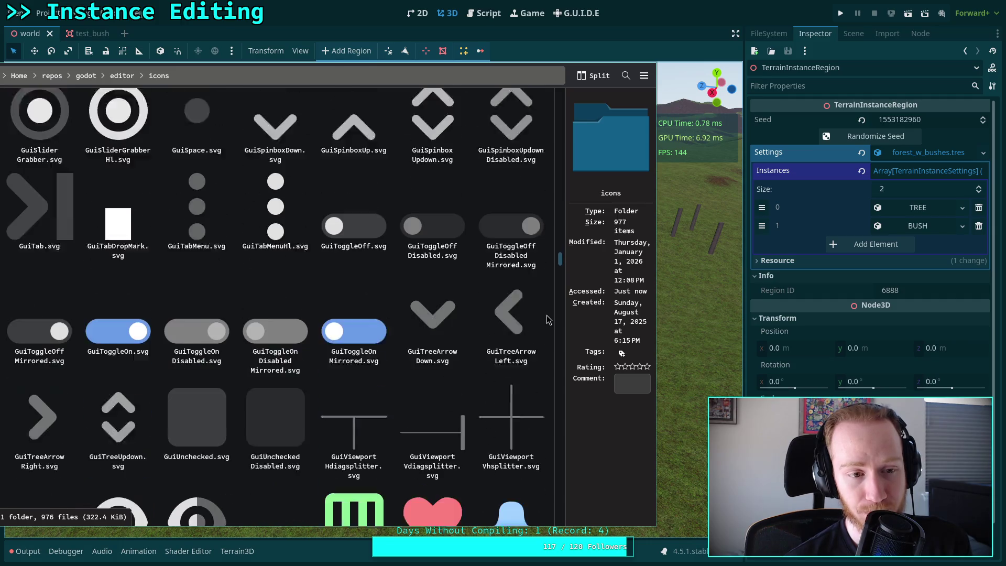
scroll(548, 319, down, 7)
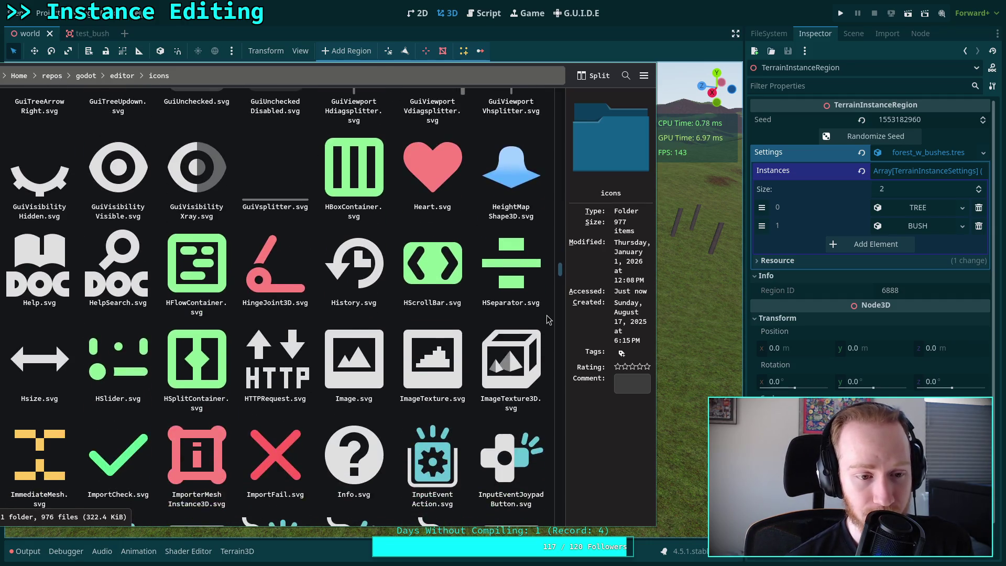
scroll(548, 319, down, 10)
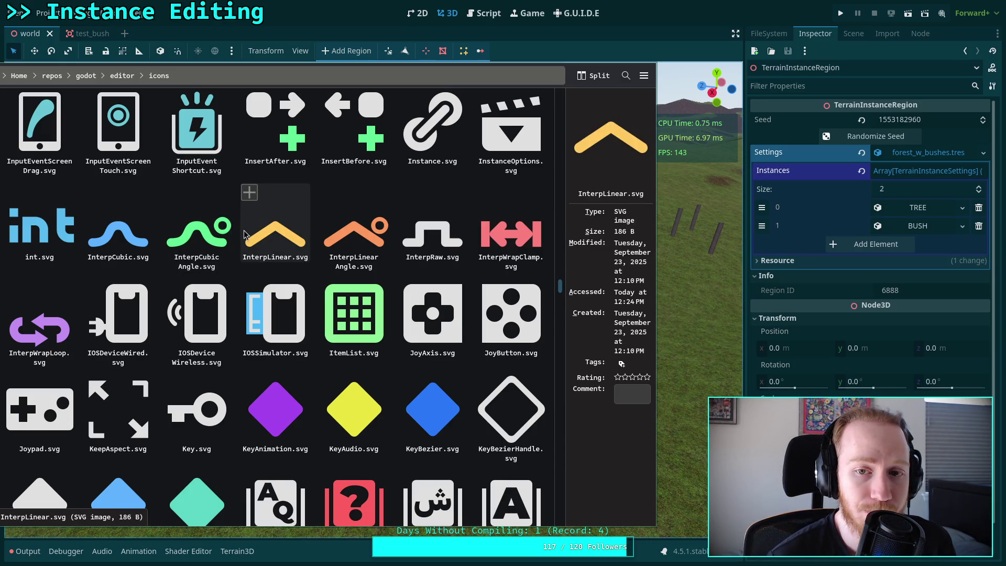
Preview InterpWrapClamp, scroll down to the P icons, and switch Godot to its script workspace.
click(507, 262)
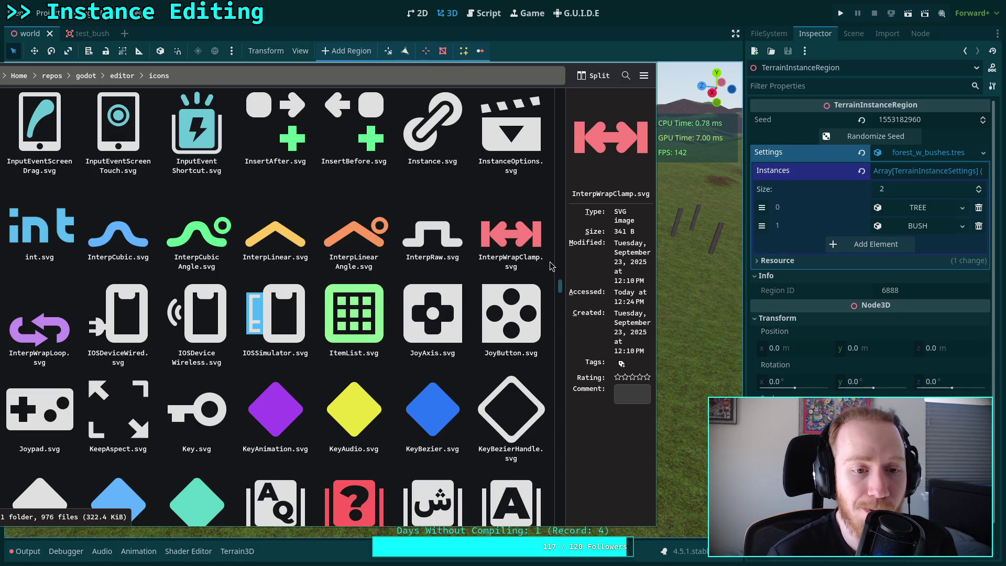
scroll(551, 266, down, 10)
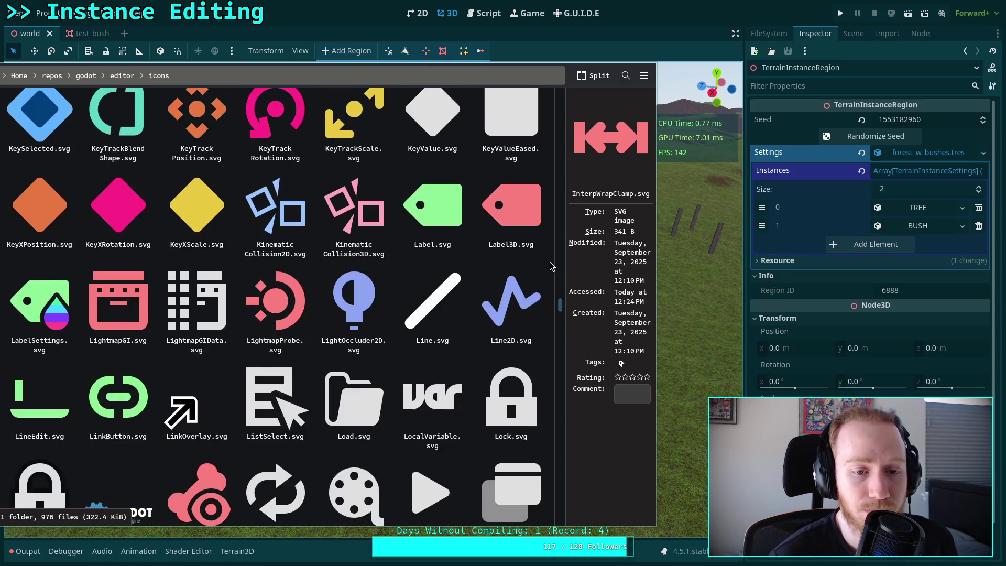
scroll(551, 266, down, 6)
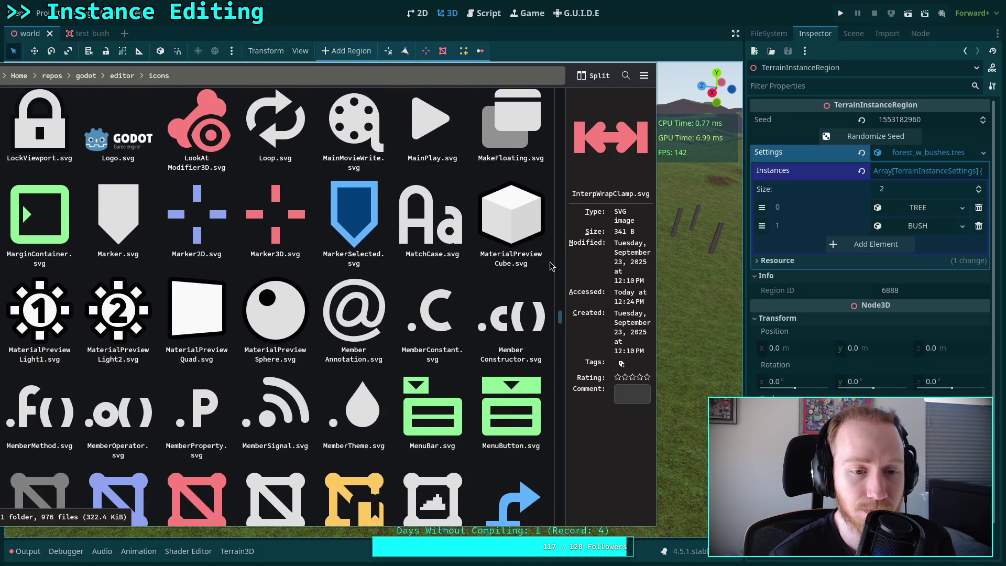
scroll(551, 266, down, 9)
scroll(550, 266, down, 10)
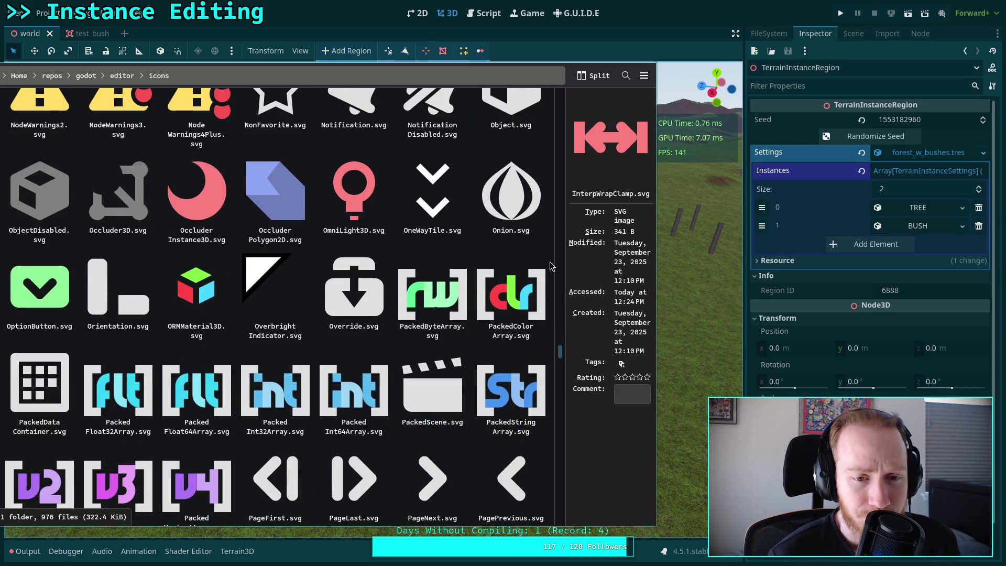
scroll(550, 266, down, 3)
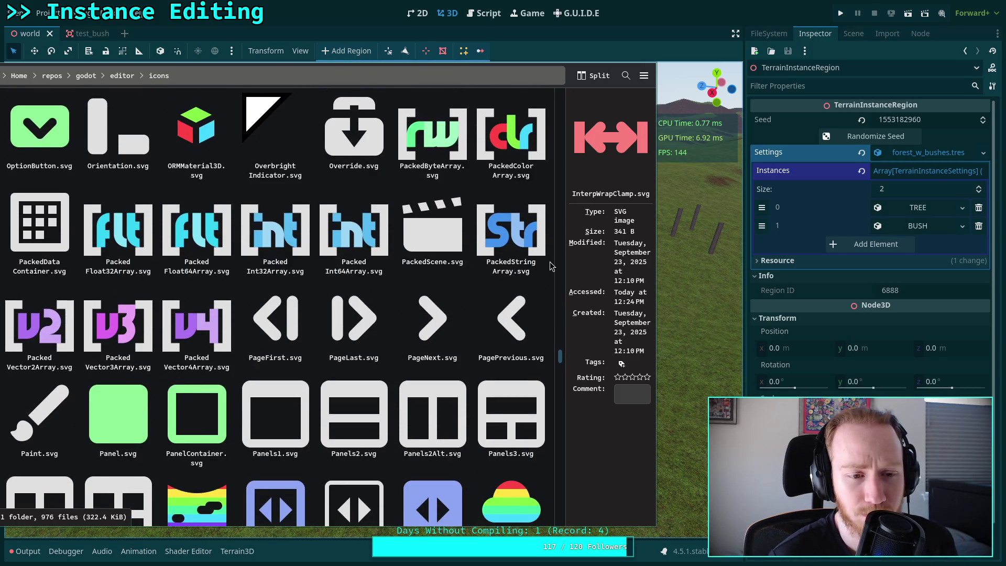
scroll(550, 266, down, 10)
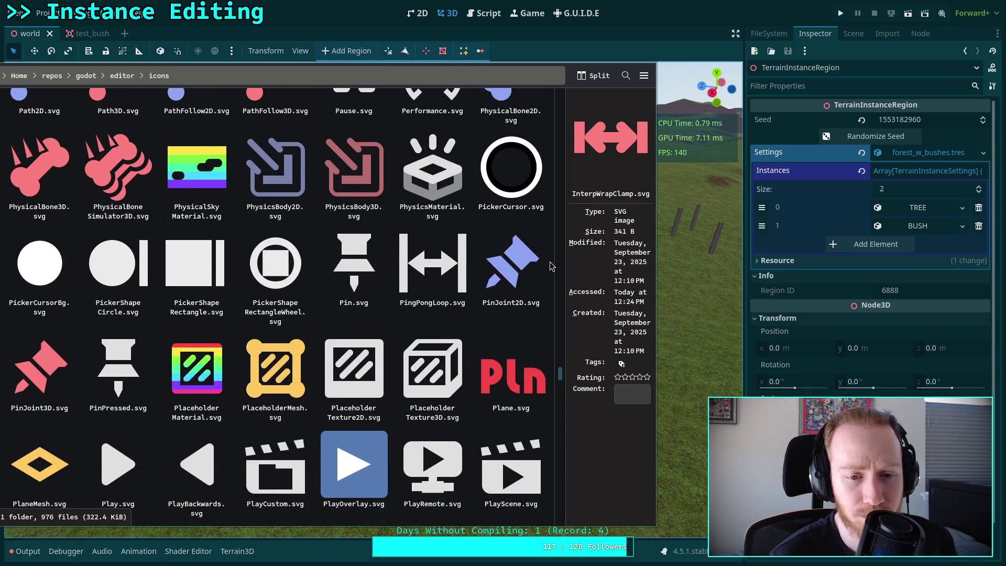
scroll(550, 266, down, 3)
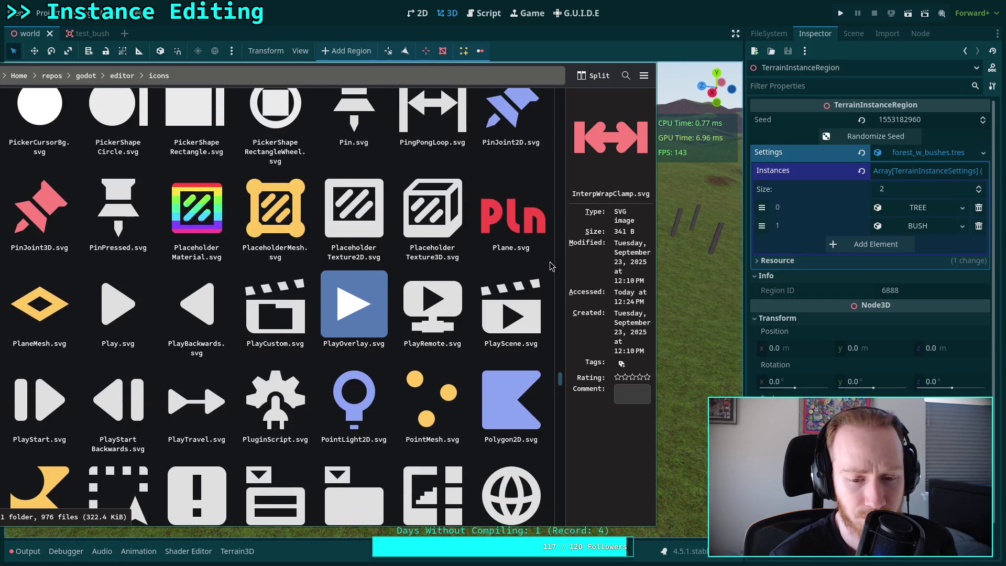
scroll(550, 266, down, 2)
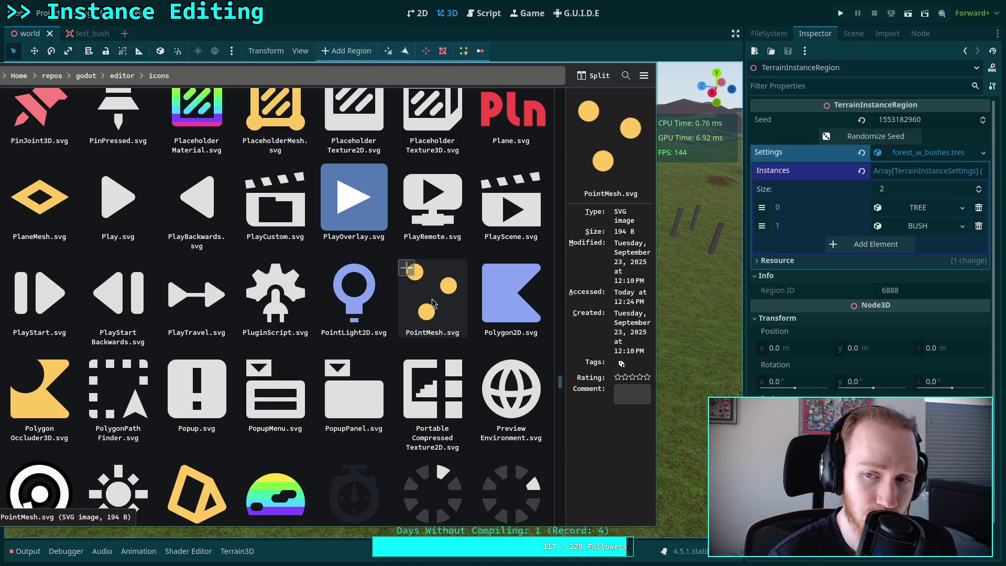
key(ctrl+F3)
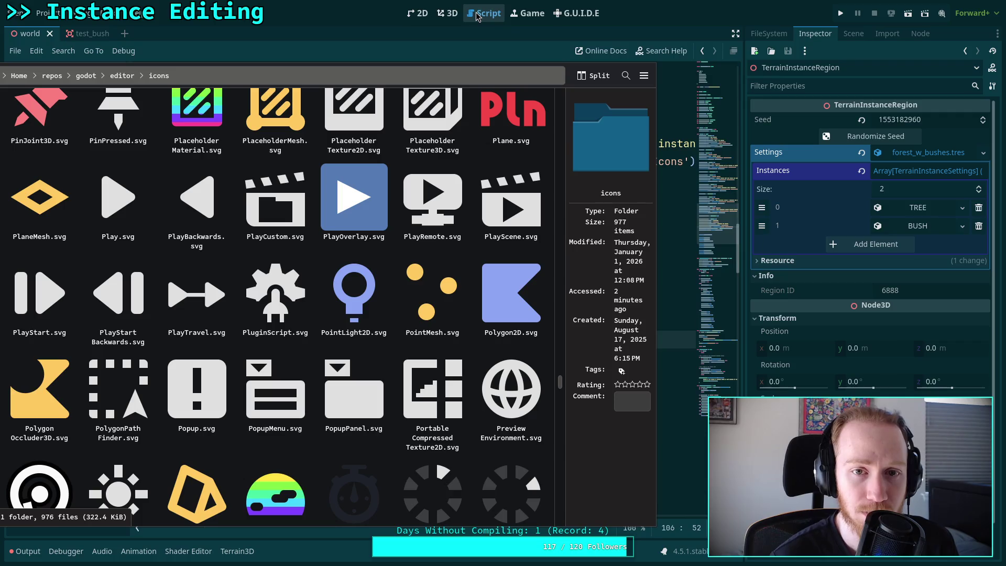
Hide the icons folder to view the code, dismissing the symbol popup at line 98.
key(alt+Tab)
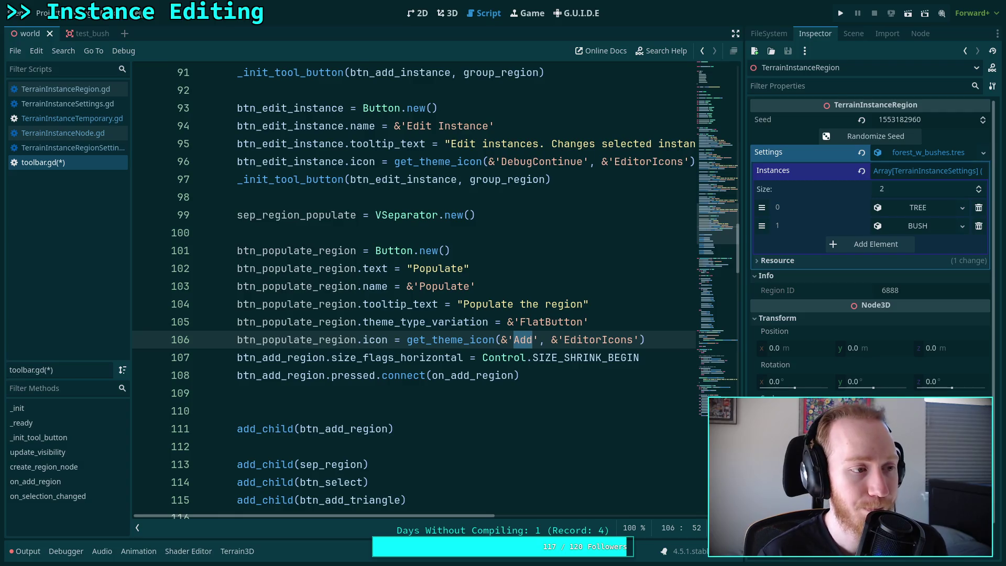
key(alt+Tab)
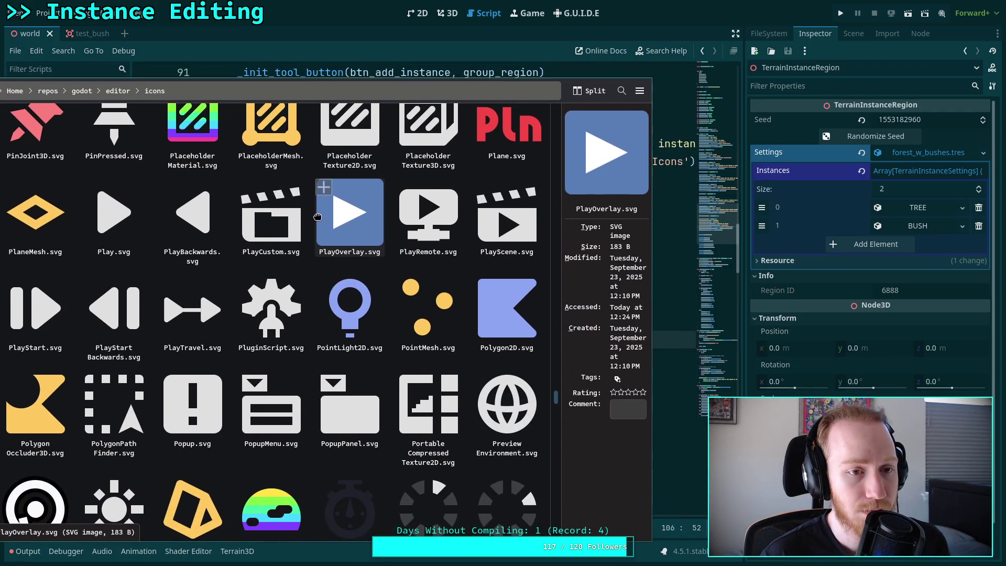
key(alt+Tab)
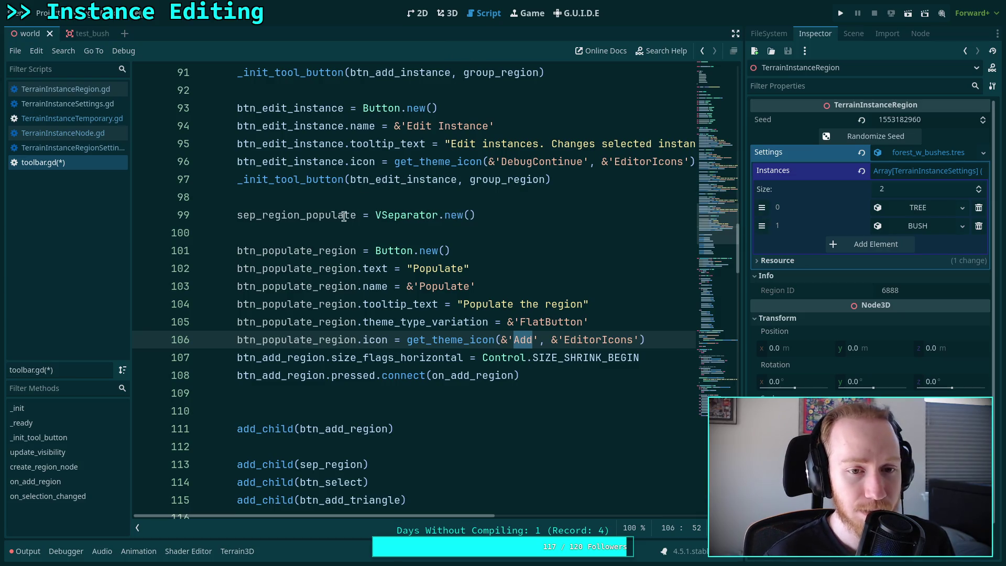
click(422, 197)
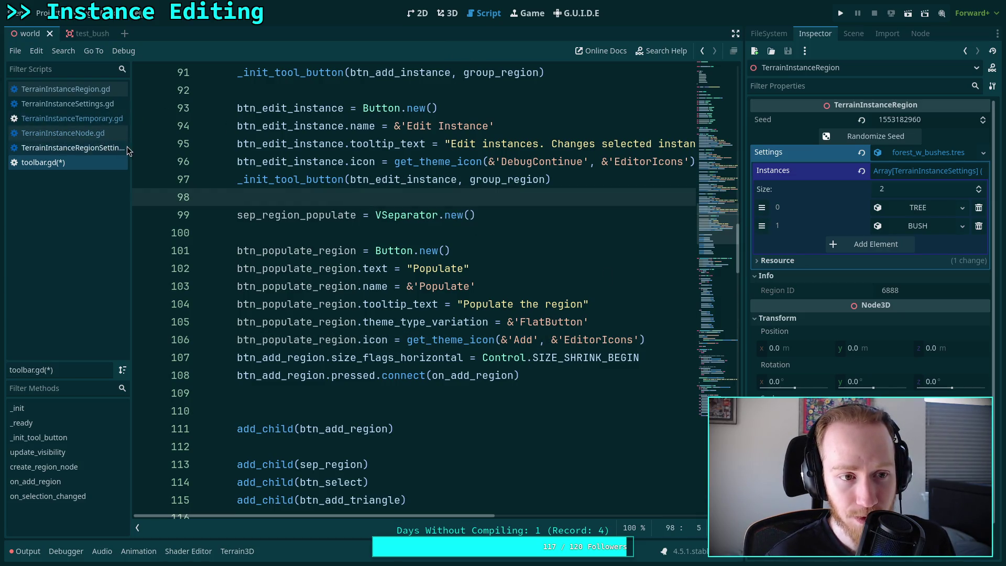
In TerrainInstanceRegion.gd, check the PointMesh icon argument on line 10, then return to the icons folder.
click(65, 89)
scroll(696, 145, up, 15)
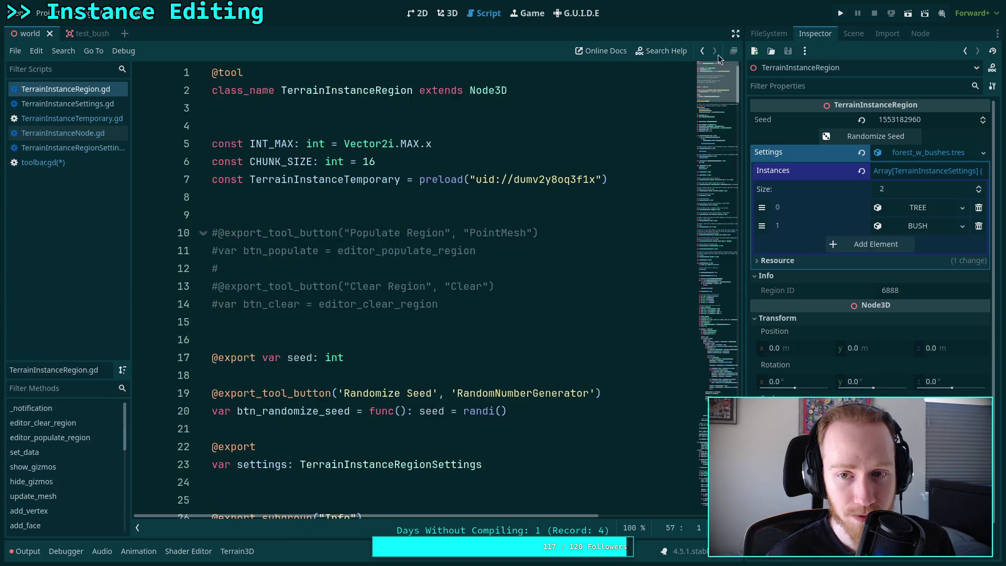
drag(445, 234, 522, 238)
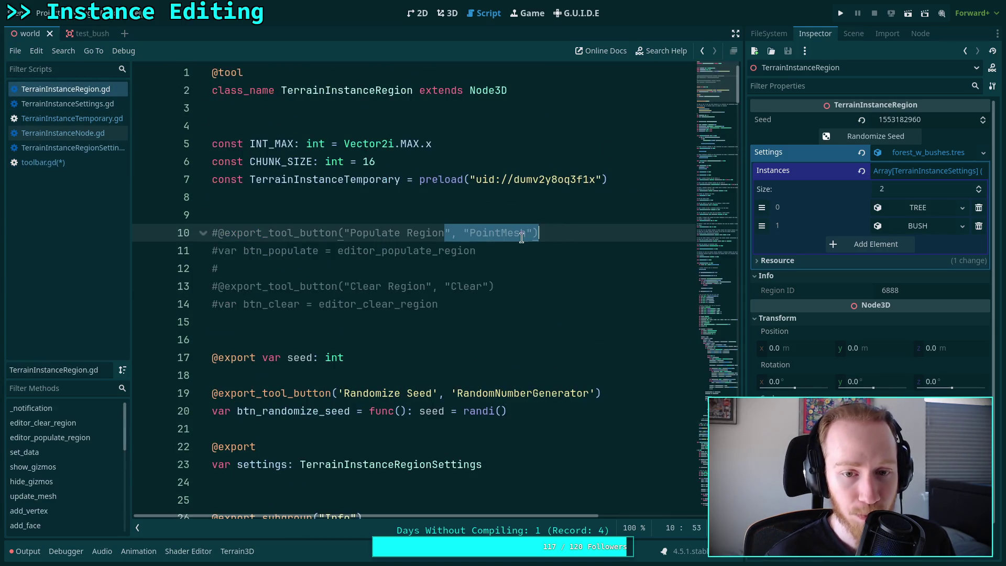
click(318, 238)
key(alt+Tab)
scroll(424, 355, down, 3)
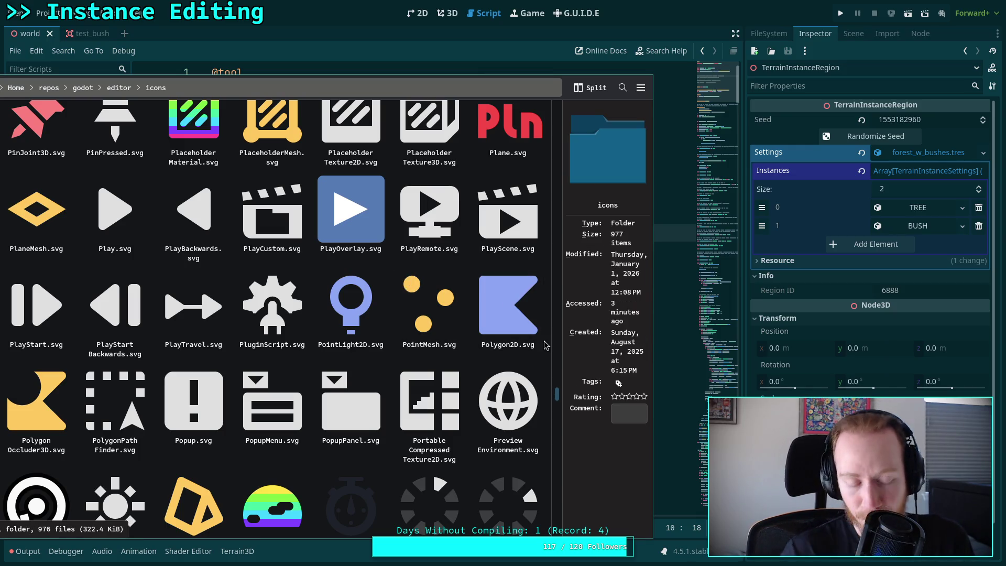
scroll(545, 344, down, 4)
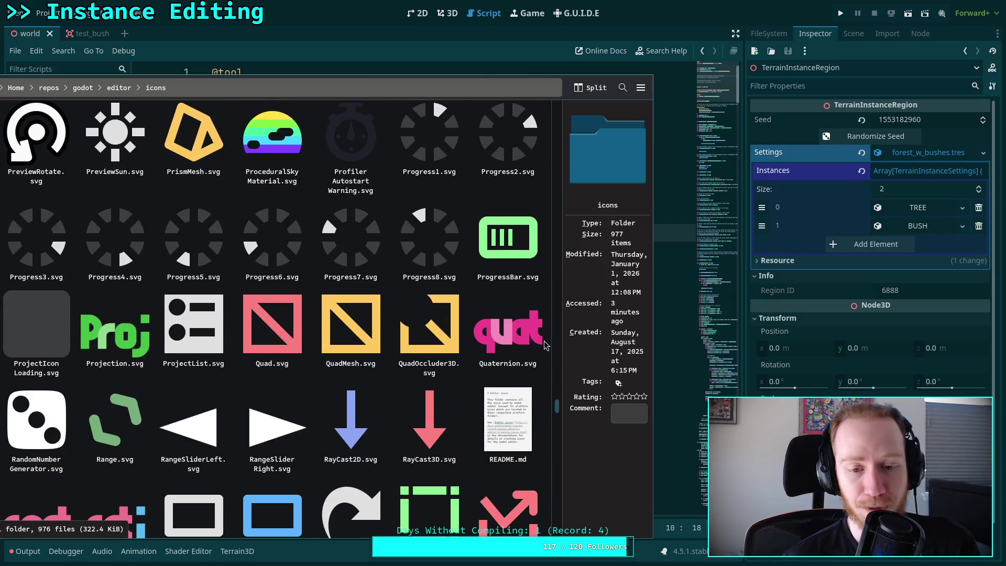
scroll(544, 344, down, 2)
scroll(544, 345, down, 6)
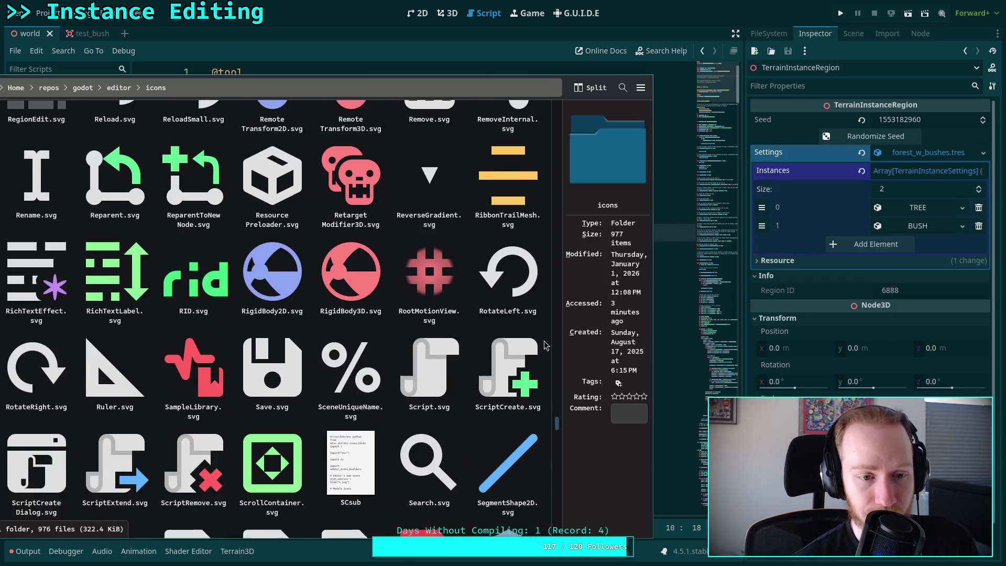
scroll(545, 345, down, 5)
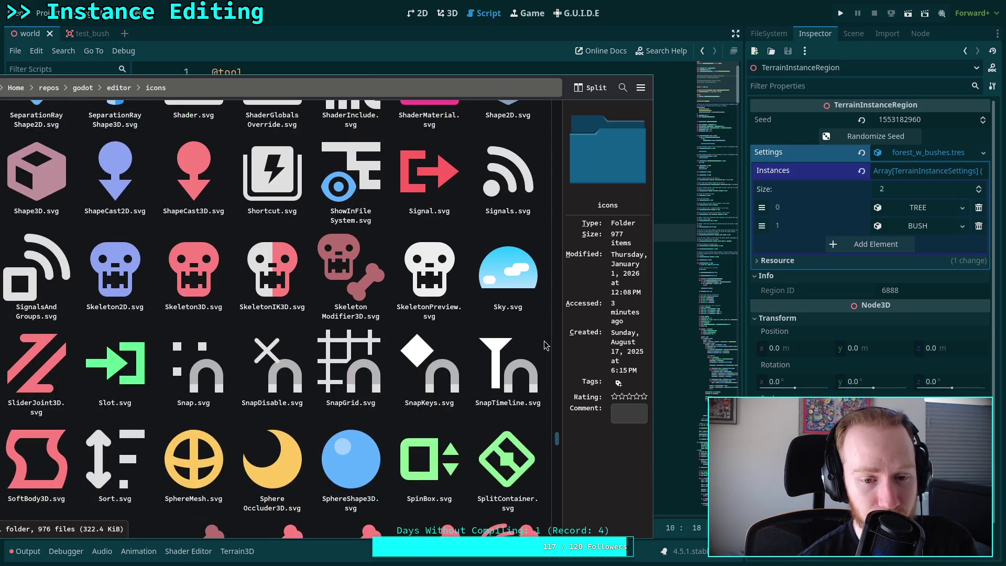
scroll(545, 344, down, 4)
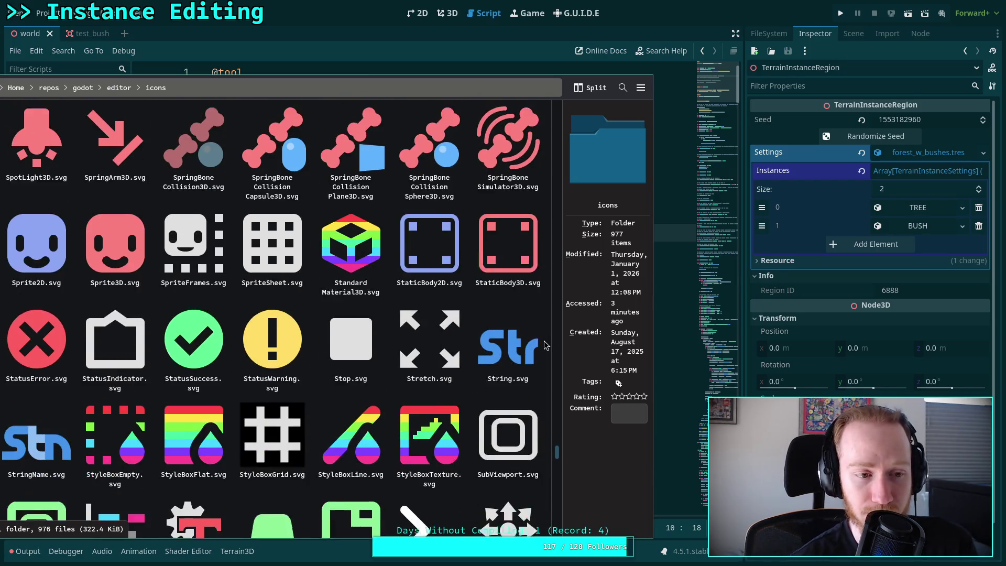
scroll(545, 345, down, 2)
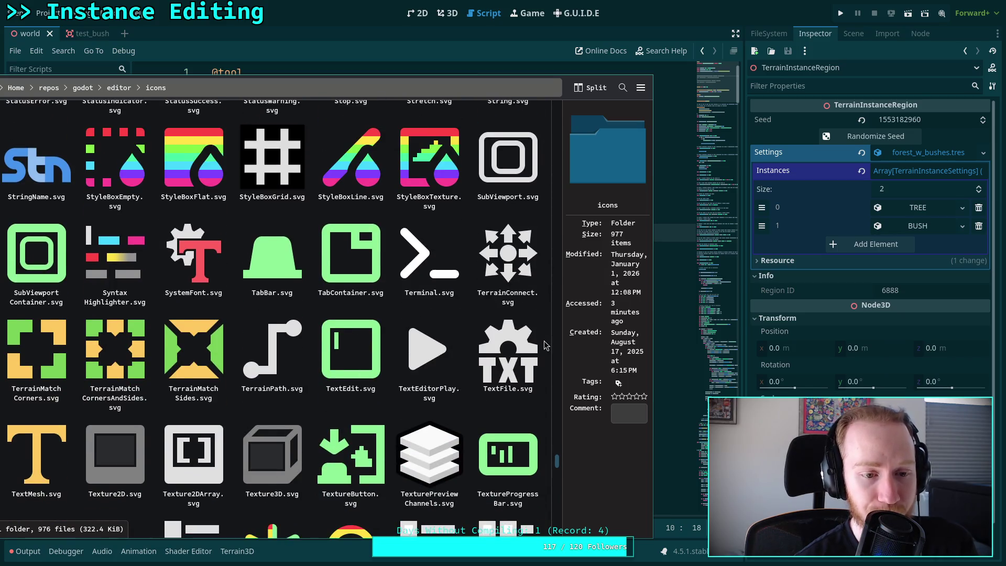
scroll(545, 345, down, 2)
scroll(545, 344, down, 2)
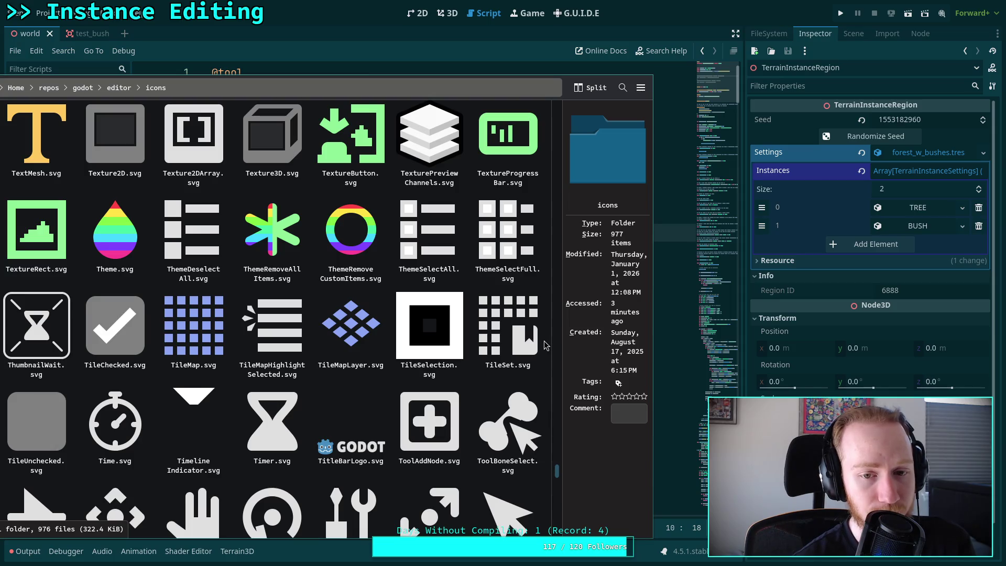
scroll(544, 344, down, 3)
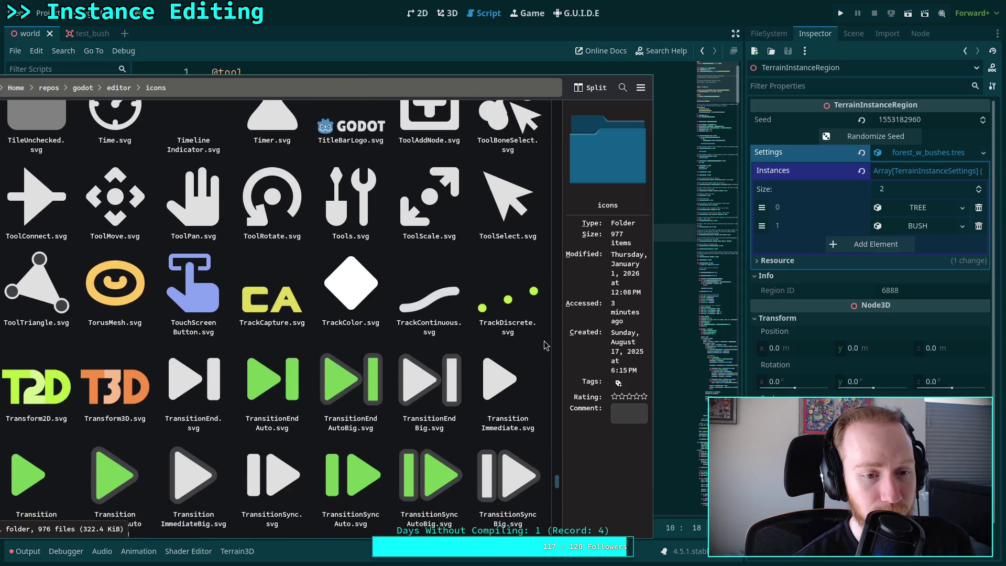
scroll(545, 345, down, 5)
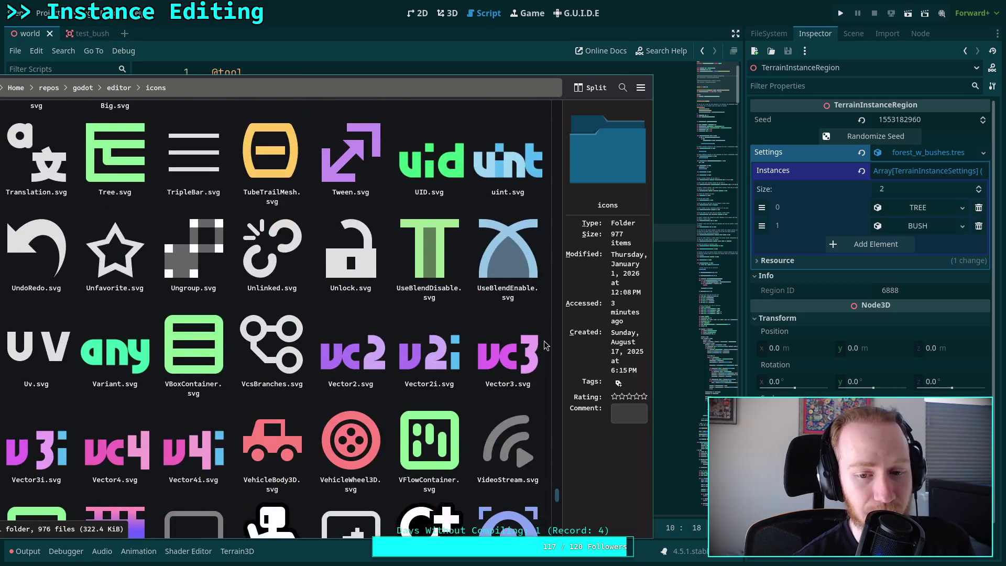
scroll(545, 345, down, 15)
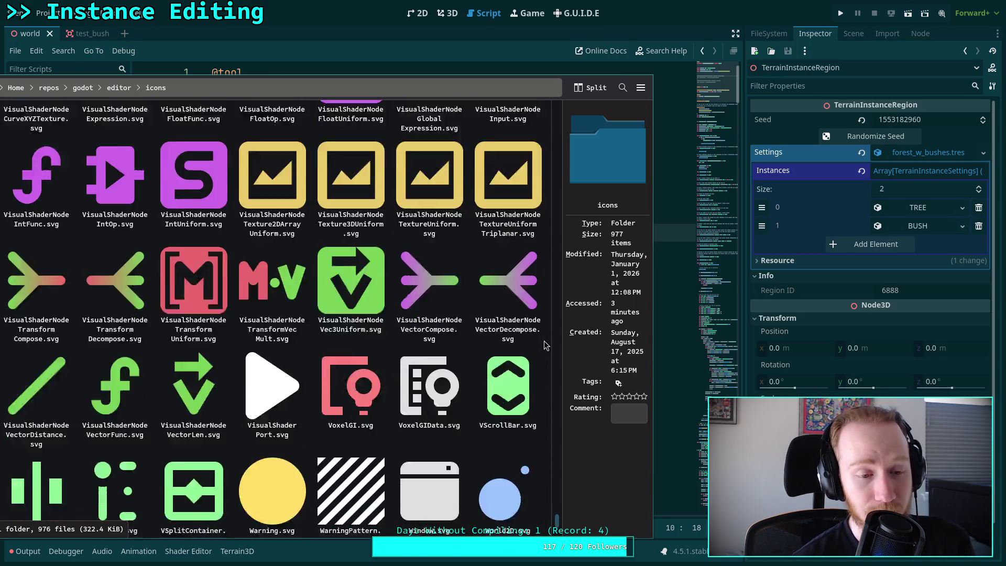
scroll(545, 345, up, 7)
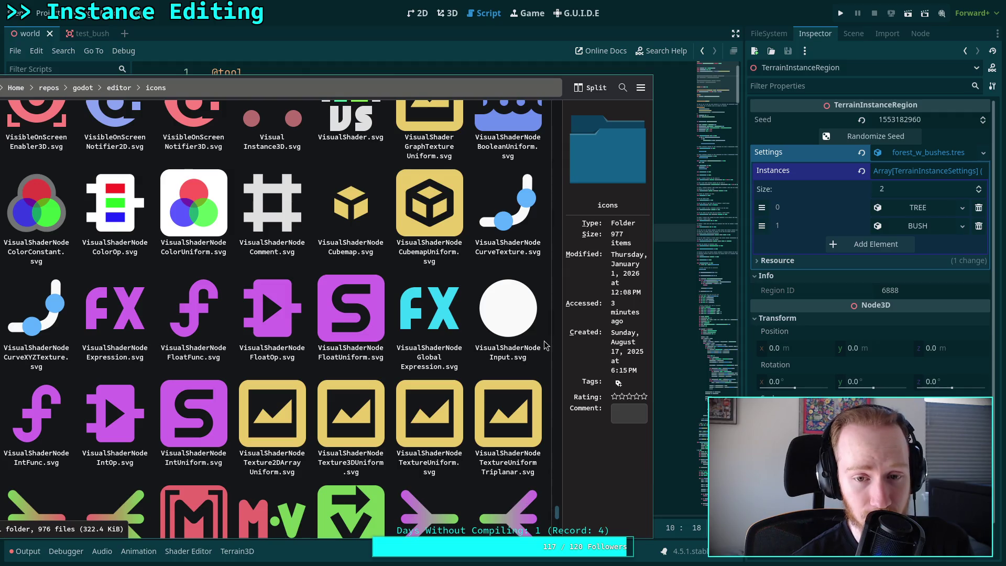
scroll(545, 344, up, 2)
scroll(545, 345, down, 10)
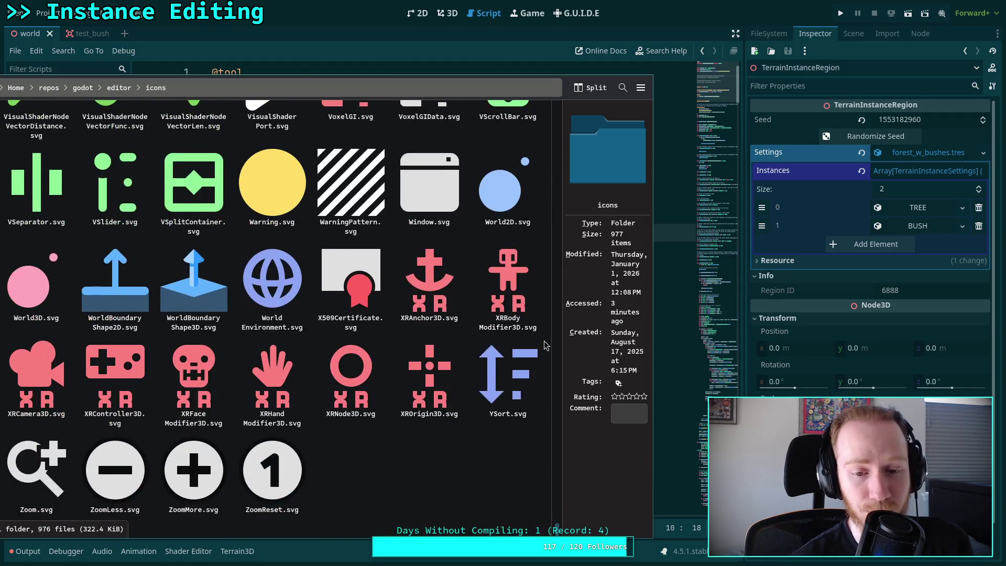